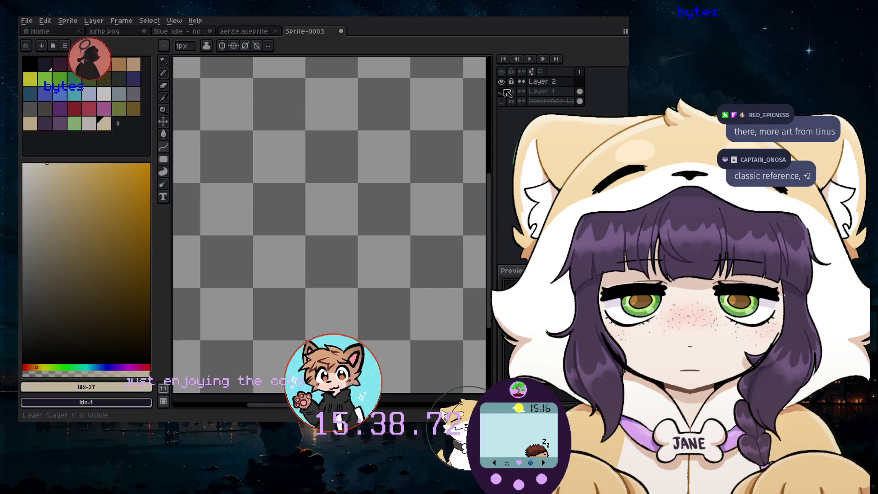
- Unhide Layer 1 and make it the active layer for pencil drawing
click(501, 91)
click(511, 91)
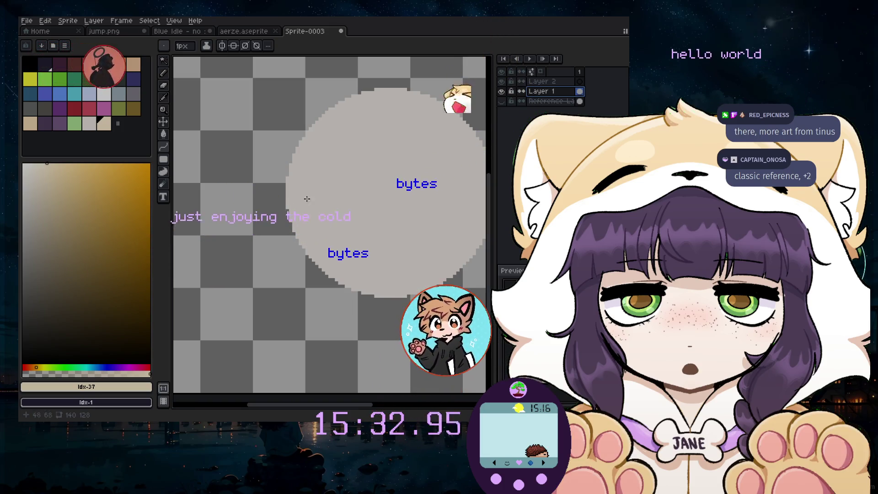
key(b)
click(246, 193)
key(ctrl+z)
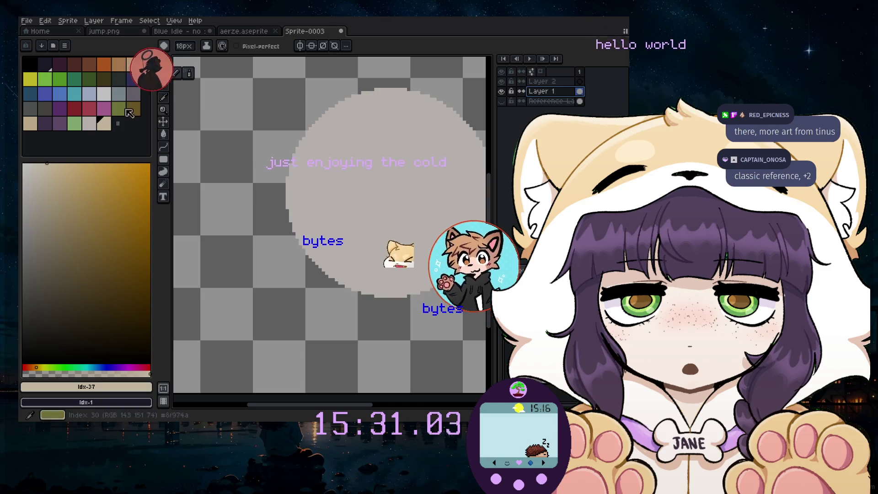
- Paint a small grey bump on the circle's left edge with a 7px brush, mirrored to the right
click(88, 121)
click(298, 209)
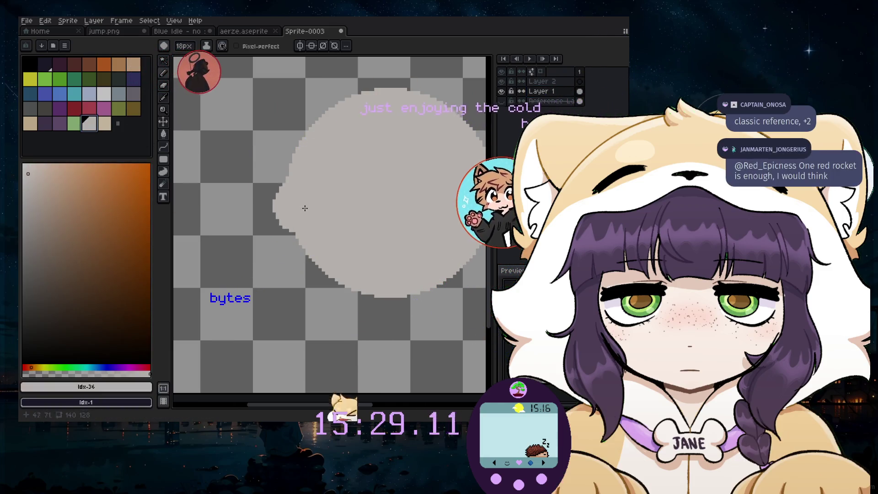
key(ctrl+z)
key(minus)
key(minus)
key(minus)
click(288, 217)
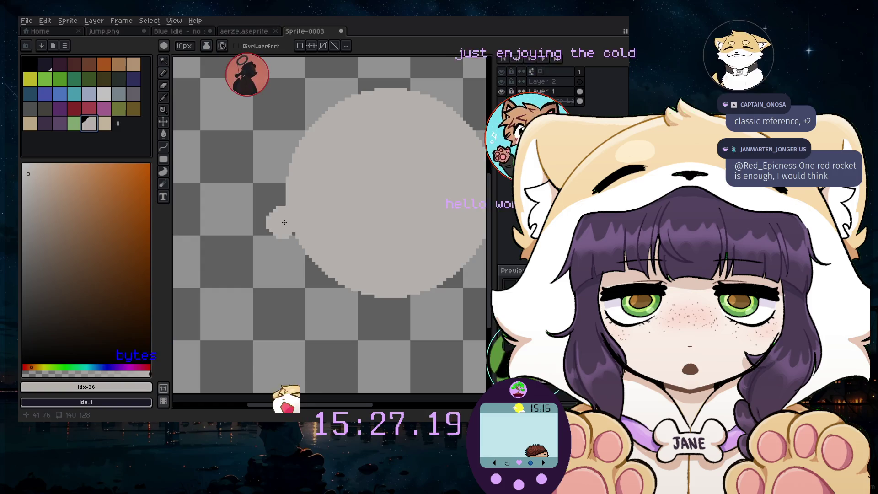
click(290, 232)
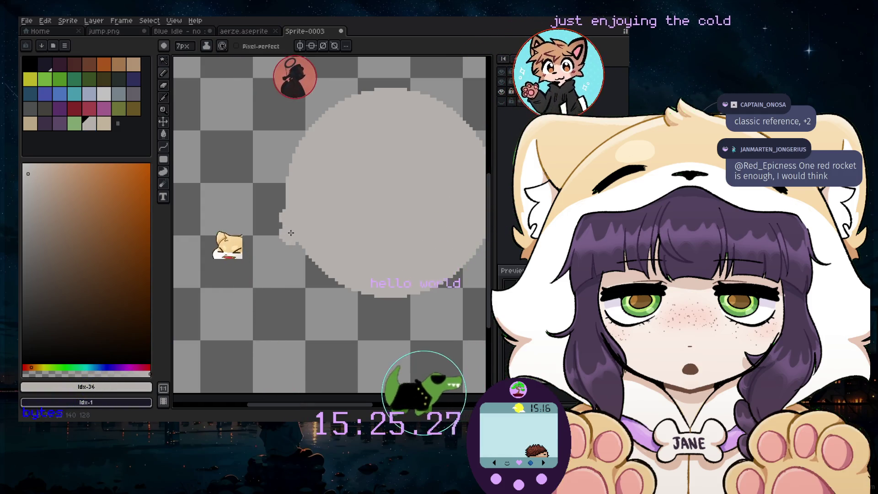
key(shift+h)
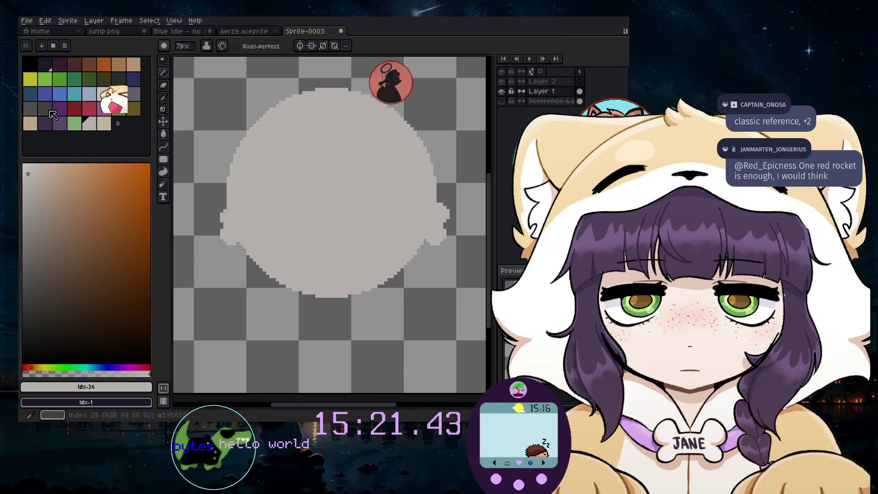
click(103, 124)
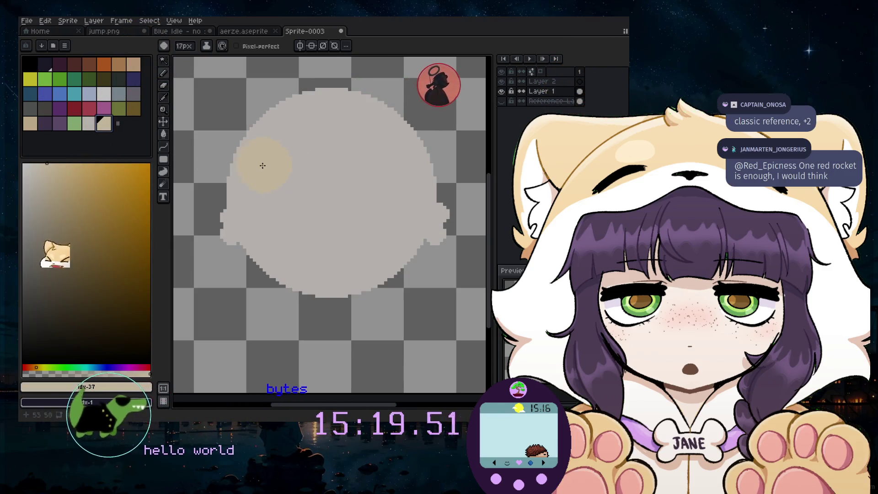
- Draw a tan line across the circle with the Line tool and bend its middle upward
click(176, 147)
drag(210, 200, 442, 194)
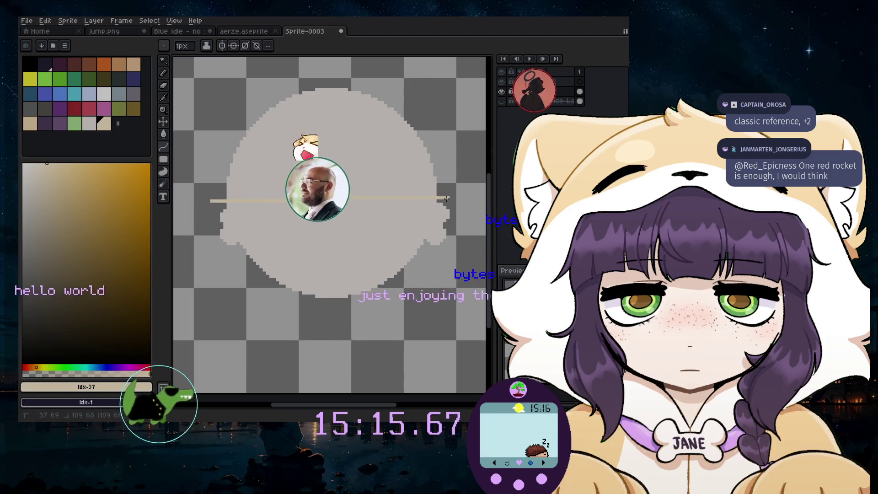
drag(344, 197, 335, 166)
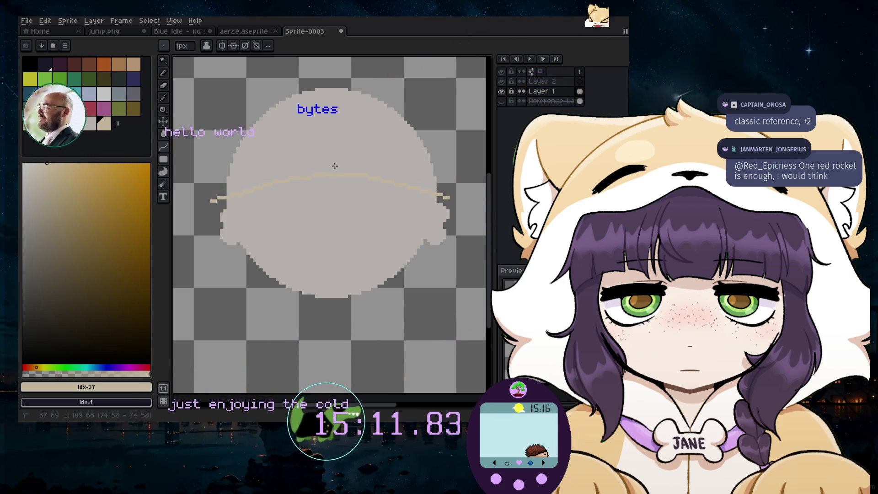
mouse_move(334, 166)
mouse_down()
mouse_move(256, 198)
mouse_move(337, 177)
mouse_up()
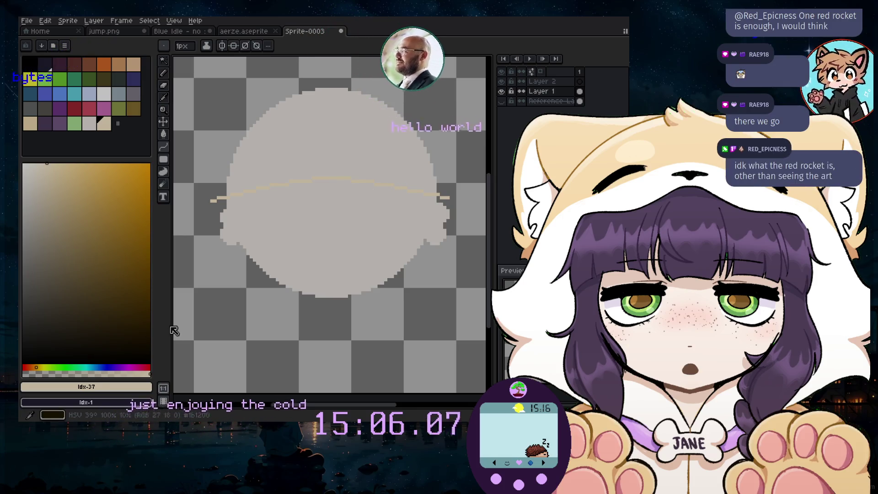
- Eyedrop the hood tan #f7dbac from the reference artwork, then hide the reference layer
click(521, 101)
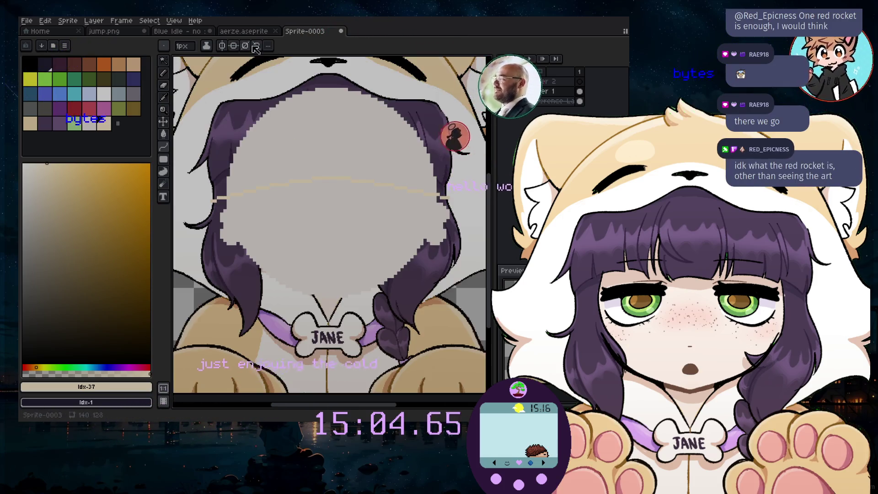
click(165, 98)
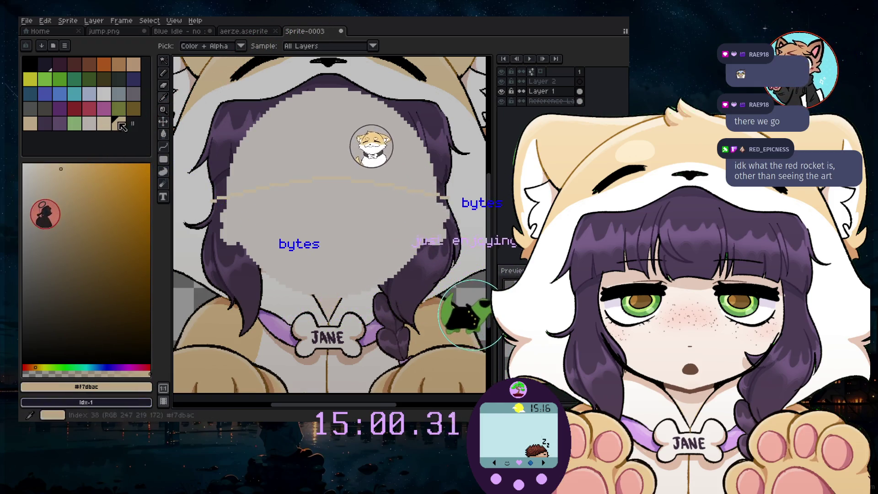
click(502, 101)
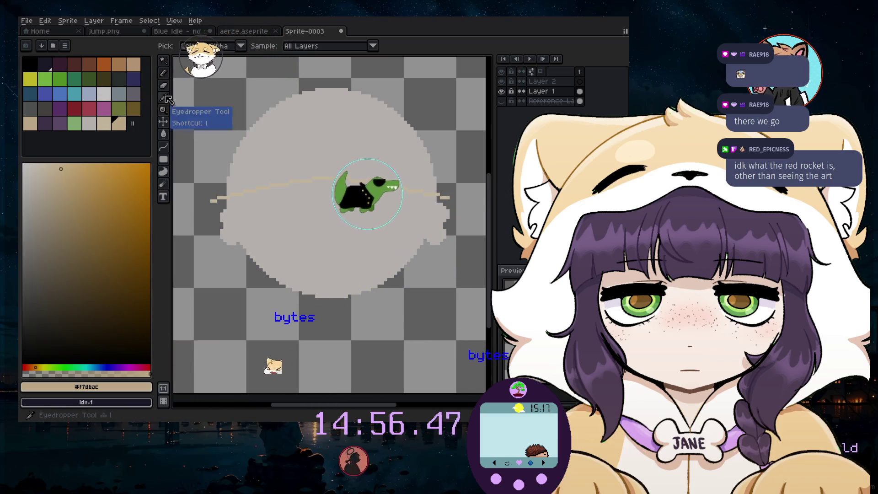
click(276, 150)
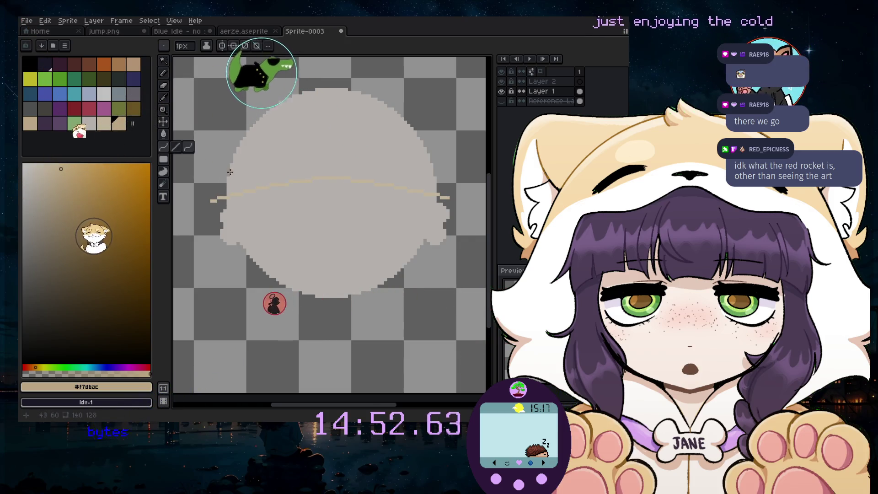
click(502, 92)
click(502, 92)
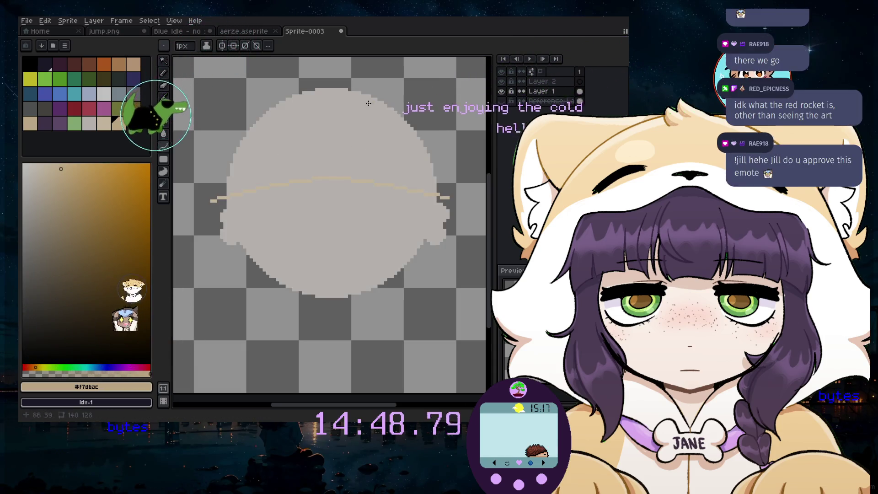
- Magic-wand the arc and bucket-fill it with the #f7dbac hood tan
click(273, 183)
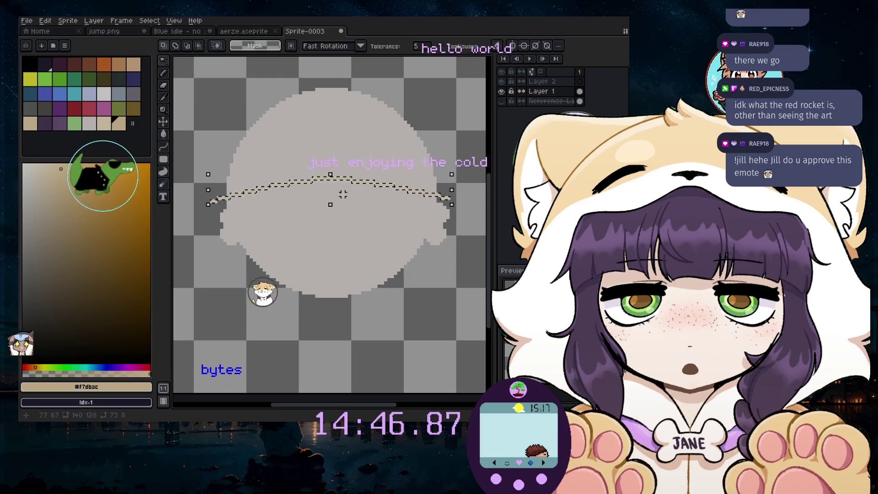
click(164, 134)
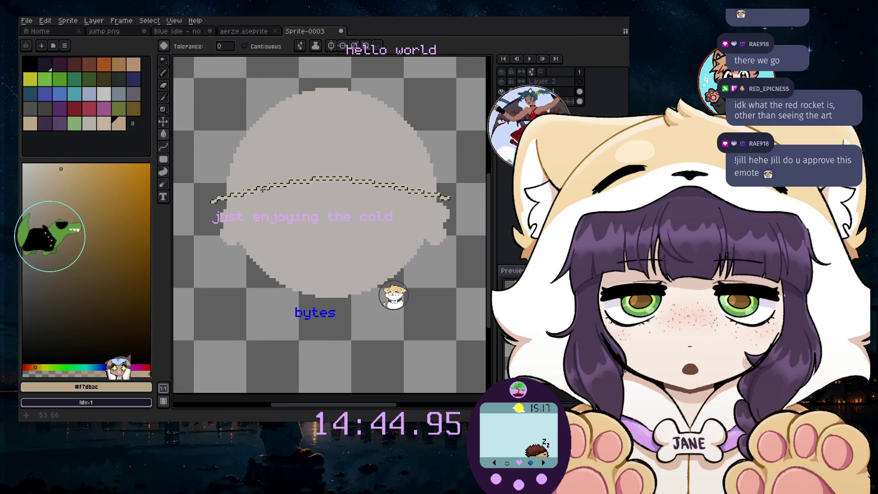
scroll(261, 174, up, 3)
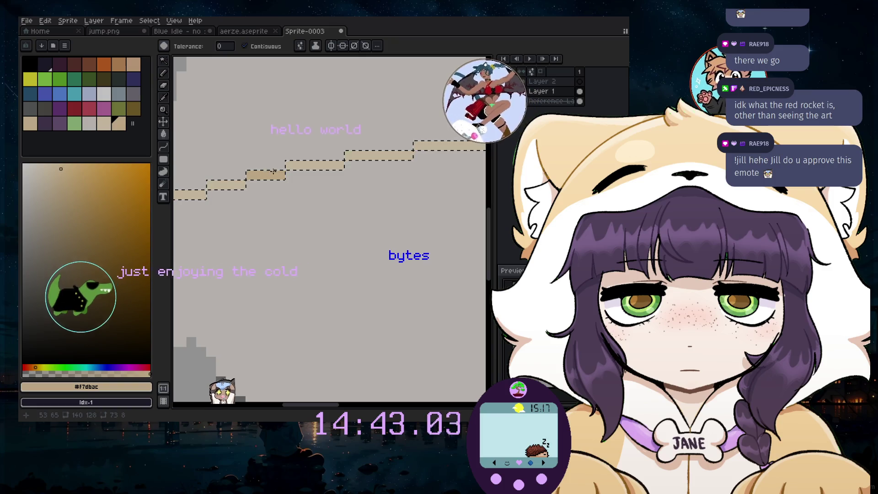
scroll(312, 166, down, 1)
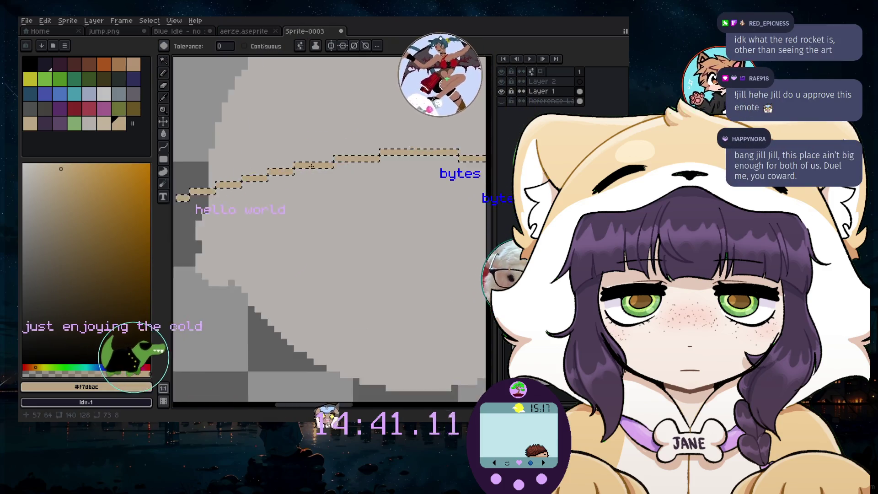
scroll(312, 166, down, 2)
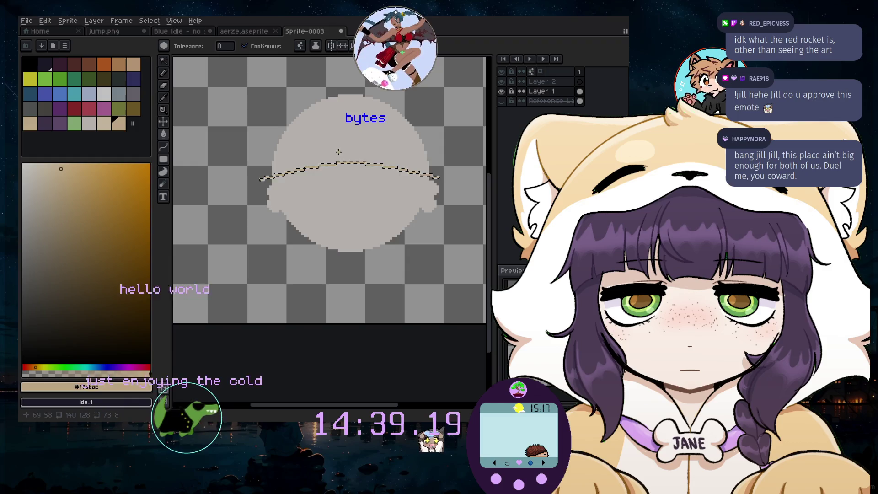
scroll(404, 155, up, 1)
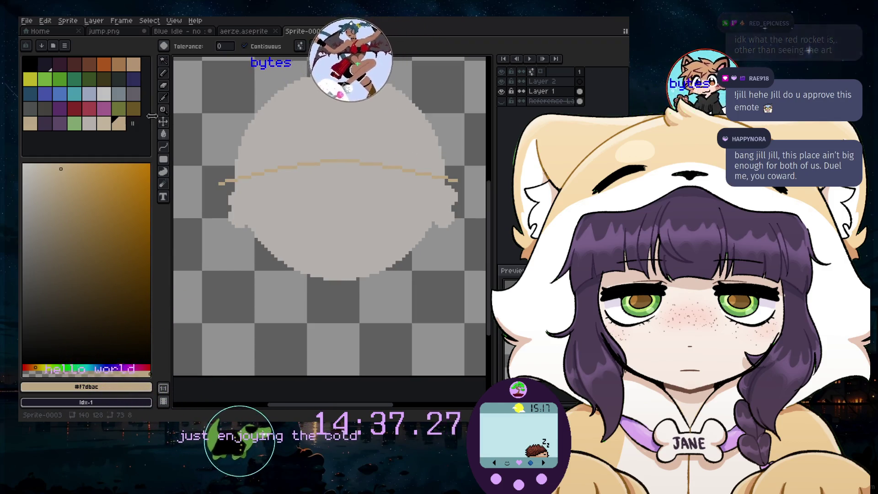
- Paint a rounded tan ear blob on the head's left side with a 13px pencil
key(b)
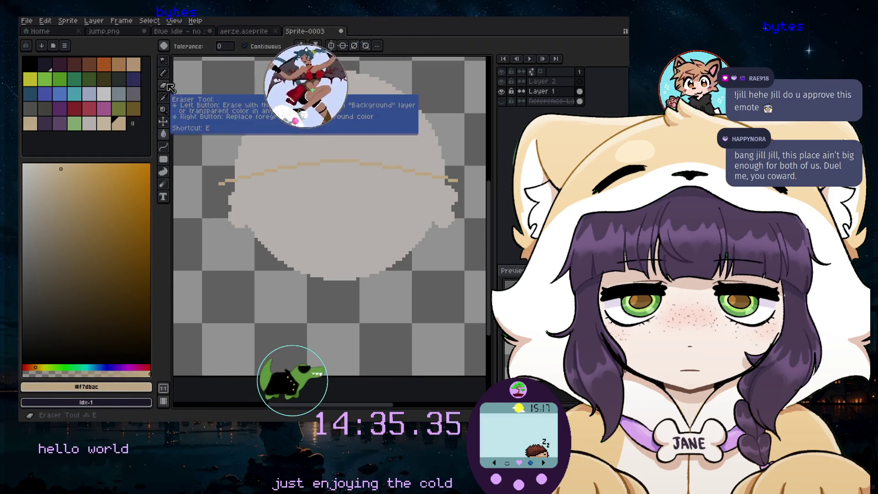
drag(256, 174, 263, 173)
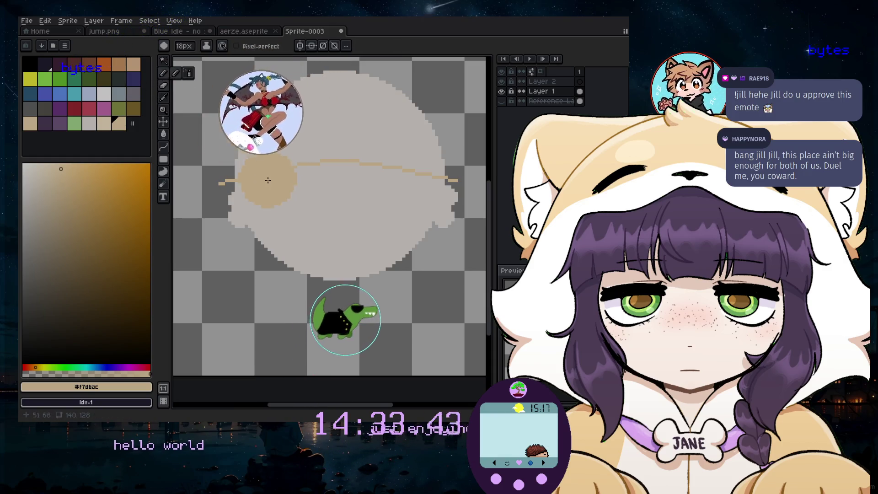
scroll(280, 160, up, 1)
click(281, 160)
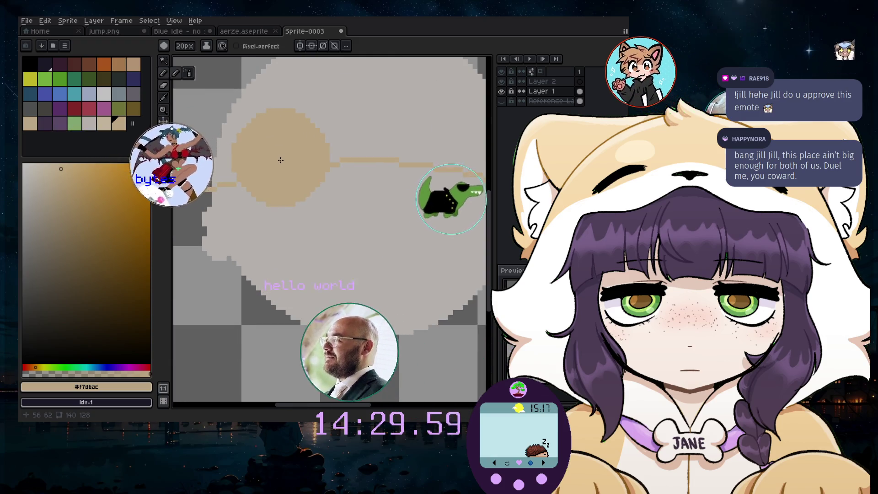
key(ctrl+z)
key(minus)
key(minus)
key(minus)
click(271, 153)
key(ctrl+z)
key(minus)
click(246, 164)
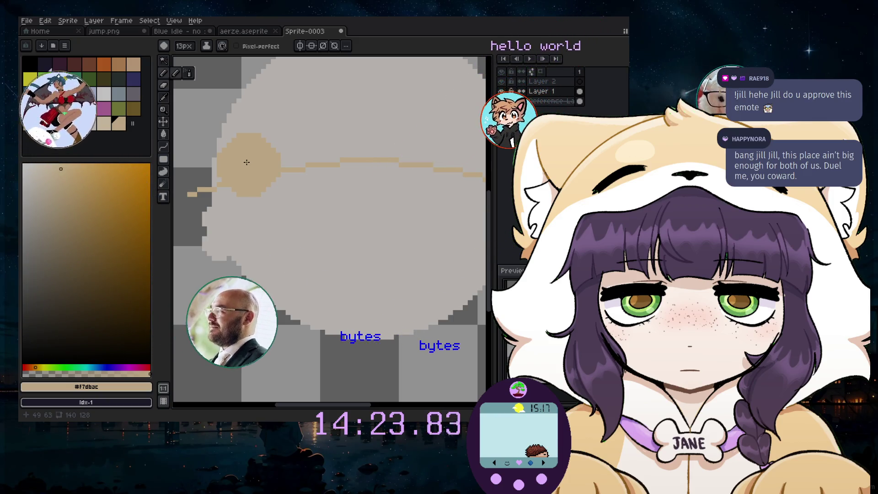
click(273, 153)
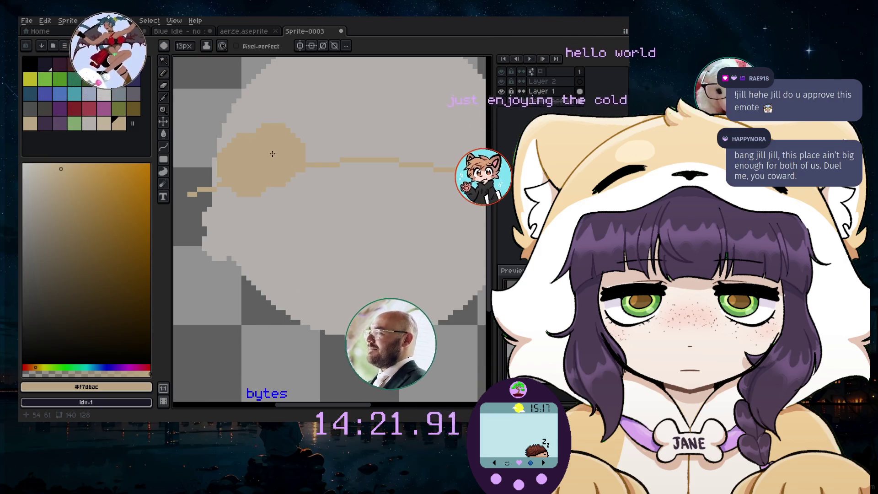
key(ctrl+z)
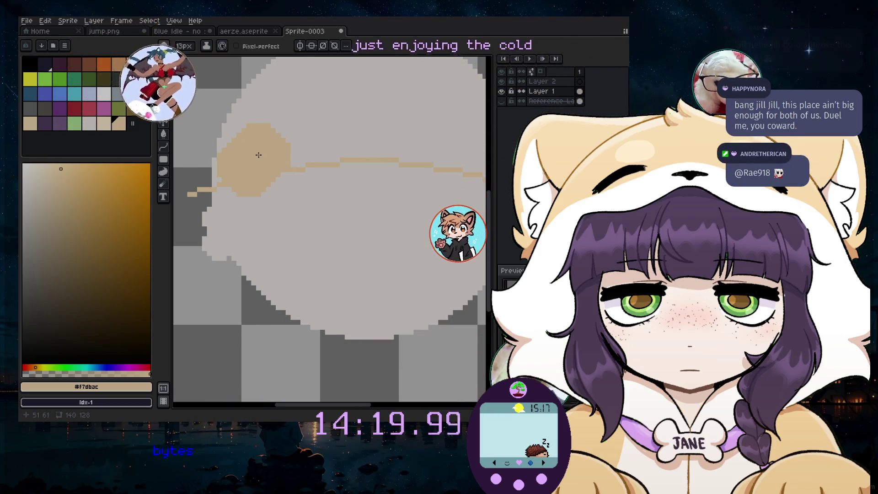
click(292, 137)
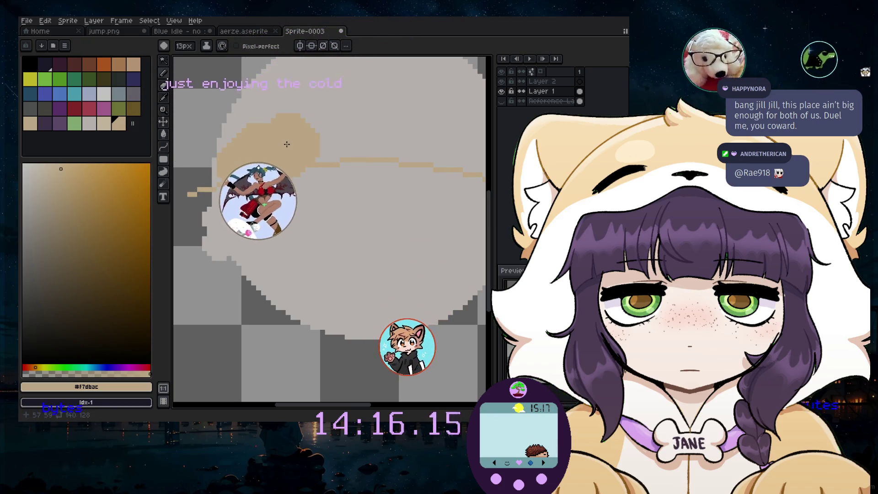
- Remove the extra tan lobe and dab a tan patch for the right ear
scroll(301, 156, down, 1)
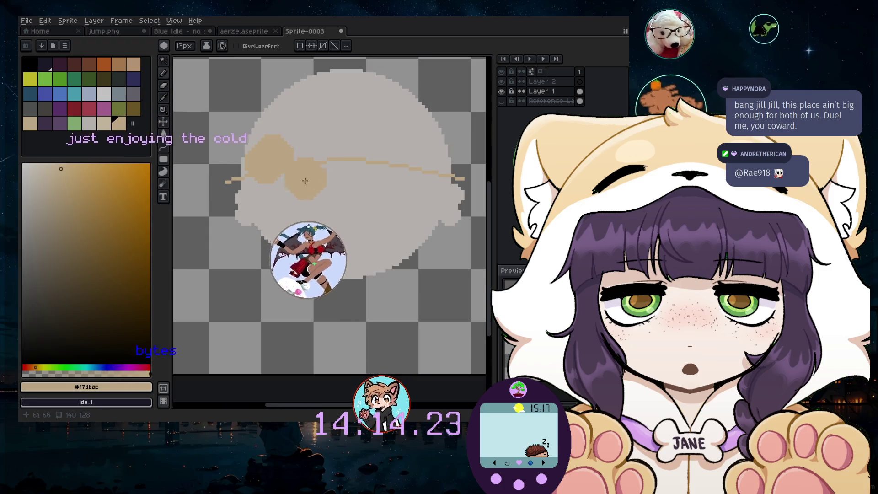
key(ctrl+z)
scroll(311, 320, down, 1)
drag(318, 406, 325, 405)
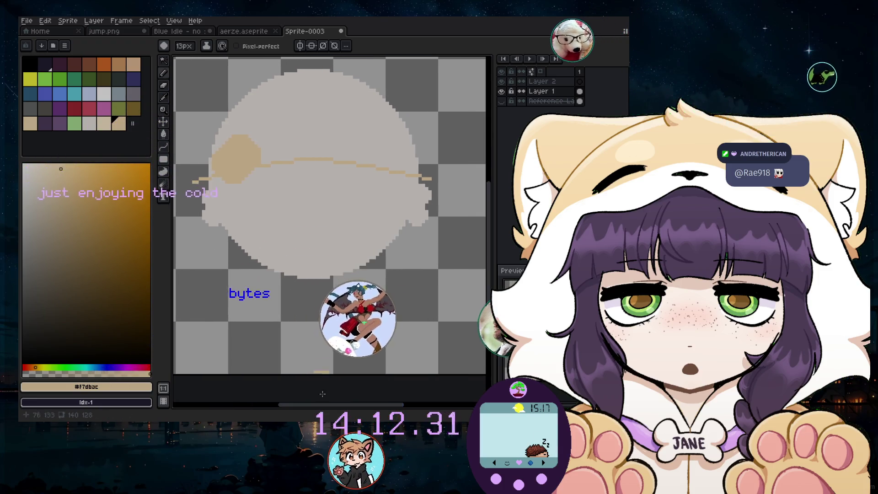
click(374, 142)
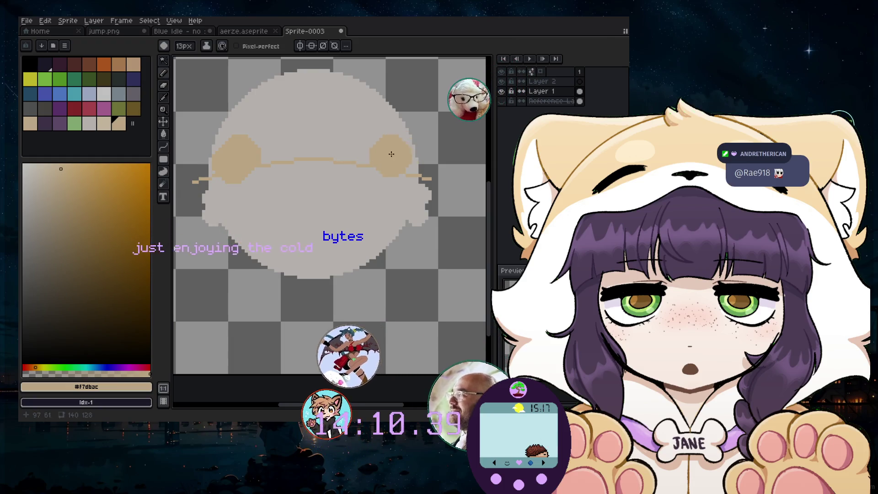
scroll(387, 148, up, 1)
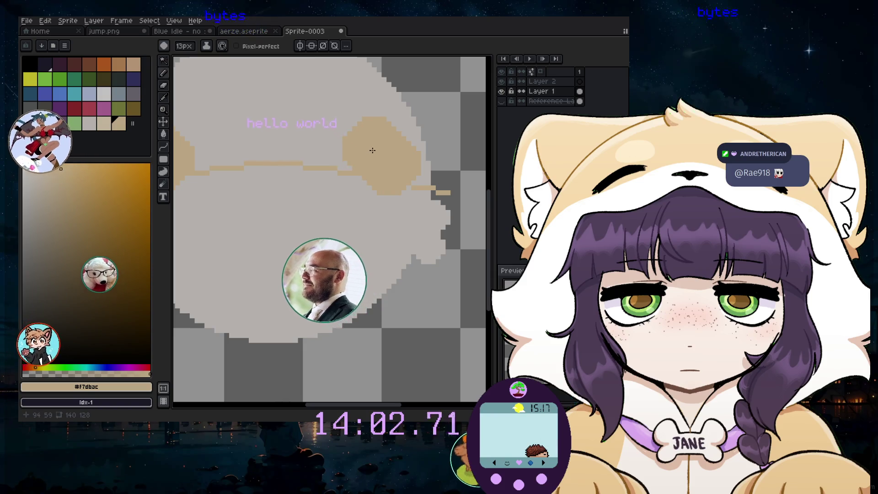
scroll(372, 150, down, 2)
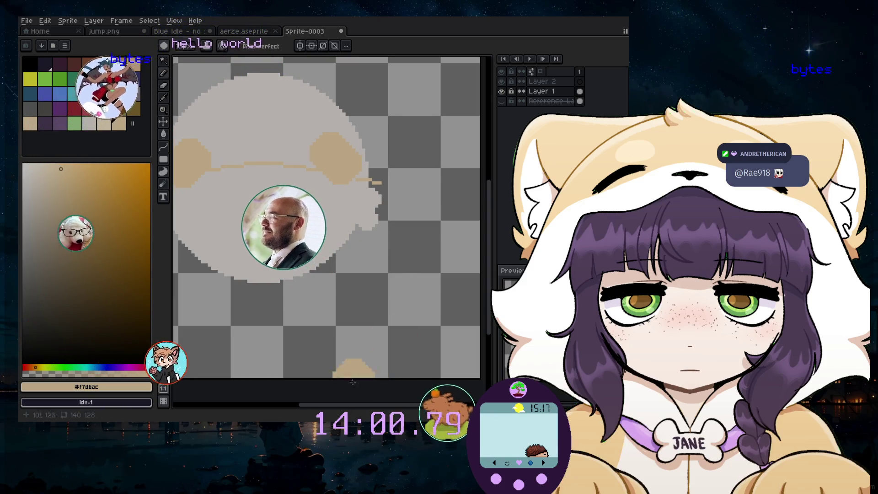
scroll(351, 160, up, 2)
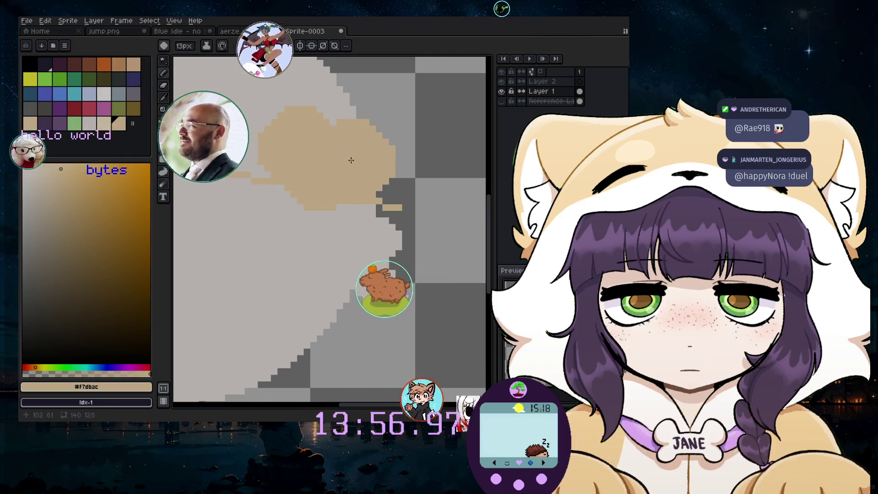
scroll(351, 160, down, 2)
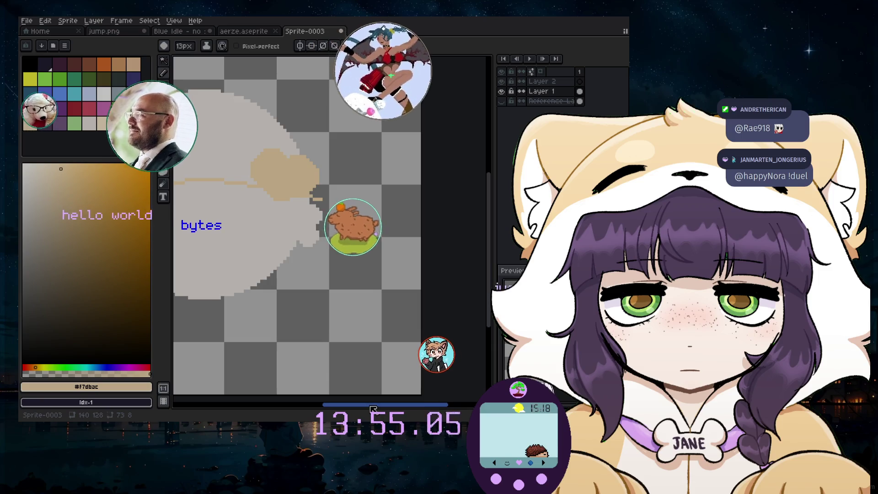
scroll(292, 206, down, 1)
scroll(236, 180, up, 3)
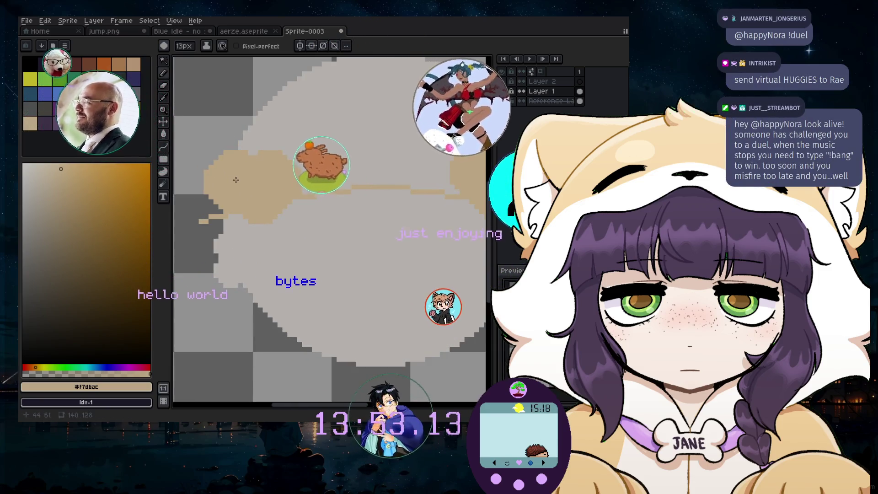
scroll(235, 180, down, 2)
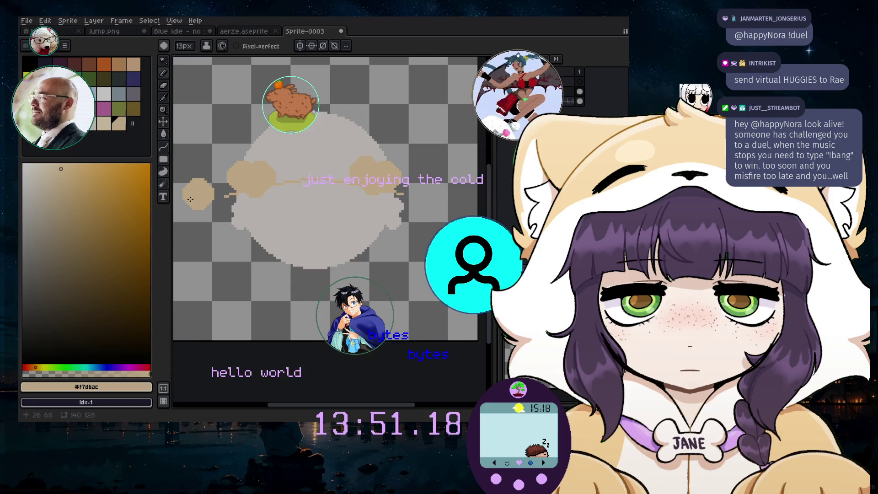
scroll(310, 181, up, 2)
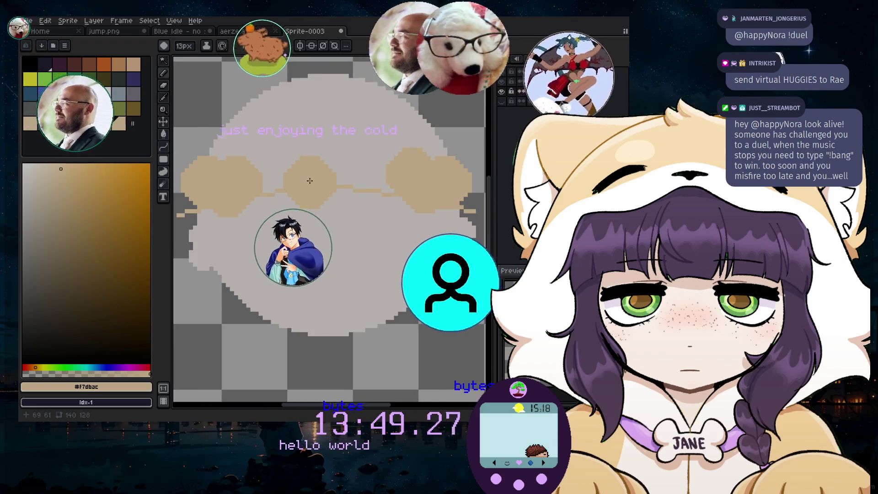
scroll(309, 181, down, 1)
- Paint a solid tan dome over the head's top and raise the brush to 15px
mouse_move(292, 167)
mouse_down()
mouse_move(360, 169)
mouse_move(255, 157)
mouse_up()
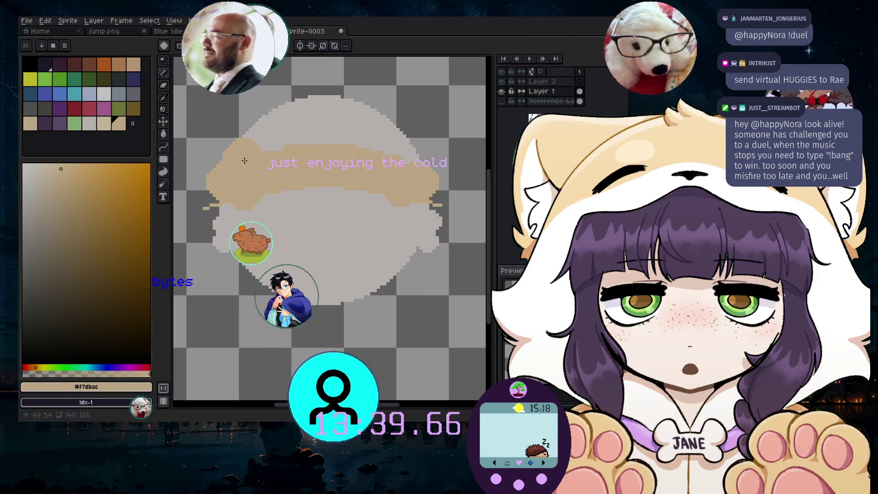
key(ctrl+z)
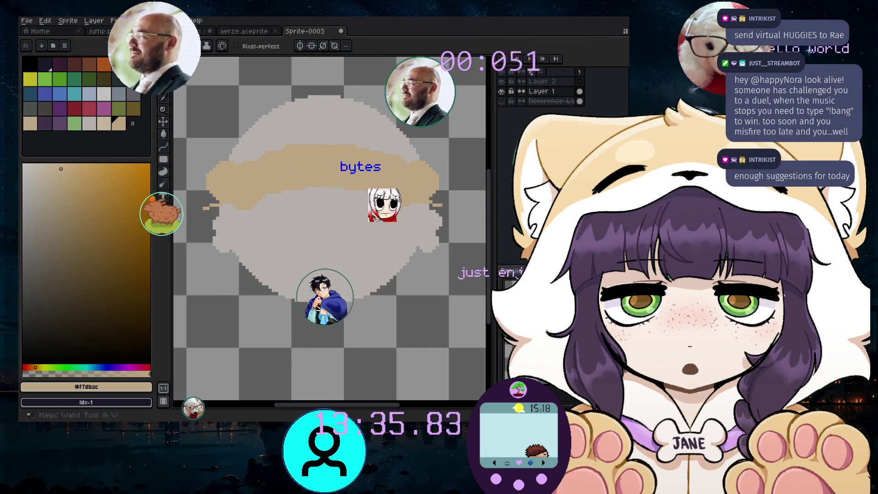
mouse_move(320, 101)
mouse_down()
mouse_move(343, 137)
mouse_move(319, 128)
mouse_up()
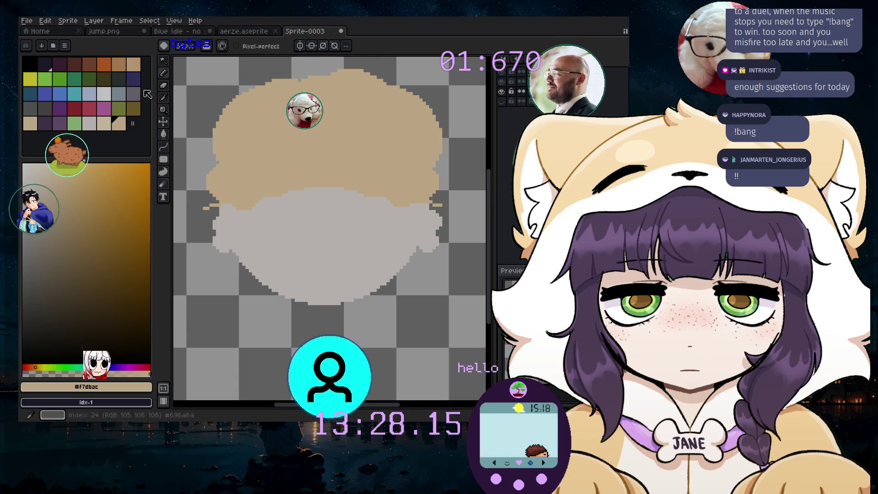
key(plus)
key(plus)
key(plus)
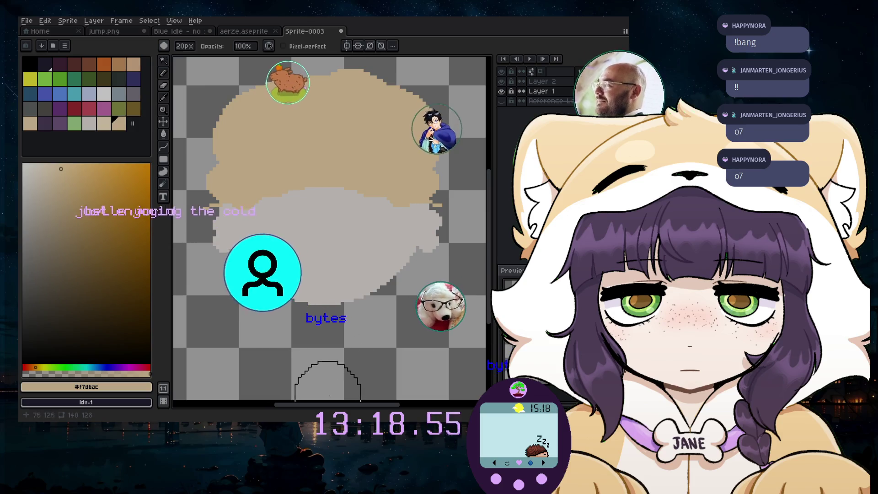
- Undo the light grey lower crescent stroke, leaving only the tan dome
scroll(320, 316, left, 2)
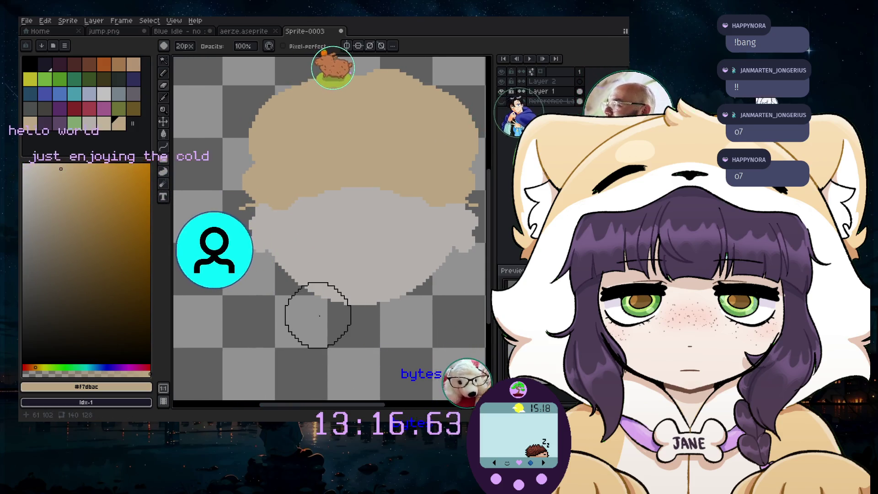
scroll(315, 258, up, 1)
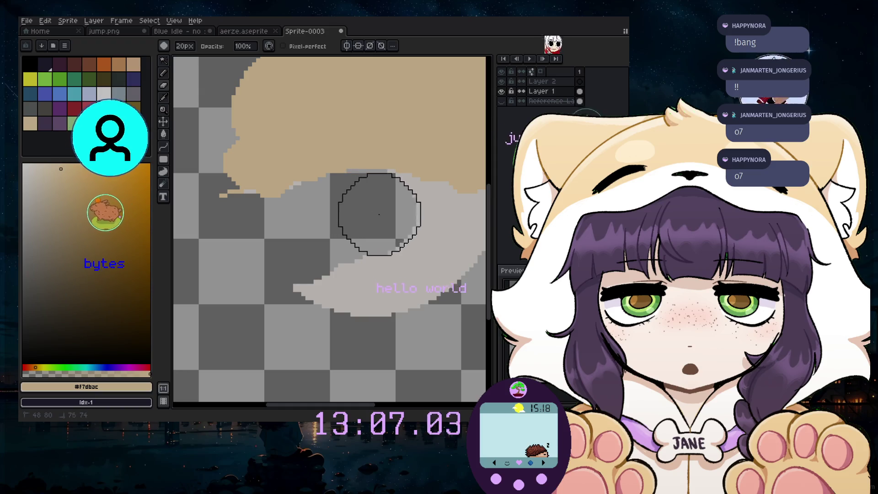
key(ctrl+z)
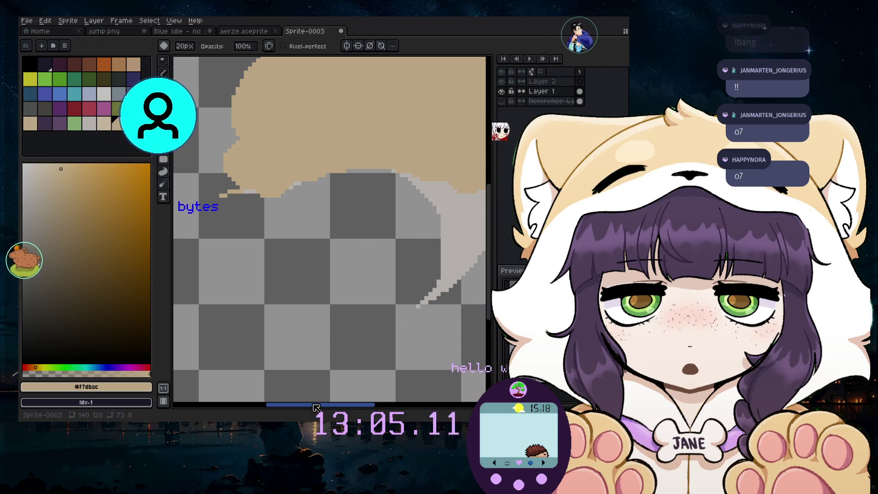
drag(316, 406, 367, 405)
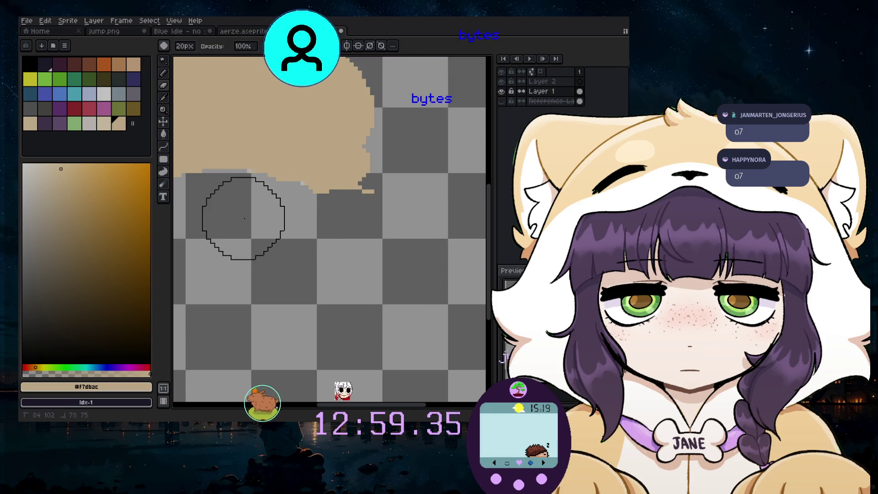
scroll(285, 226, down, 2)
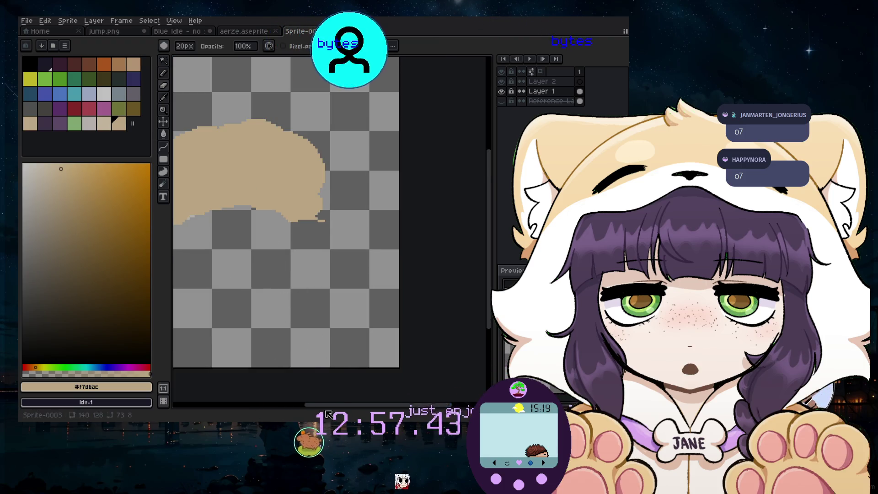
drag(333, 405, 316, 405)
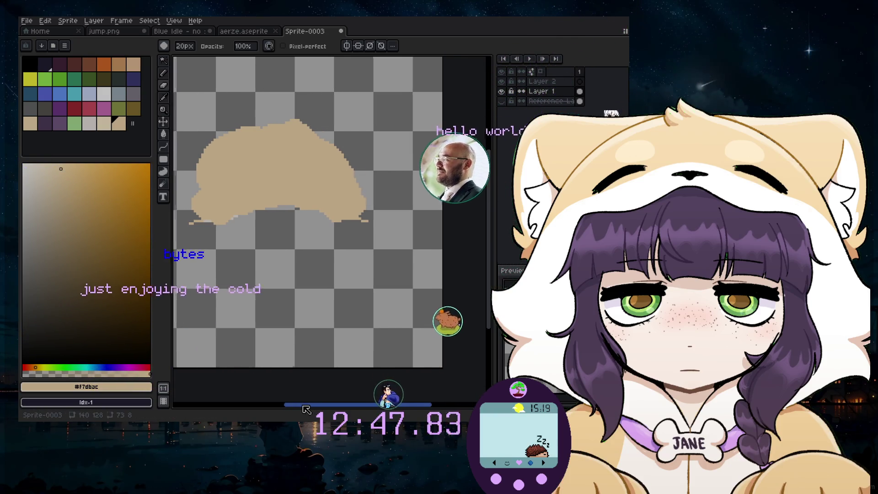
scroll(186, 196, up, 1)
scroll(190, 183, up, 1)
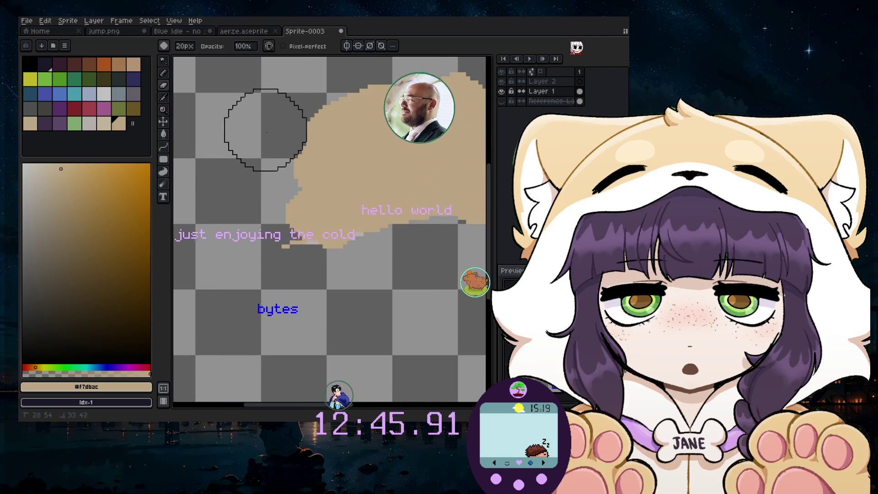
scroll(345, 68, up, 2)
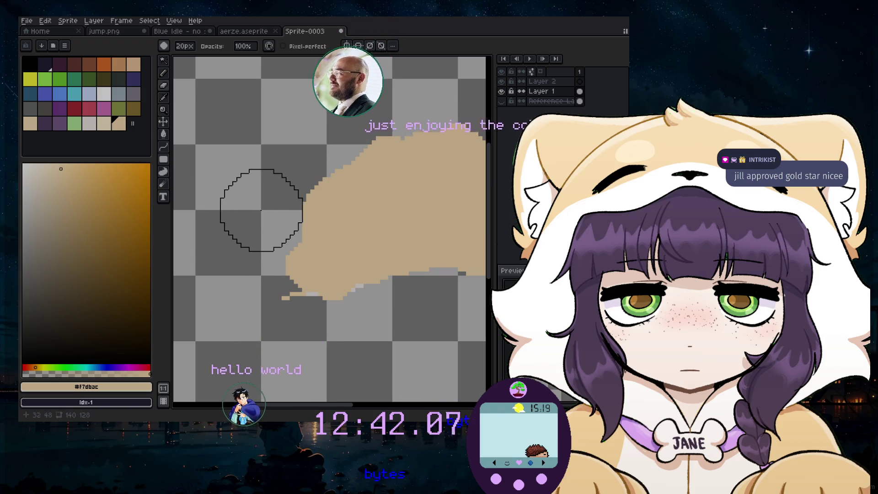
scroll(335, 122, down, 3)
scroll(366, 191, up, 1)
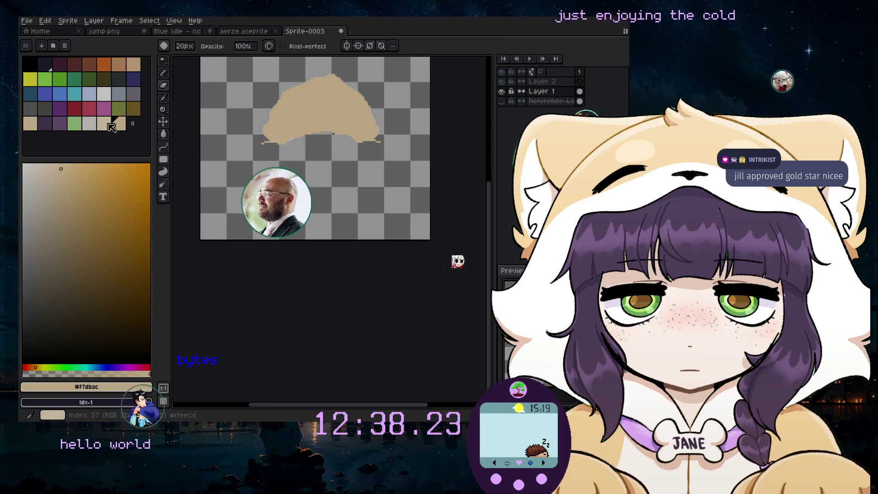
- Move Layer 2 below Layer 1 and repaint the pale grey face area beneath the tan hood
click(94, 125)
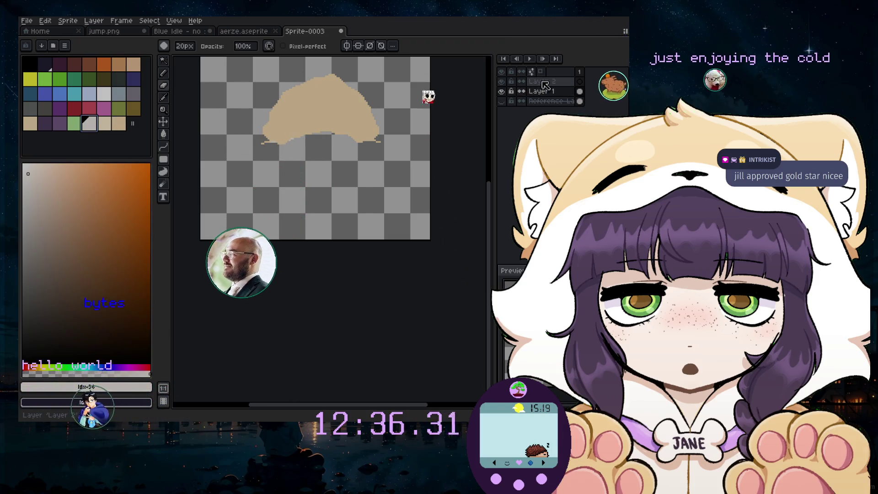
drag(541, 86, 542, 97)
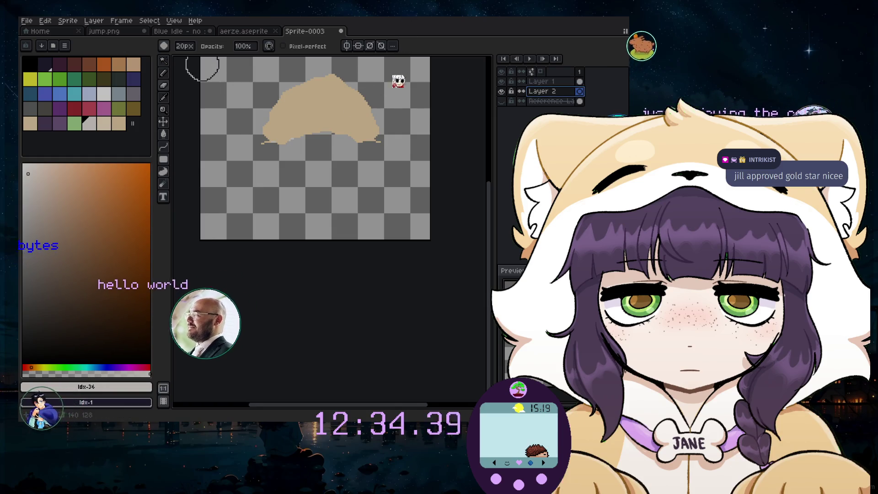
scroll(294, 148, up, 1)
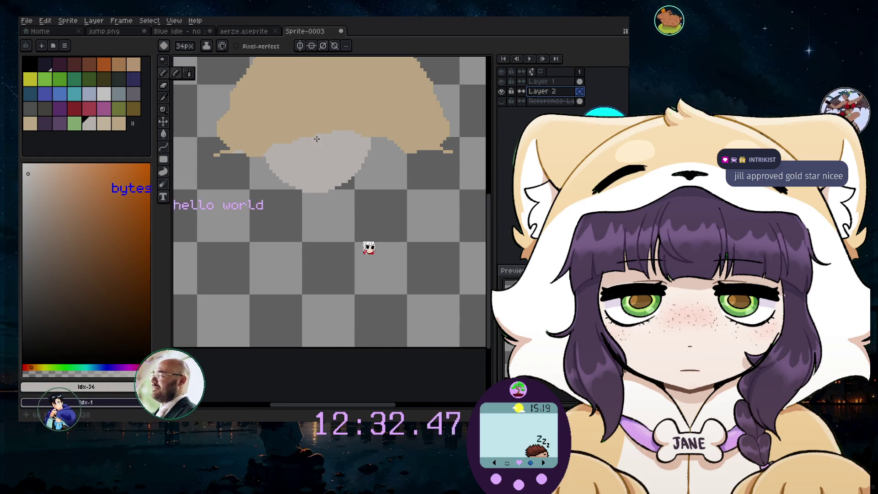
scroll(296, 145, up, 1)
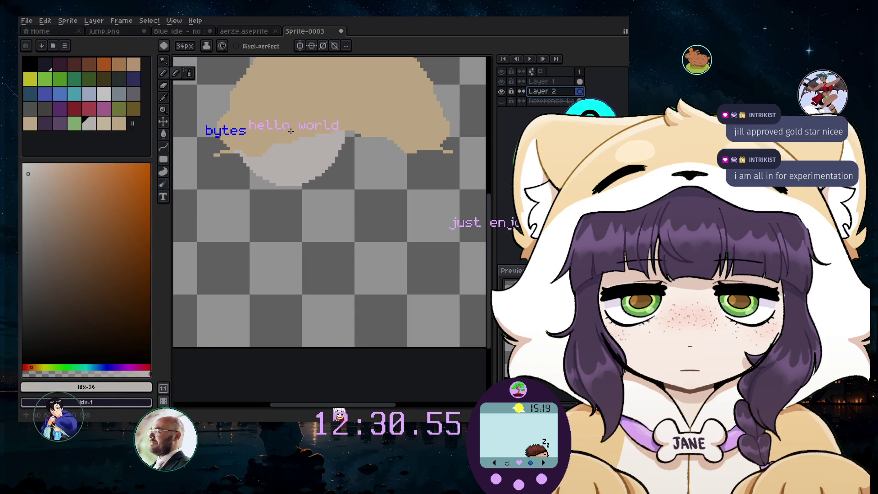
drag(306, 138, 332, 139)
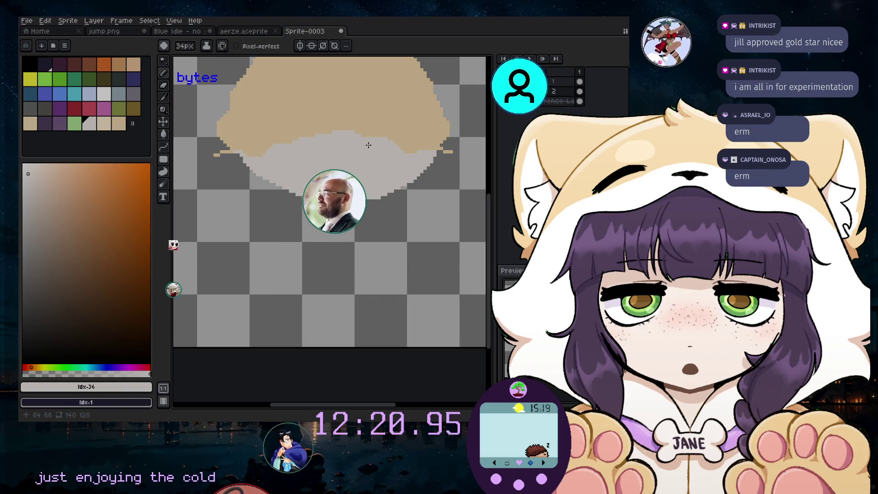
scroll(368, 145, down, 3)
scroll(368, 145, up, 2)
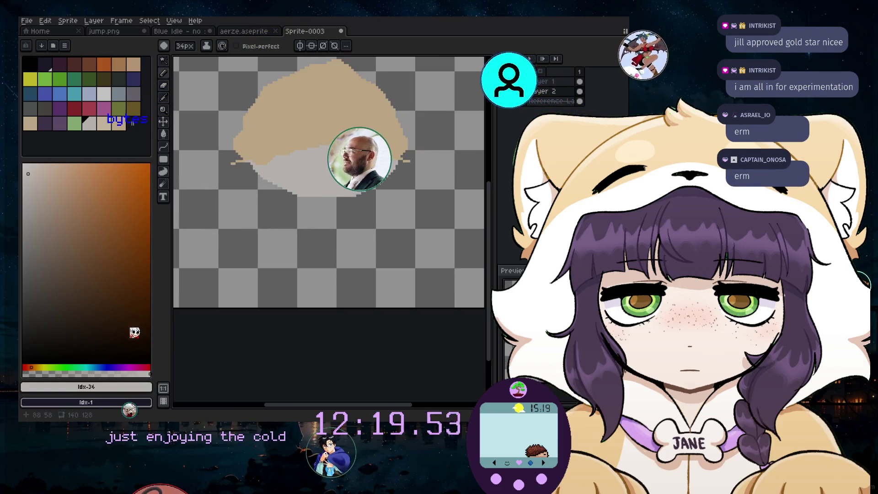
click(161, 90)
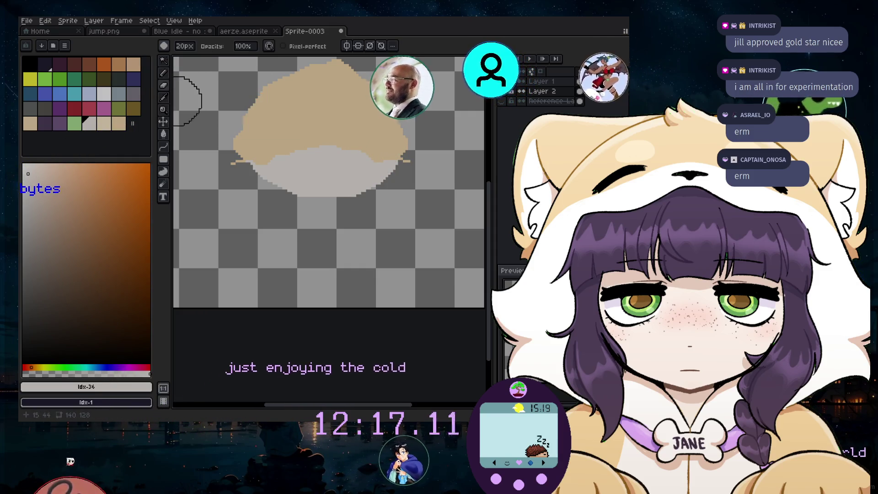
click(539, 81)
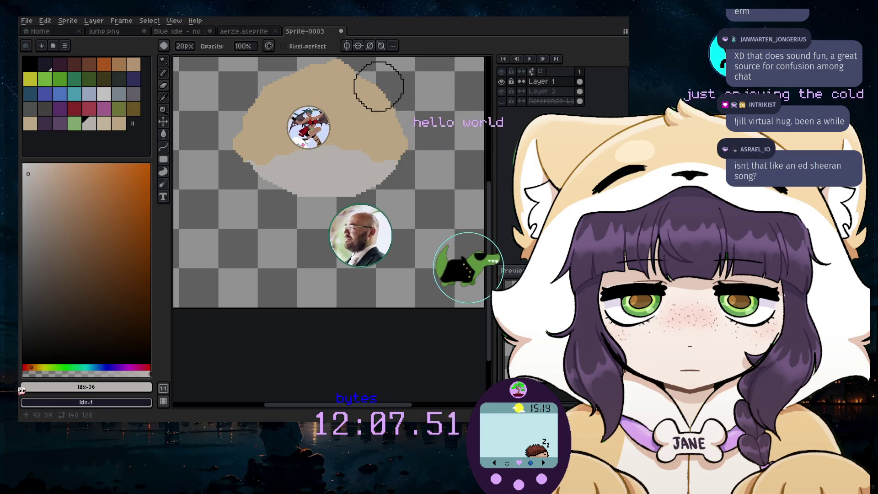
click(37, 71)
- Add a new layer and draw two black curved arcs as closed eyes
click(94, 21)
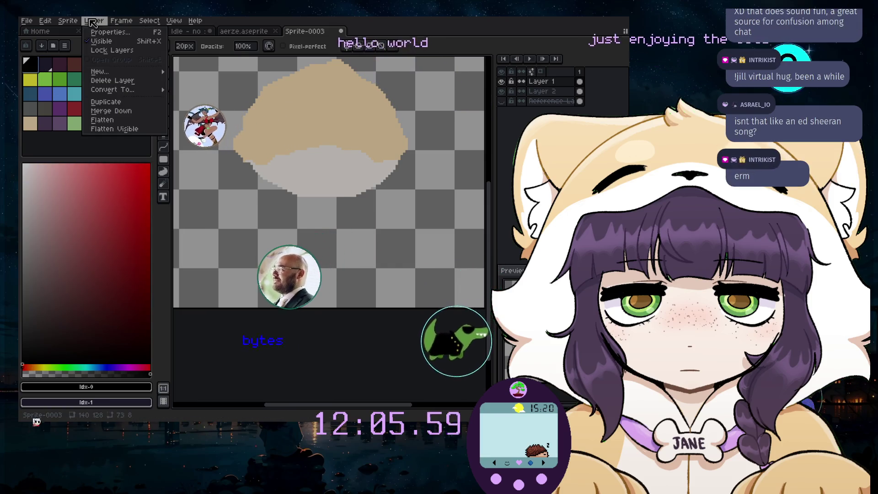
mouse_move(110, 69)
click(197, 74)
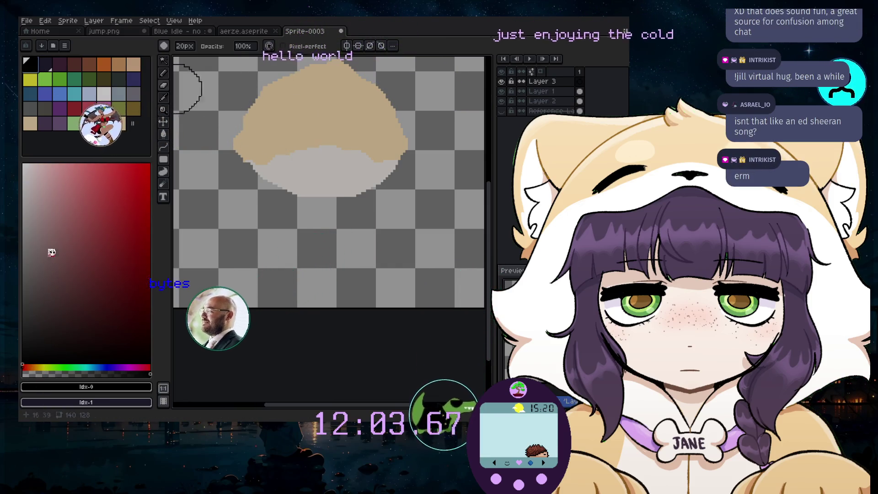
click(282, 118)
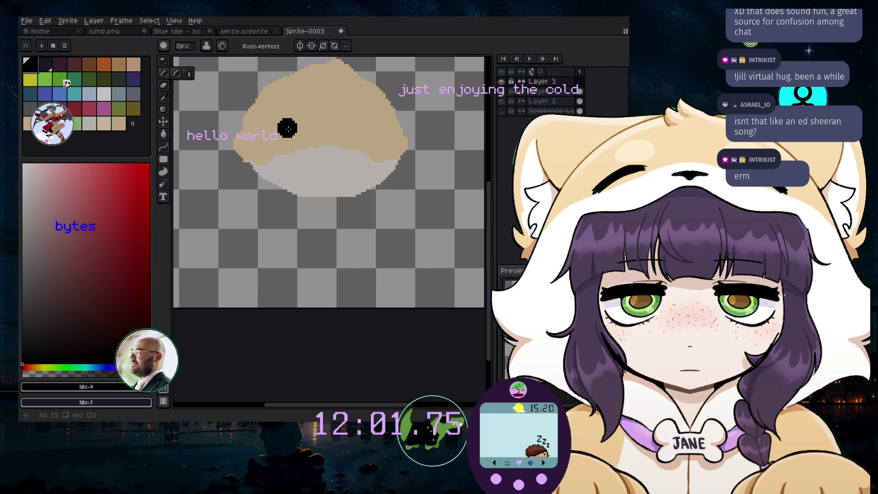
scroll(273, 132, up, 2)
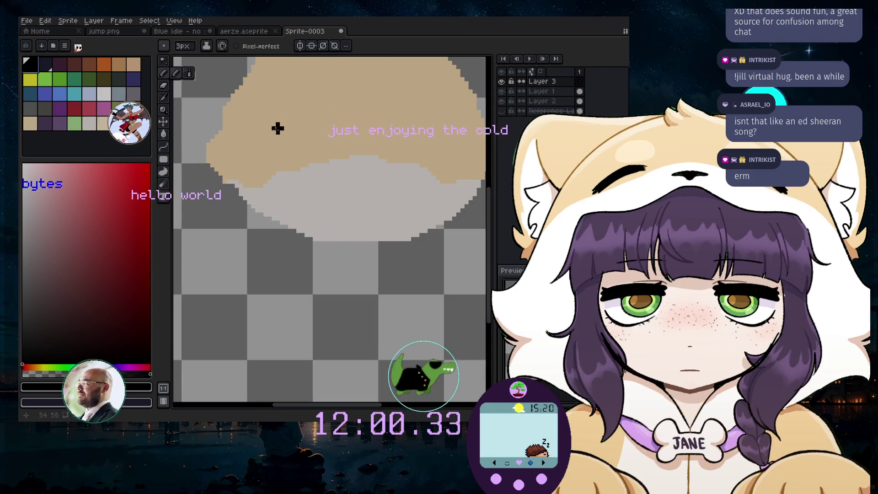
click(165, 148)
click(190, 147)
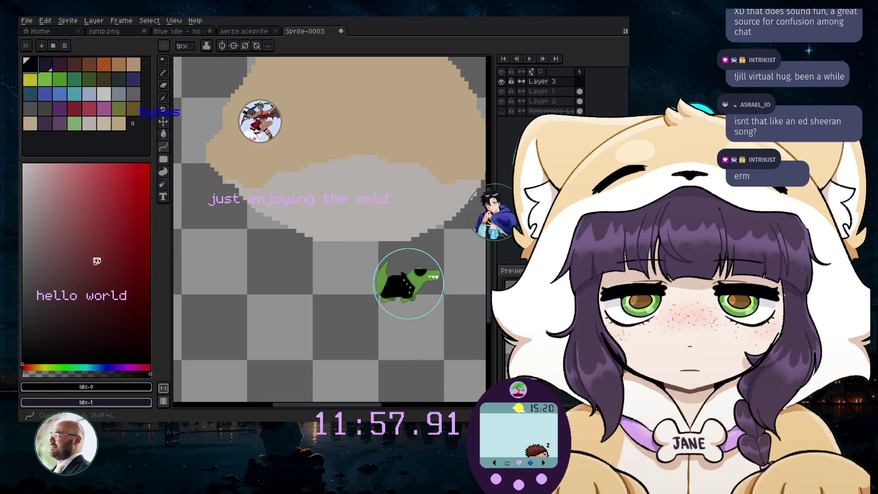
mouse_move(244, 139)
mouse_down()
mouse_move(314, 127)
mouse_move(285, 118)
mouse_move(293, 115)
mouse_up()
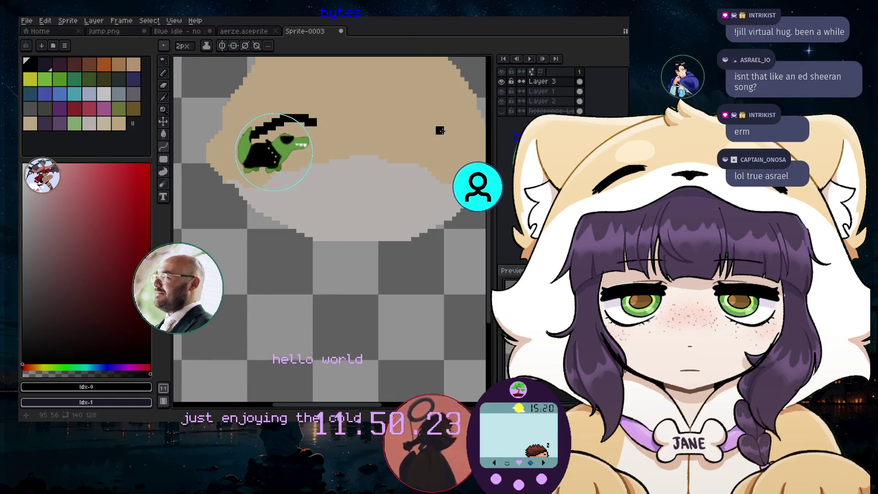
mouse_move(448, 130)
mouse_down()
mouse_move(379, 122)
mouse_move(416, 112)
mouse_up()
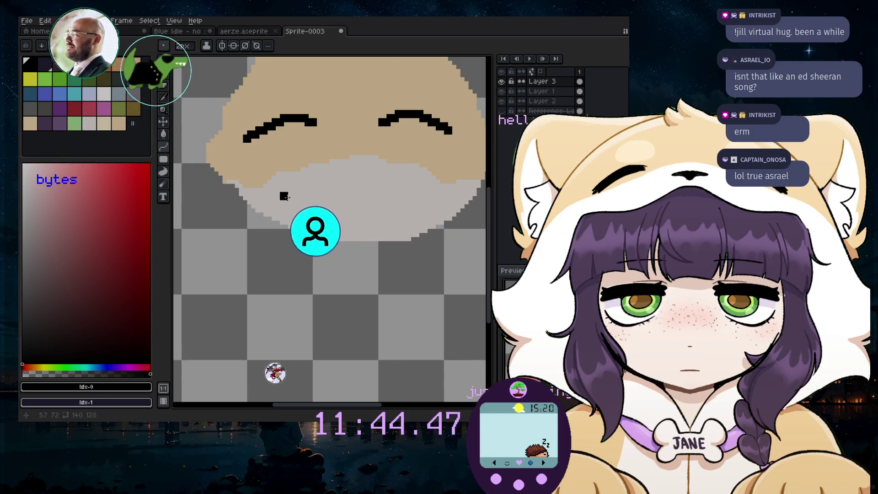
- Draw a 1px black mouth line and bend it into a gentle smile
key(minus)
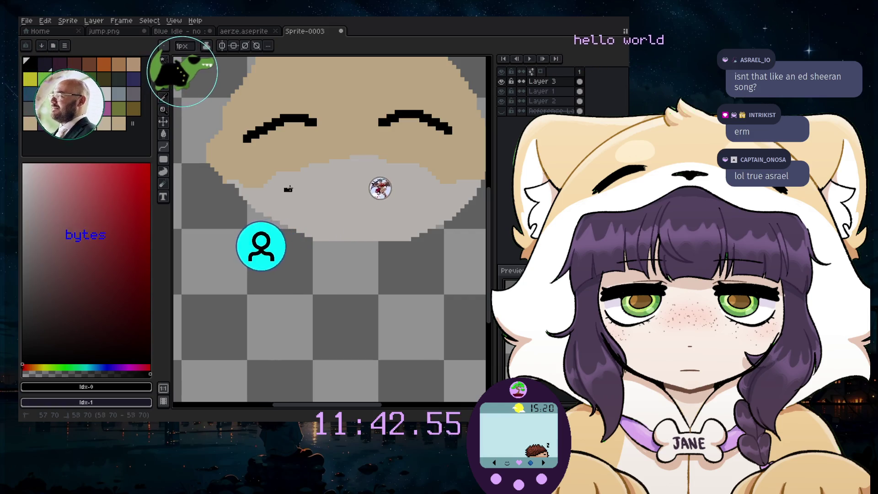
drag(354, 200, 423, 184)
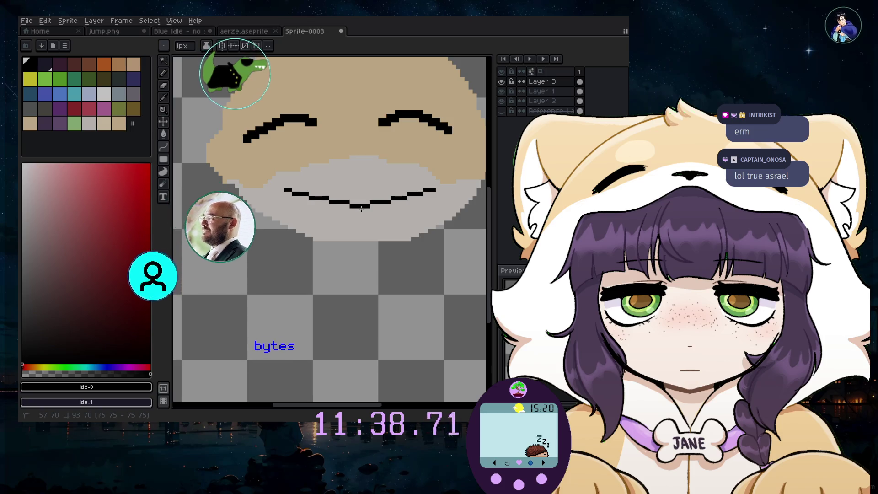
drag(360, 213, 357, 188)
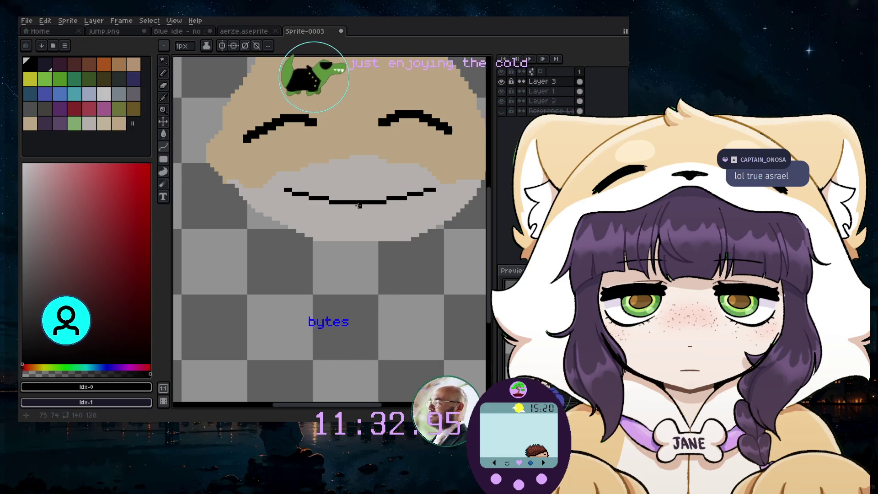
scroll(356, 223, down, 2)
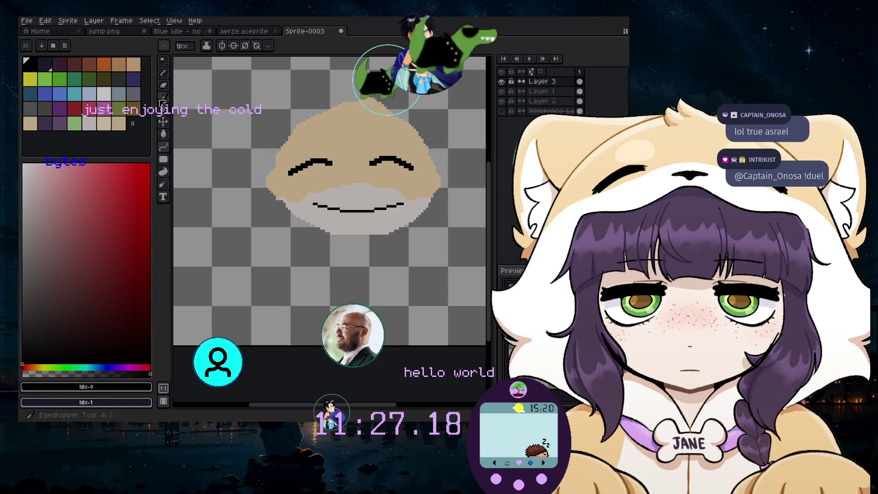
click(118, 123)
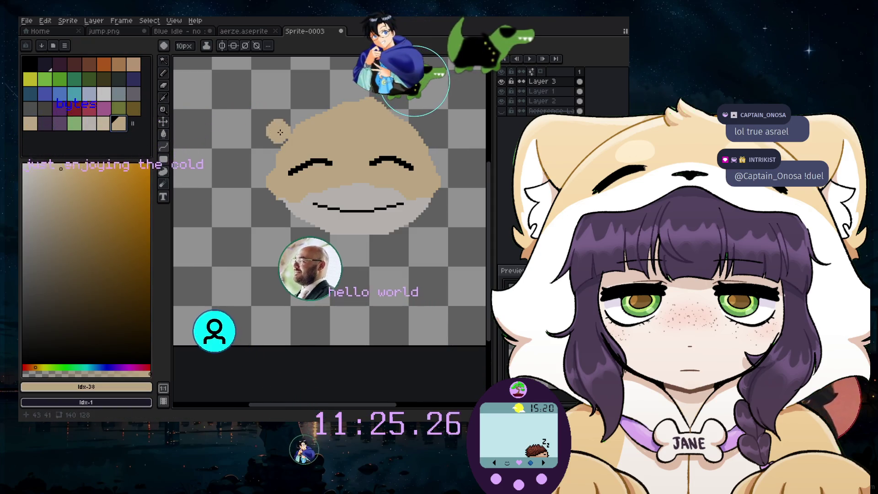
- Add Layer 4 beneath the face-detail layer and round out the tan bulge above the left eye
click(102, 23)
mouse_move(97, 72)
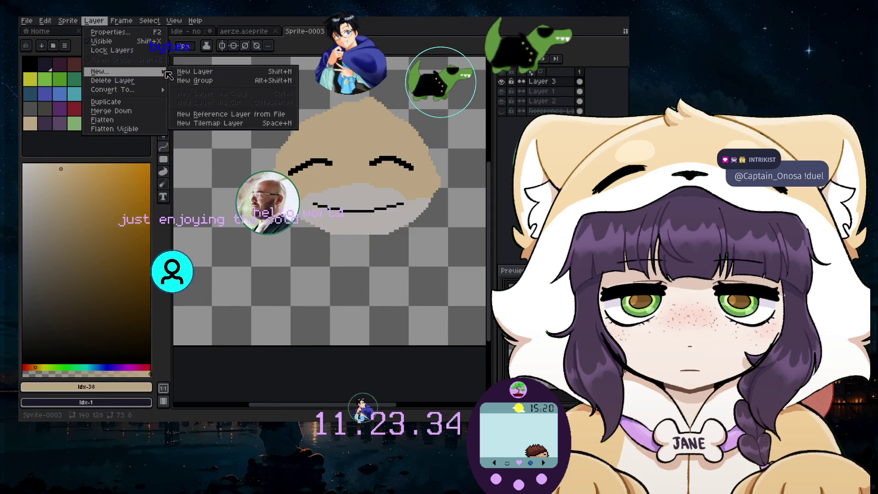
click(194, 72)
drag(540, 81, 549, 112)
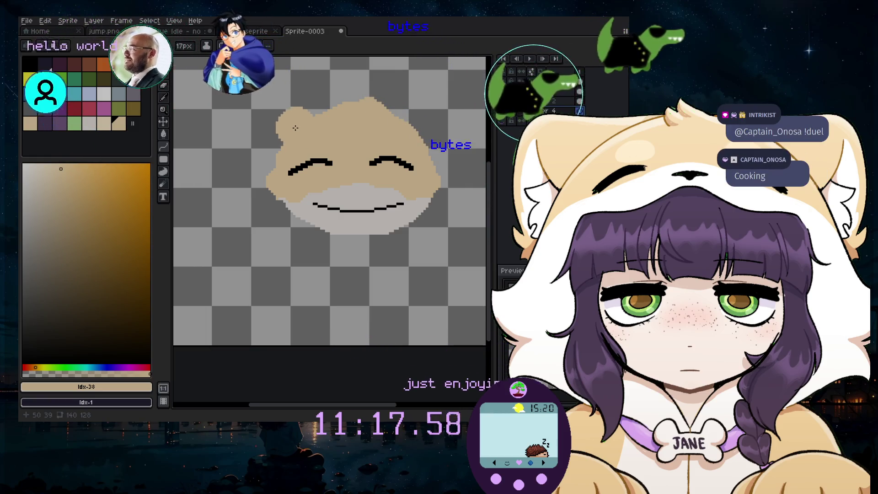
scroll(300, 131, up, 1)
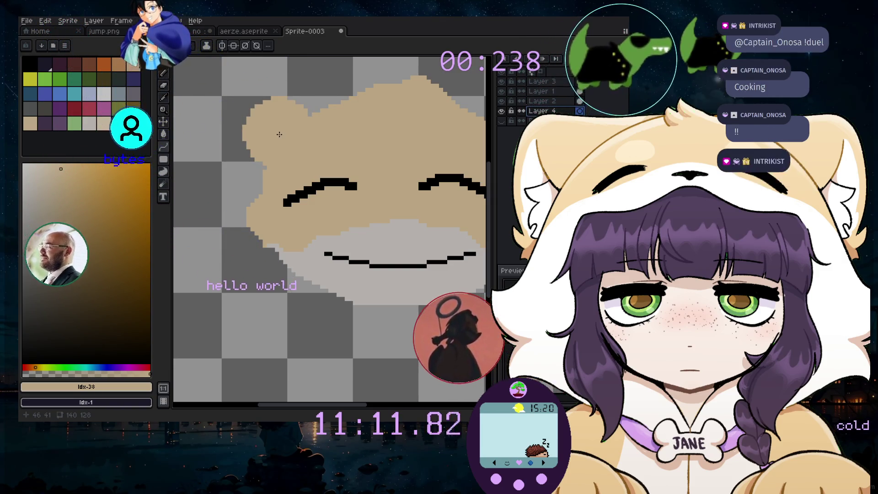
drag(279, 138, 466, 125)
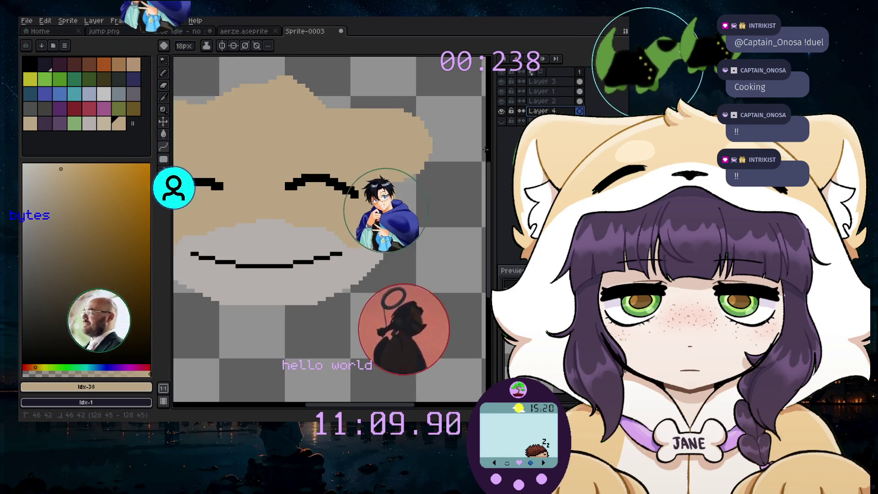
scroll(377, 108, down, 3)
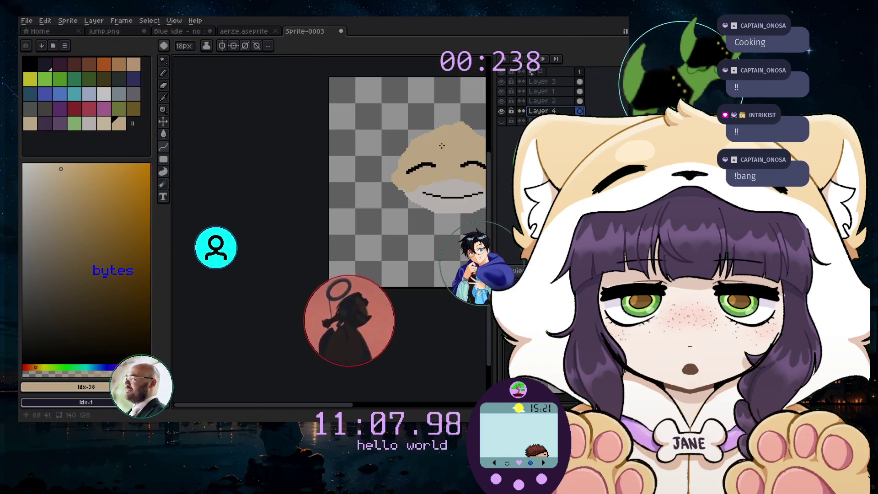
scroll(288, 274, right, 3)
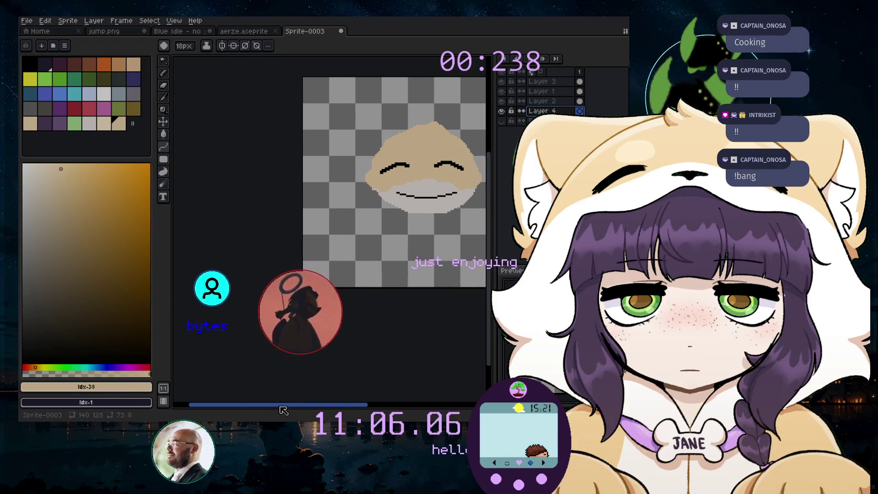
click(164, 74)
scroll(392, 169, up, 3)
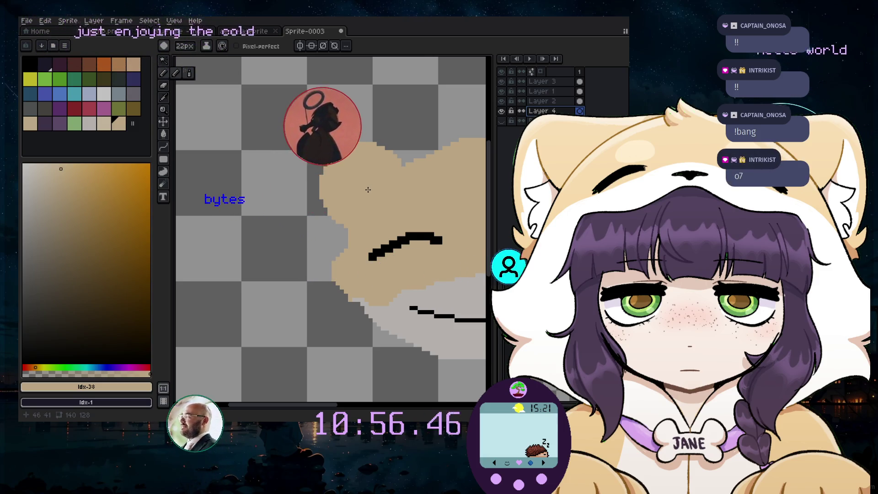
- Draw the tan ear's top edge with the 1px Curve tool at the hood's upper left
click(169, 149)
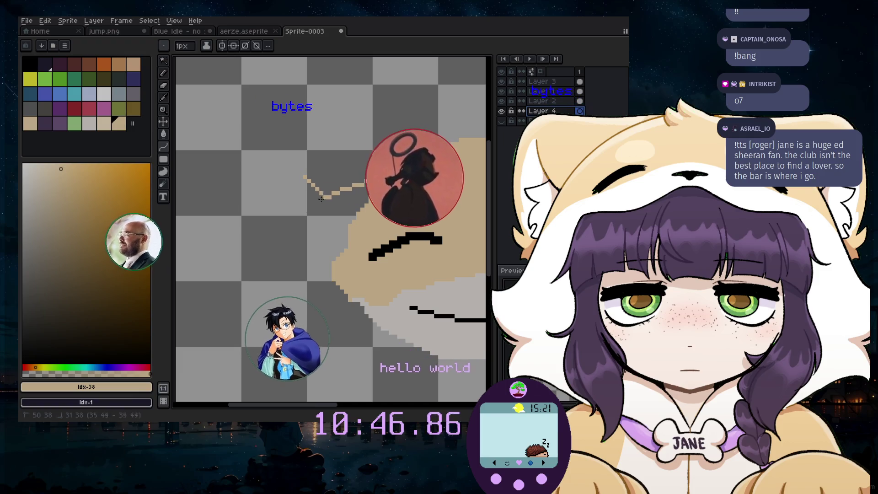
click(333, 168)
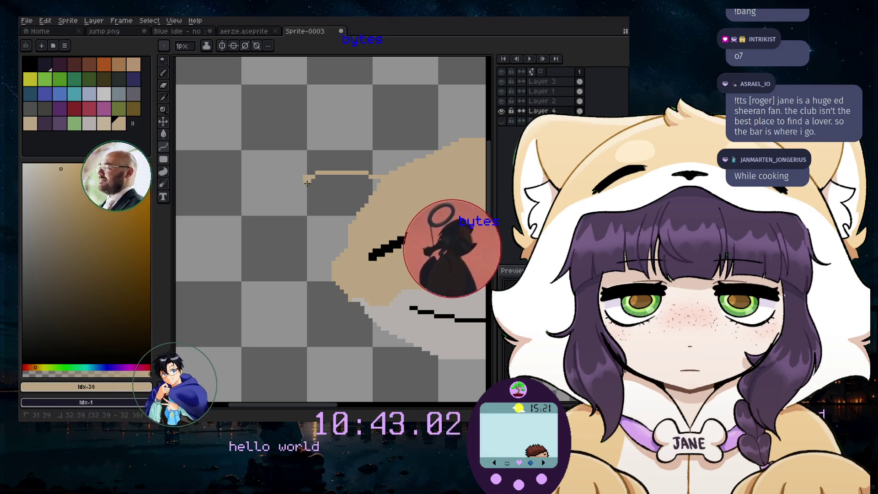
mouse_move(327, 240)
mouse_down()
mouse_move(336, 239)
mouse_move(305, 214)
mouse_up()
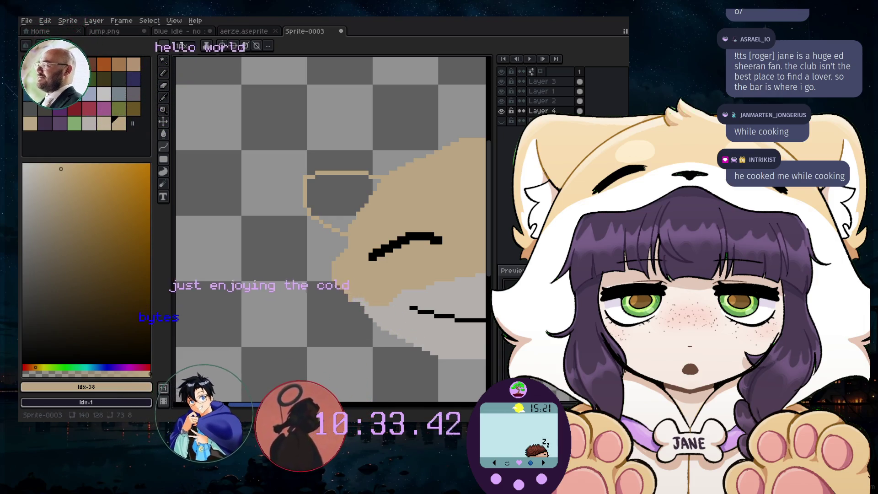
- Add a diagonal inner-ear line and draw the ear's left edge downward
scroll(395, 240, up, 1)
scroll(320, 192, up, 1)
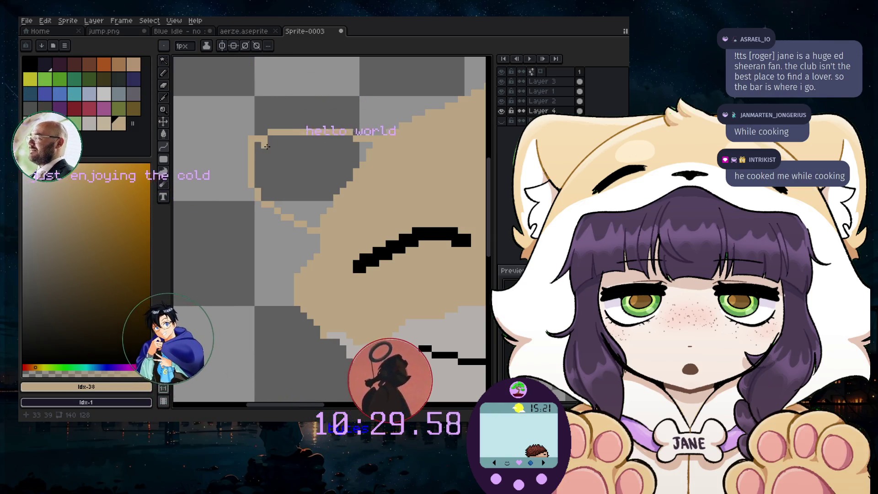
mouse_move(266, 146)
mouse_down()
mouse_move(345, 171)
mouse_move(337, 190)
mouse_up()
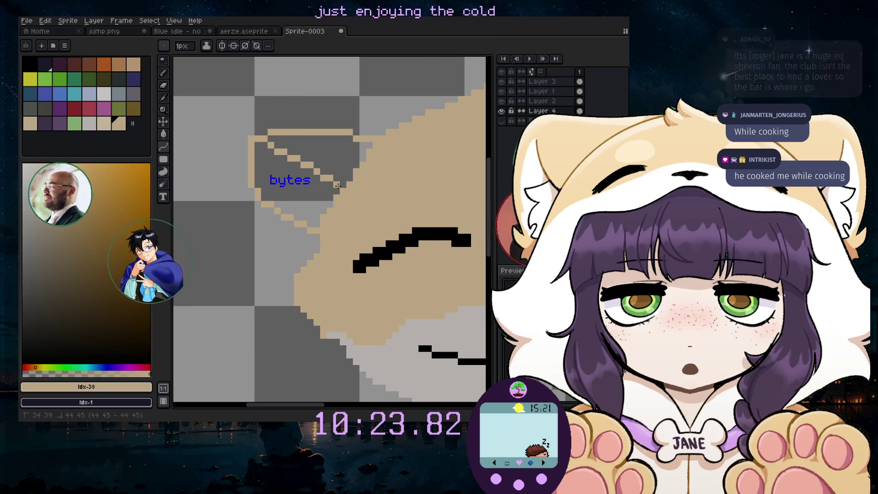
drag(336, 179, 338, 187)
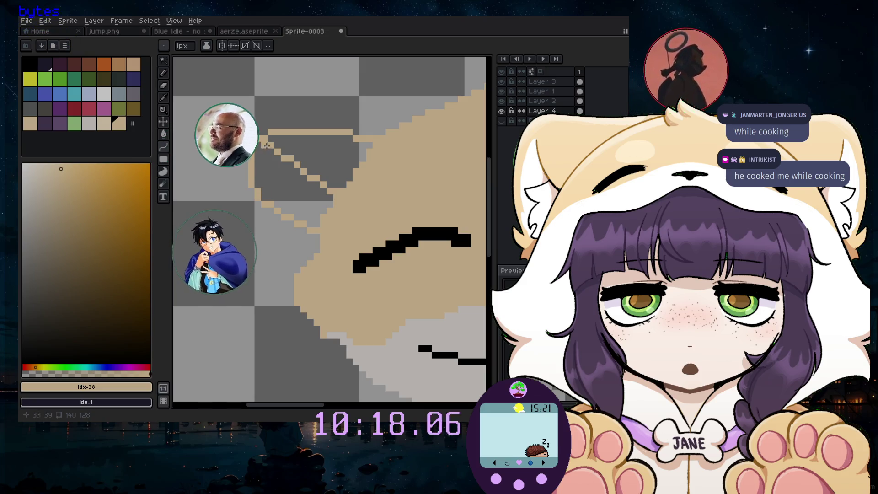
drag(270, 153, 270, 185)
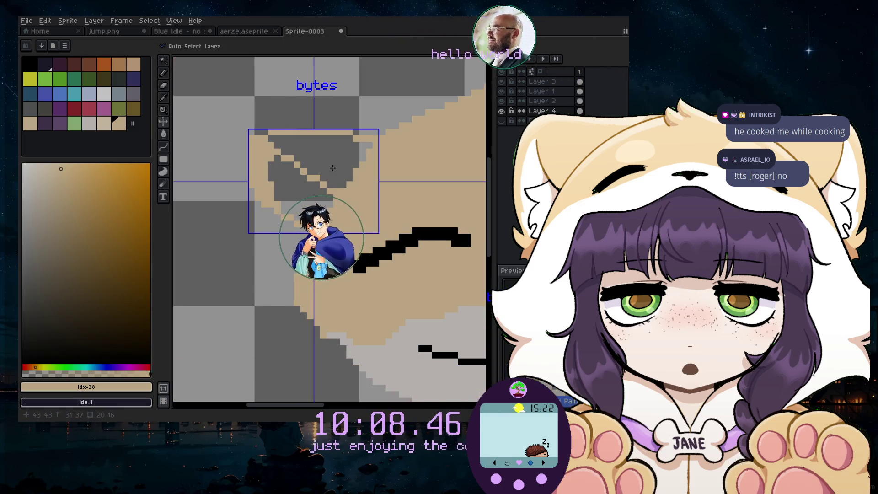
- Hide Layer 1 and extend the tan ear outline on its right and bottom with the Pencil
key(b)
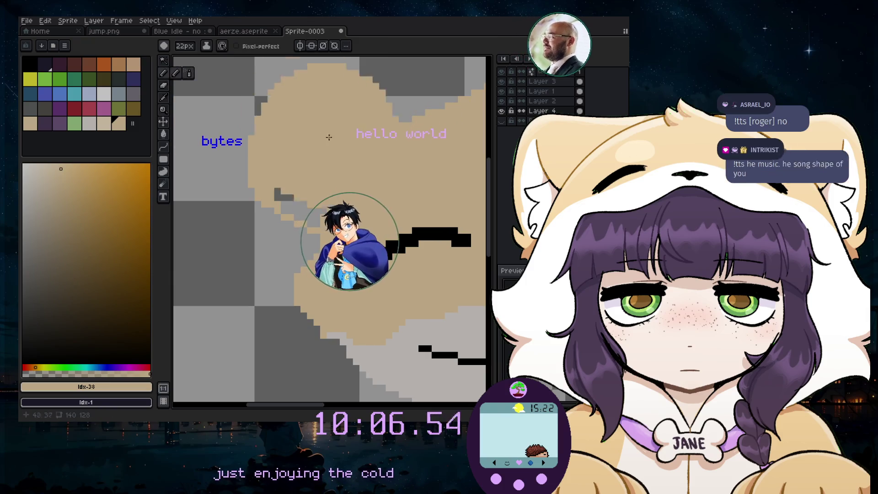
key(minus)
key(minus)
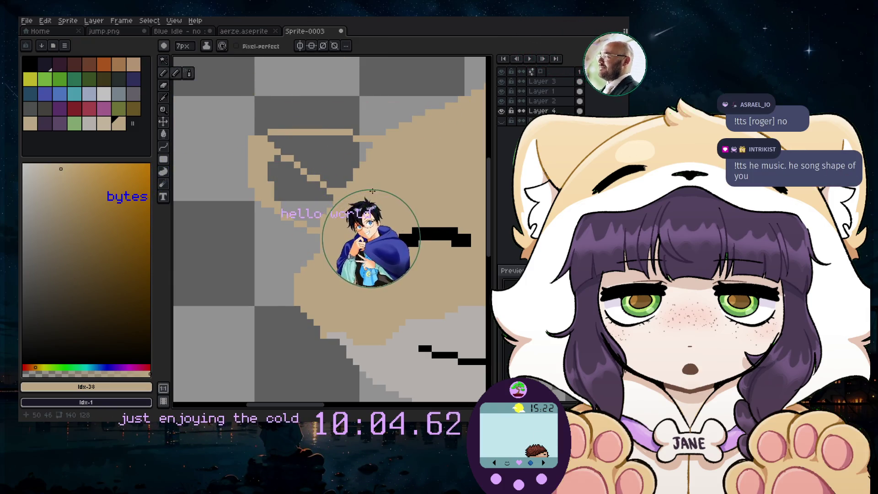
click(501, 91)
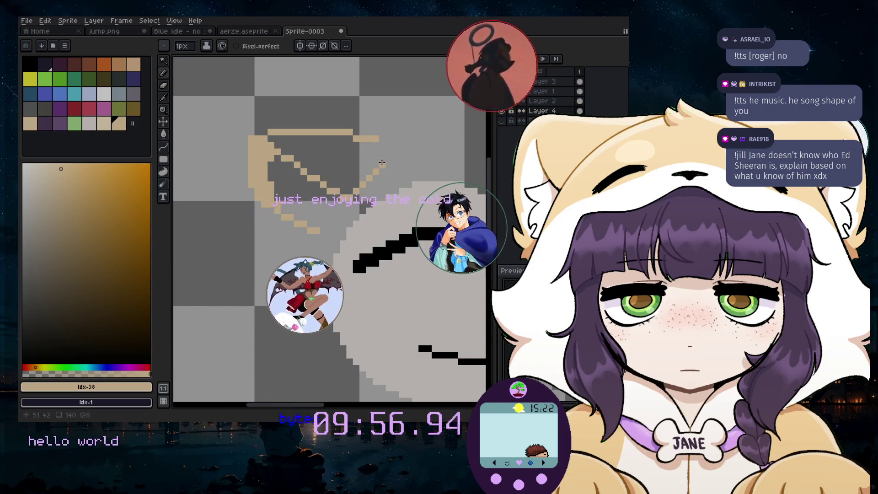
drag(381, 164, 382, 147)
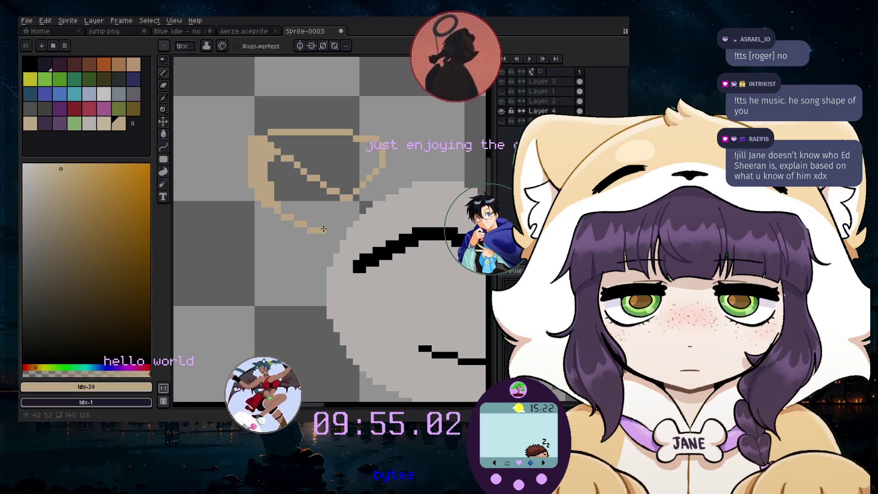
drag(323, 229, 338, 218)
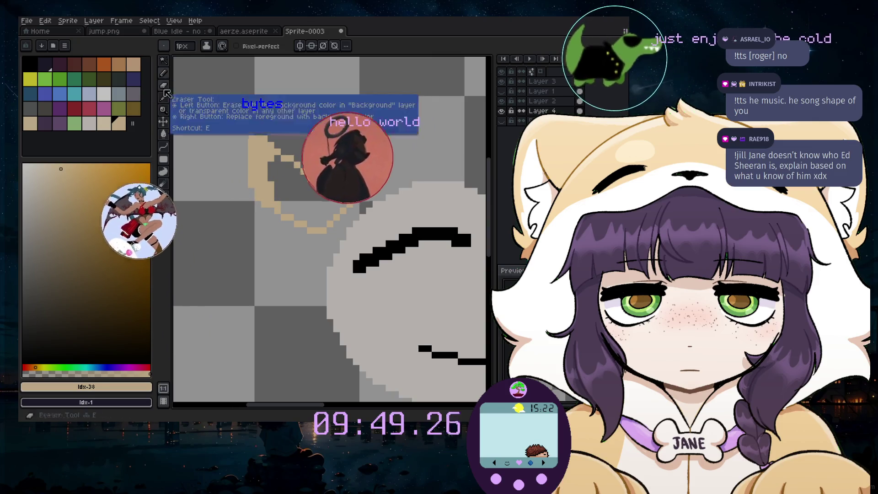
- Fill the ear with tan using the Paint Bucket, then erase out the inner ear
click(163, 134)
click(315, 169)
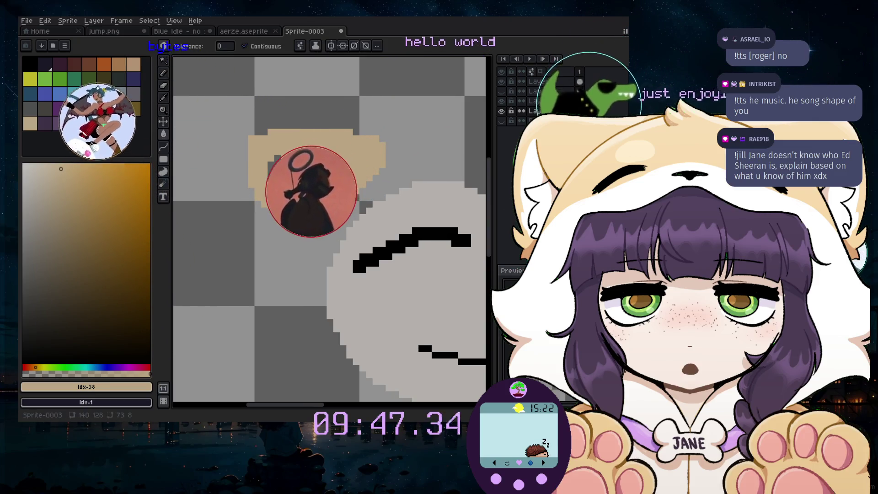
click(89, 122)
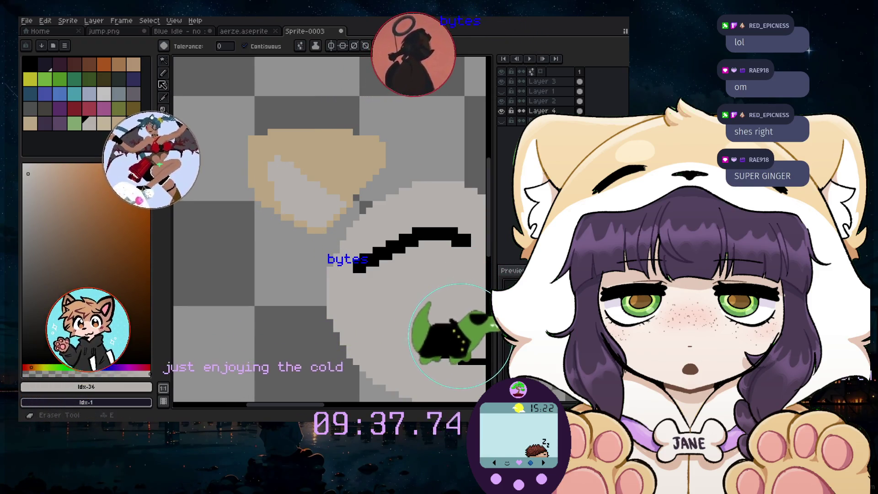
click(163, 85)
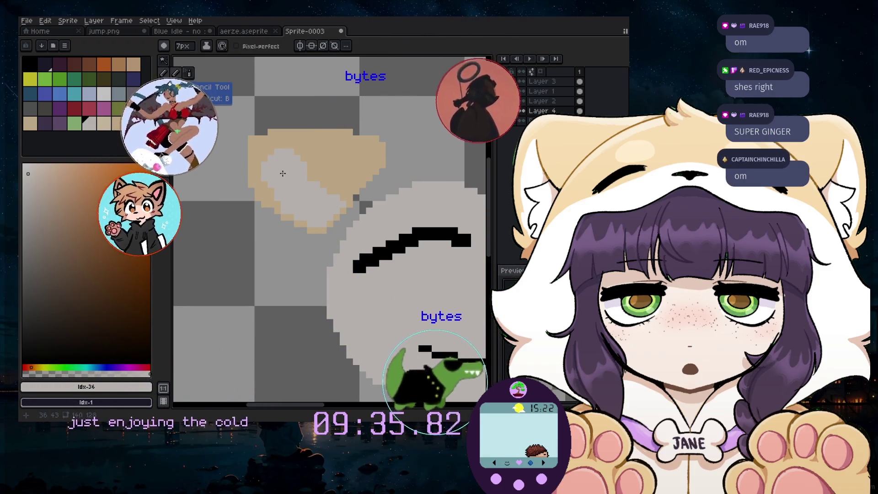
drag(284, 173, 278, 175)
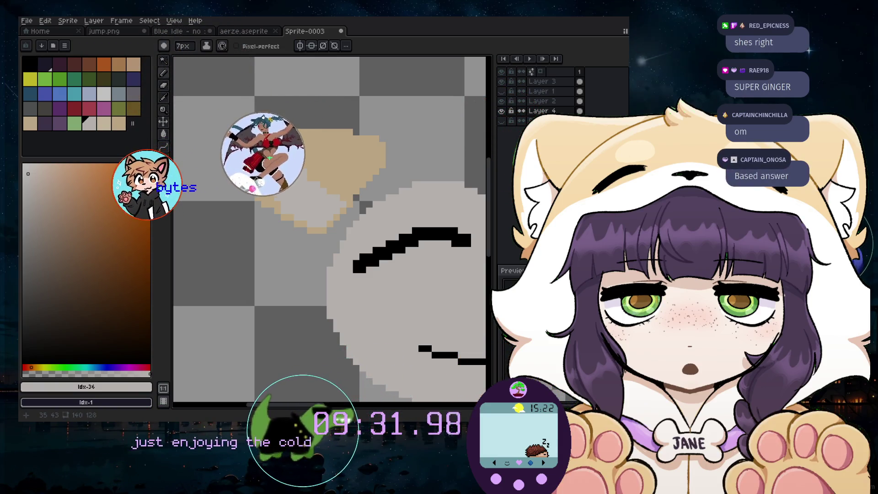
- Shape the inner ear in light grey with a 4px brush
key(minus)
key(minus)
key(minus)
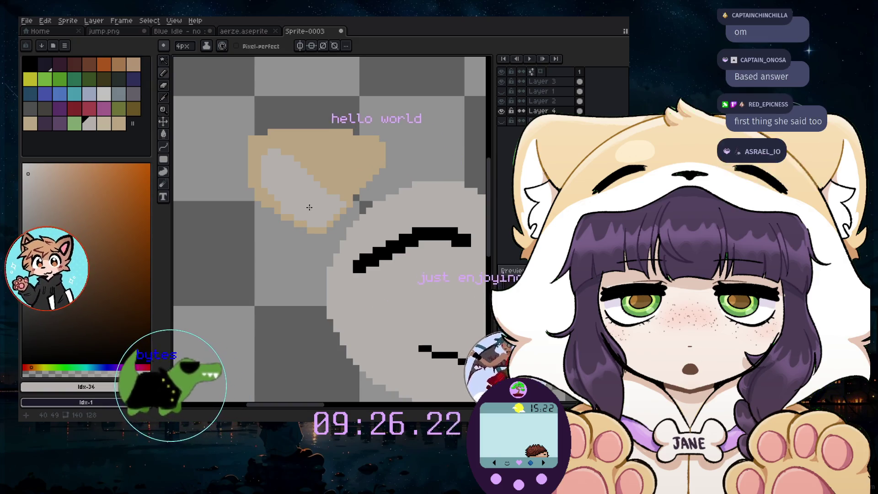
scroll(274, 216, up, 2)
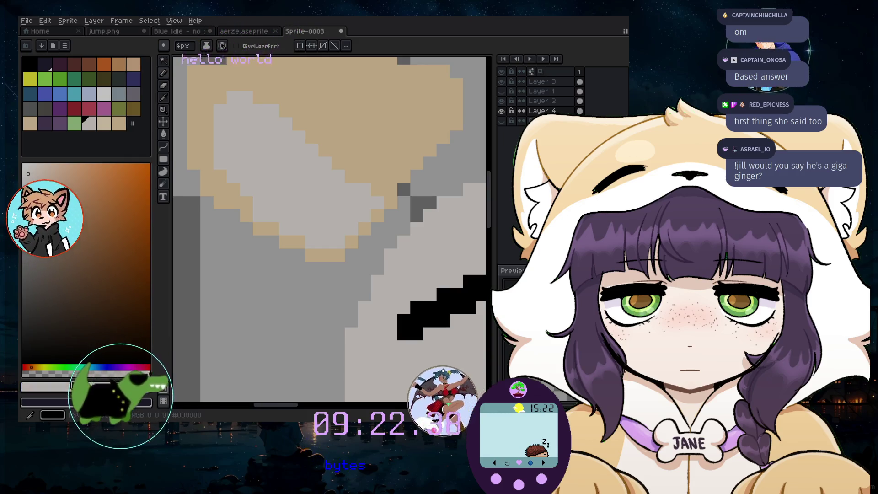
click(76, 387)
click(110, 227)
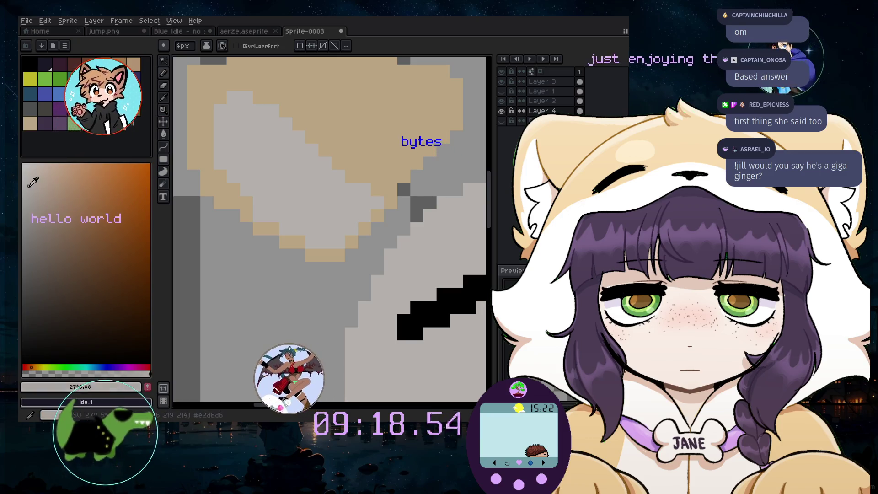
scroll(293, 207, up, 2)
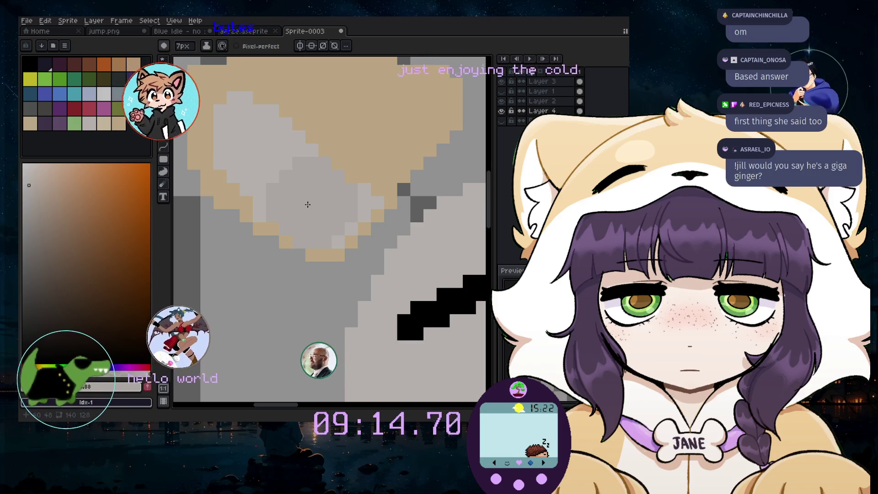
drag(305, 207, 302, 201)
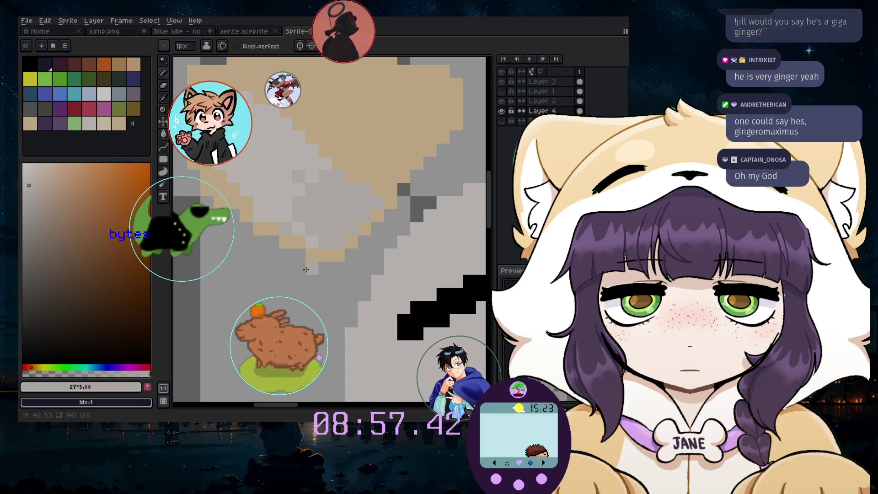
- Show Layer 2 and sample the head's tan with the Eyedropper
scroll(316, 275, down, 3)
scroll(317, 274, down, 2)
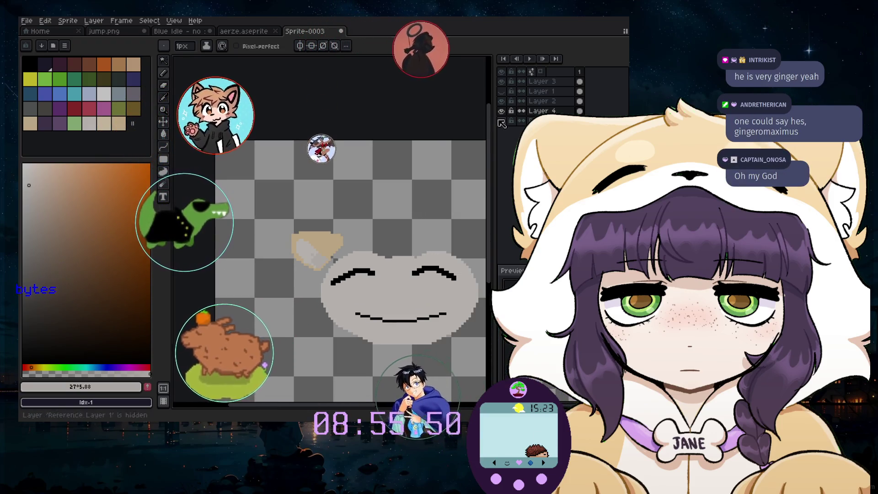
click(502, 101)
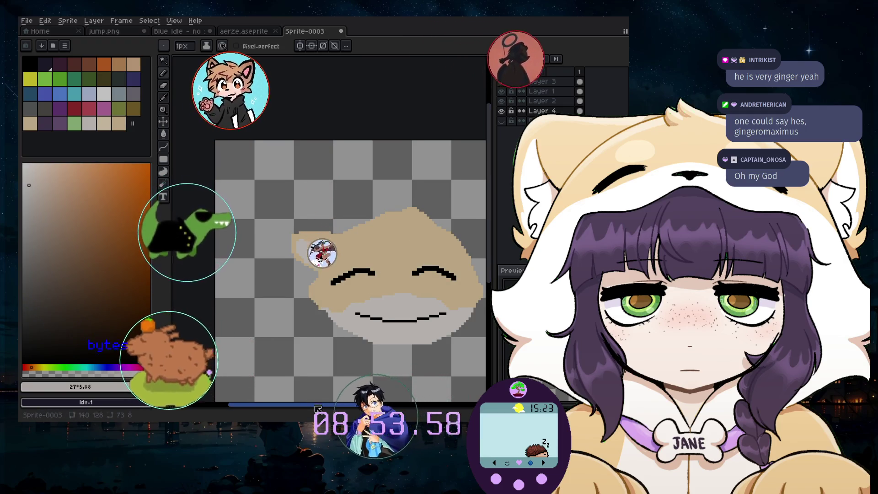
scroll(335, 275, up, 2)
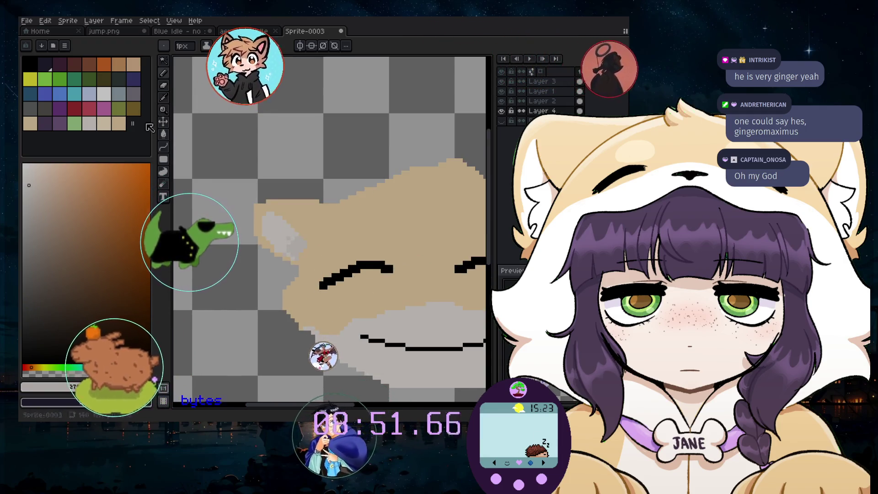
click(163, 98)
click(303, 224)
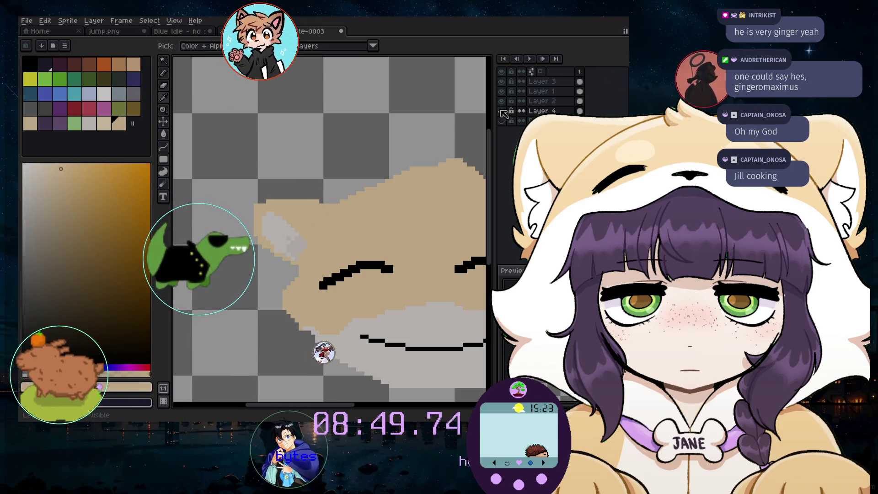
- Blend the ear into the hood's upper-left edge with the 1px tan Pencil
scroll(253, 277, up, 2)
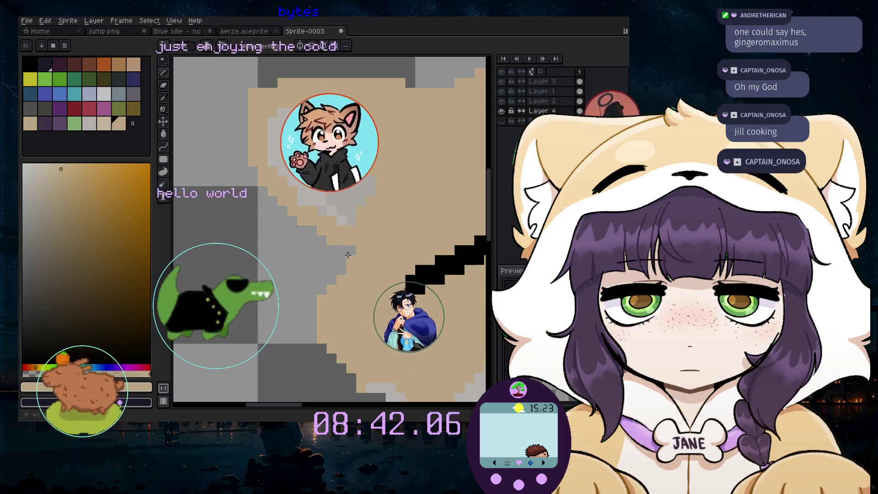
scroll(349, 254, down, 1)
scroll(394, 250, down, 1)
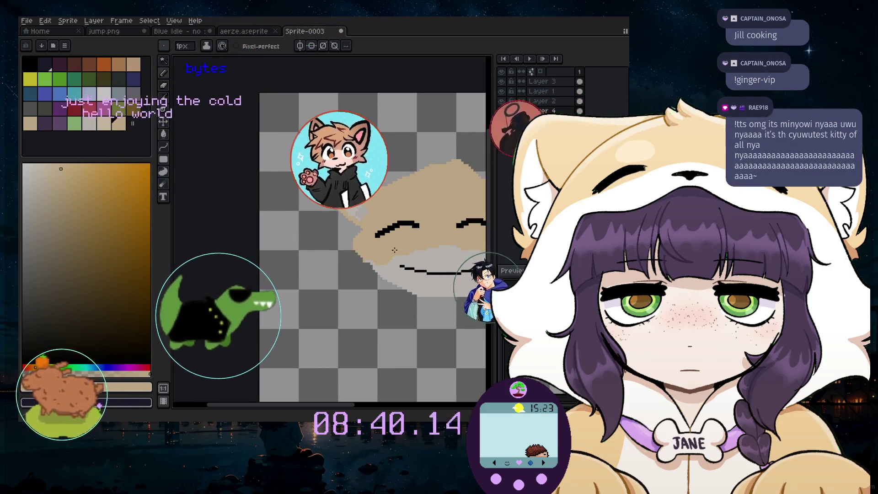
scroll(374, 190, up, 3)
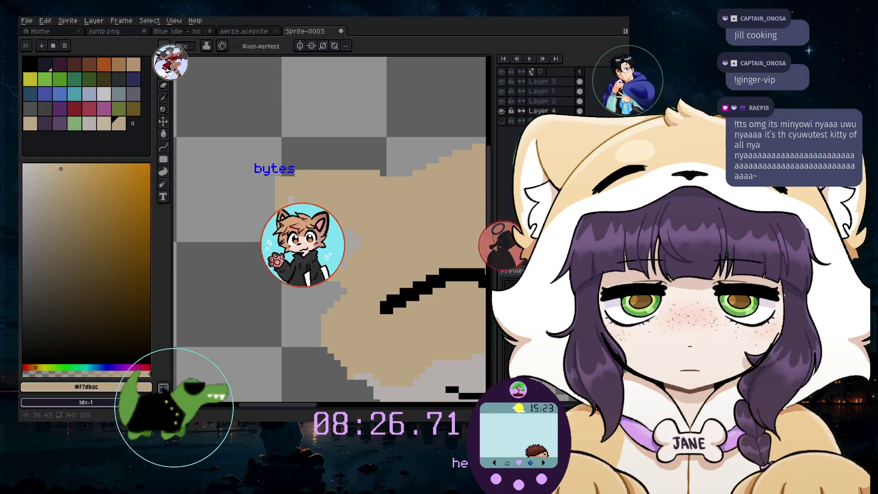
key(b)
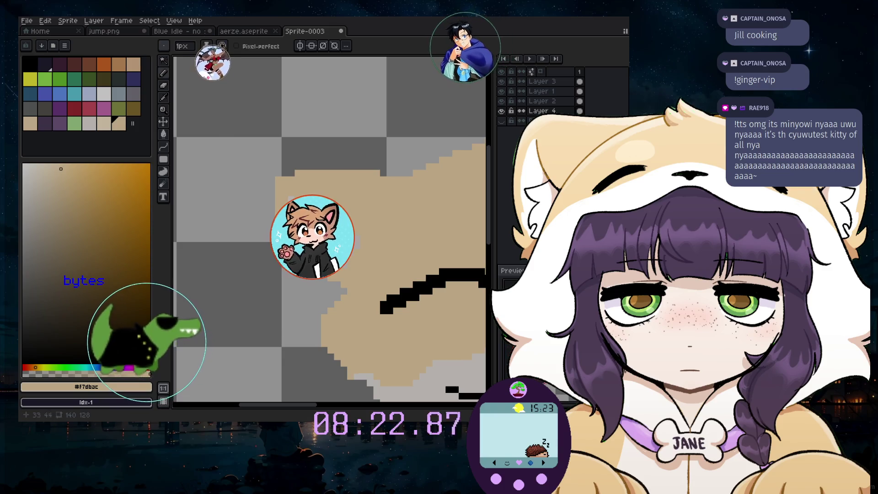
scroll(400, 315, down, 2)
scroll(400, 340, up, 2)
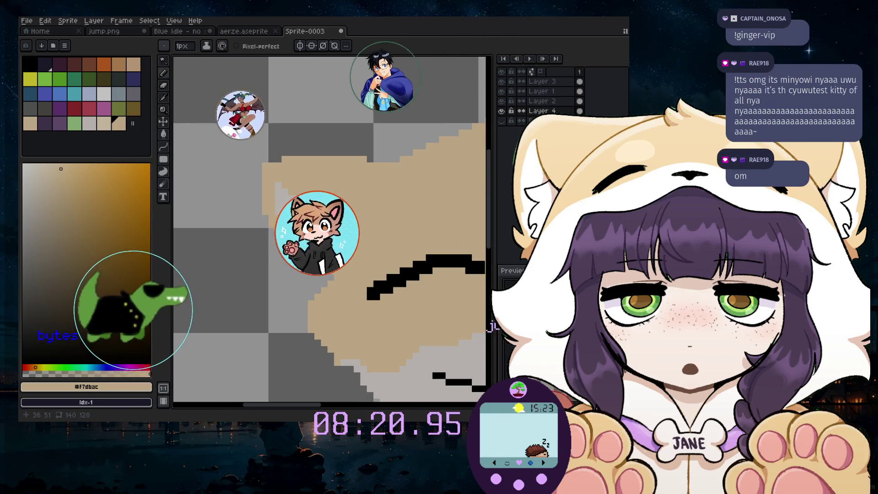
scroll(400, 320, down, 2)
scroll(400, 320, up, 2)
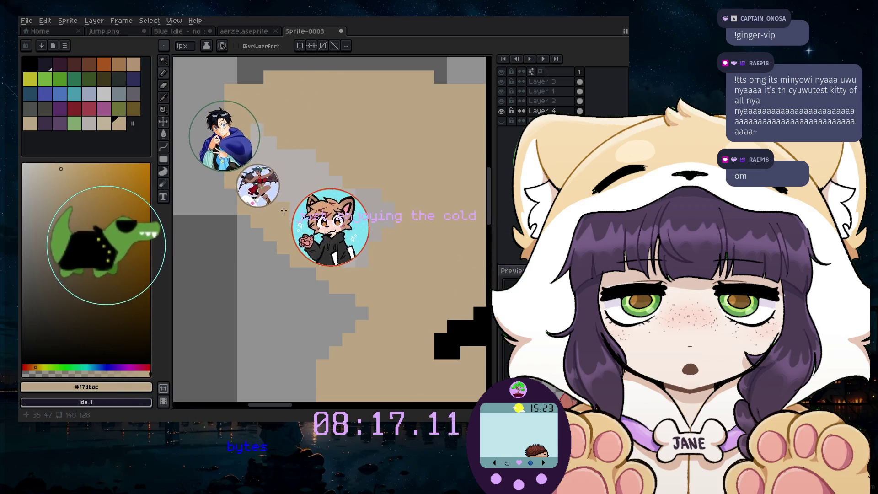
scroll(317, 266, down, 1)
scroll(317, 266, down, 1)
scroll(317, 266, down, 1)
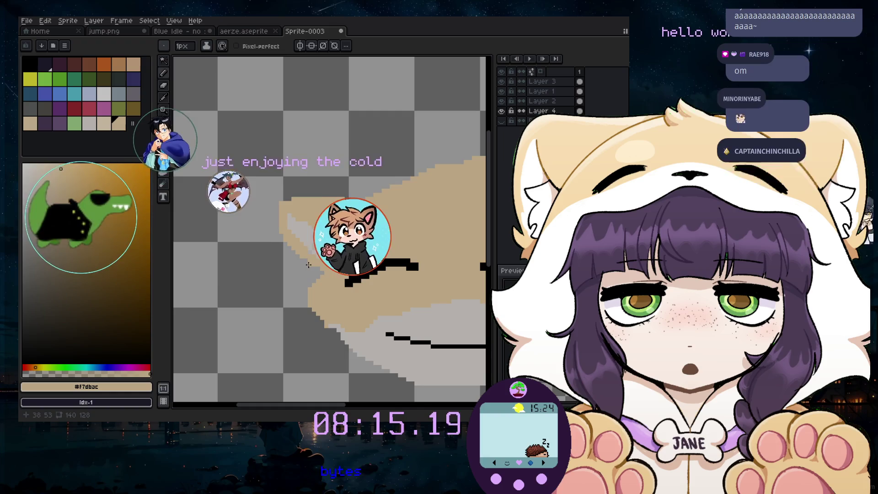
scroll(321, 265, up, 5)
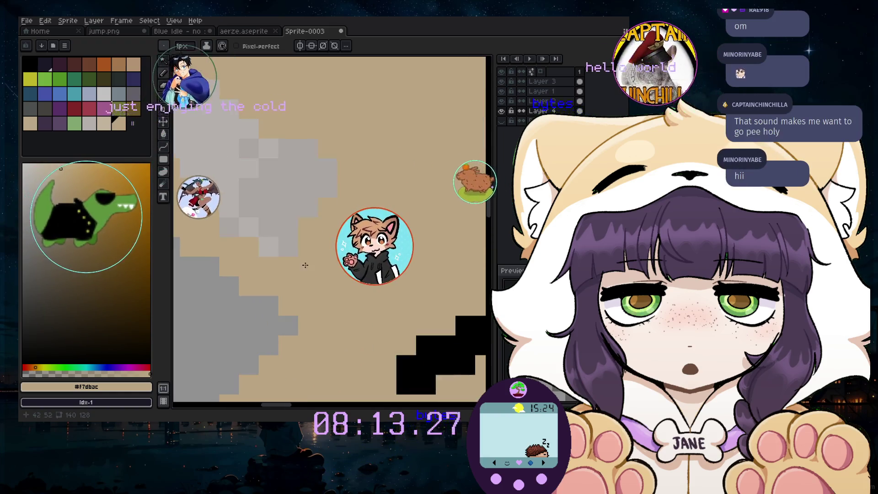
scroll(252, 229, down, 5)
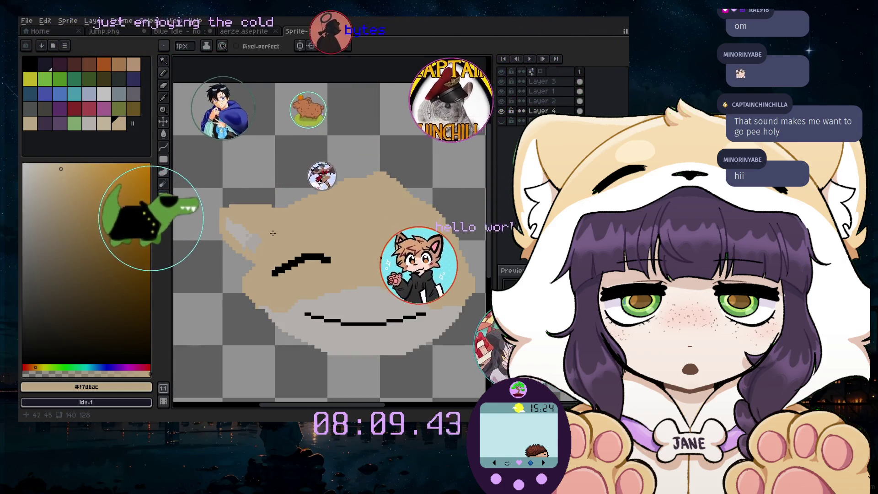
scroll(256, 221, up, 2)
scroll(340, 267, down, 2)
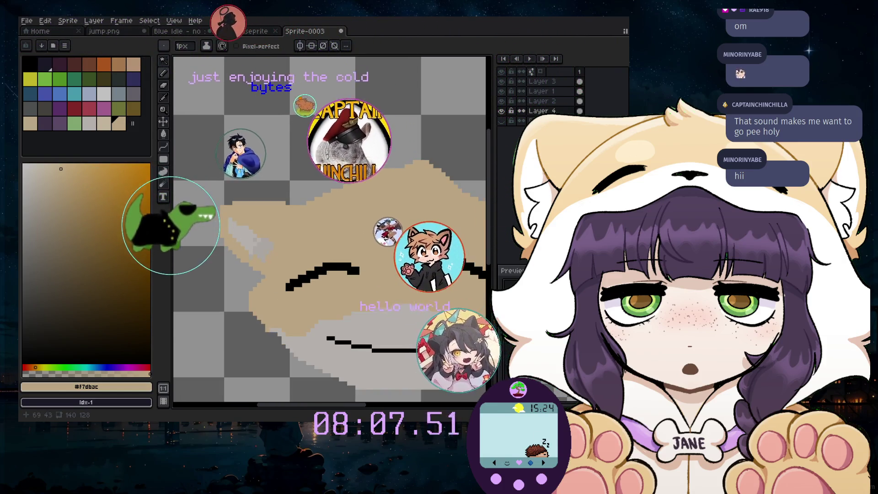
key(m)
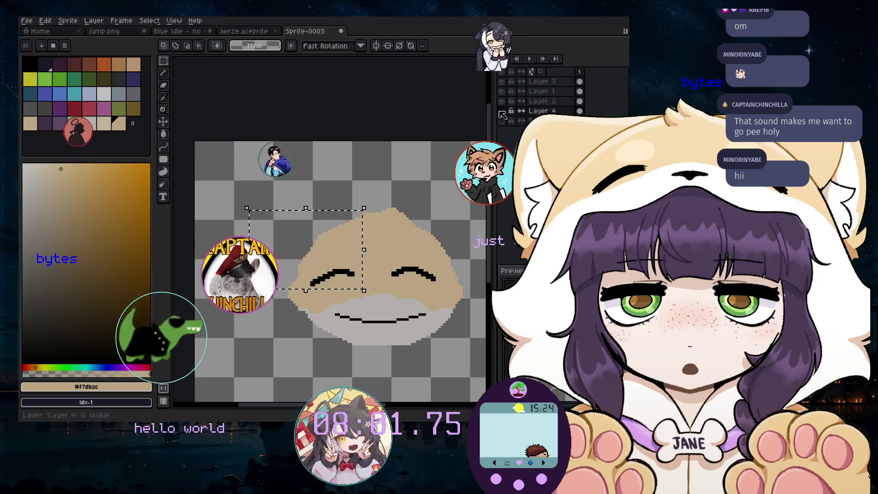
- Move the copied ear onto the hood's upper right and drop it in place
click(323, 254)
drag(323, 255, 345, 189)
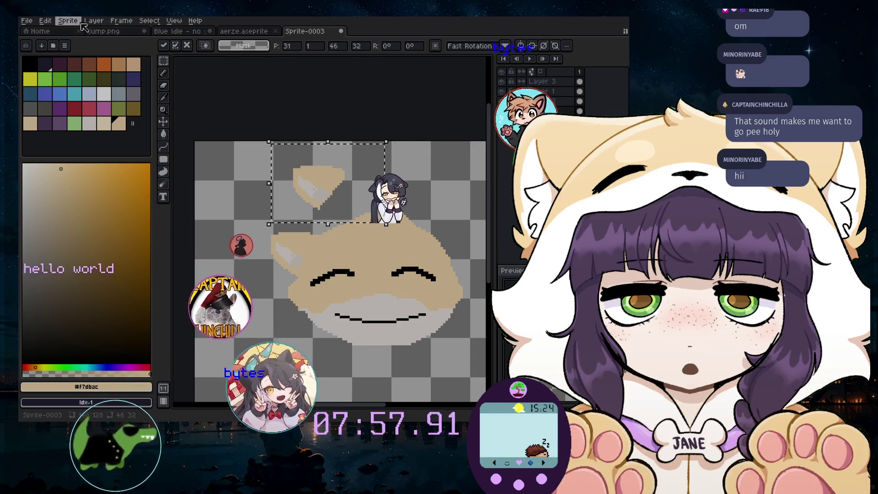
click(45, 21)
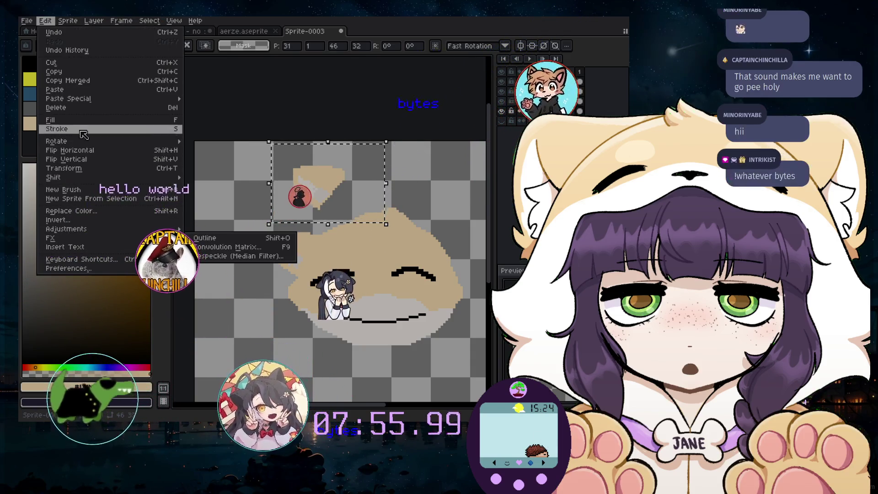
click(299, 191)
drag(299, 191, 464, 256)
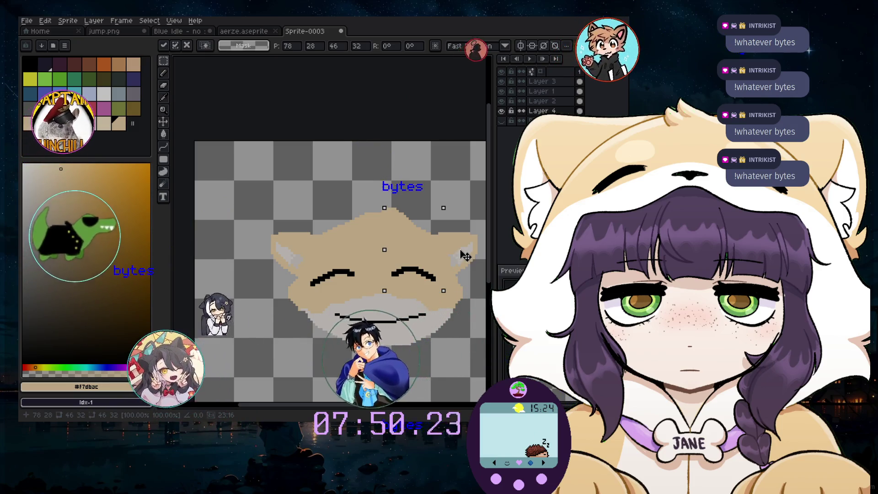
scroll(293, 311, up, 3)
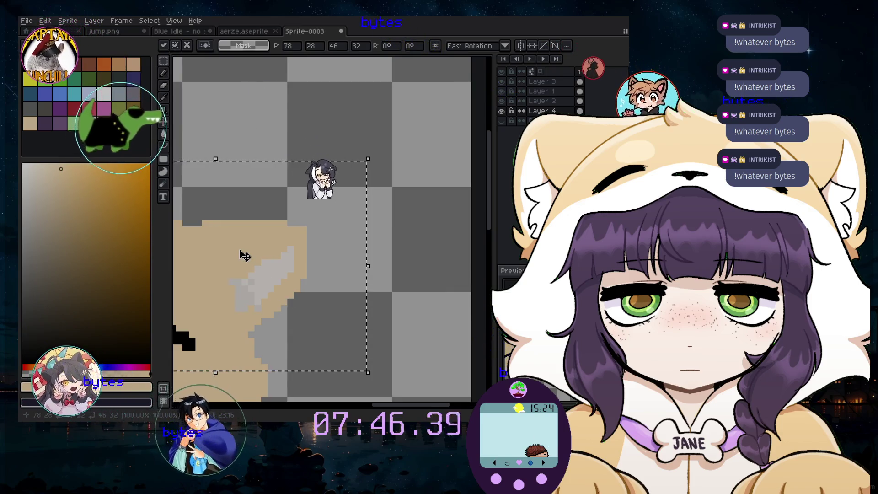
key(ctrl+d)
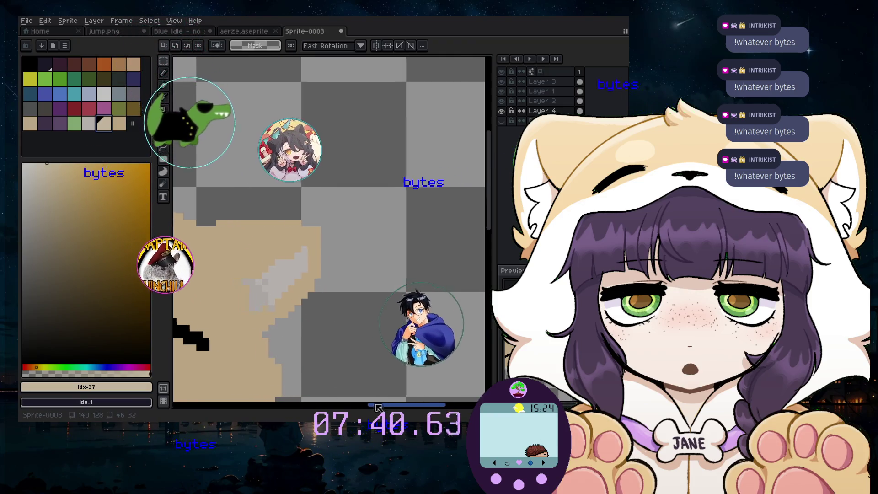
- Select the right part of the face, nudge it down 1px, and commit
scroll(303, 339, down, 2)
scroll(313, 314, down, 1)
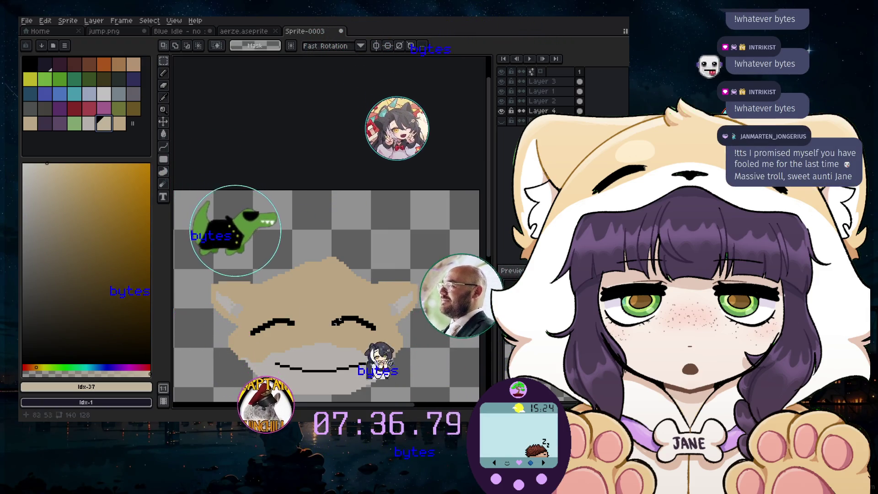
scroll(471, 229, down, 3)
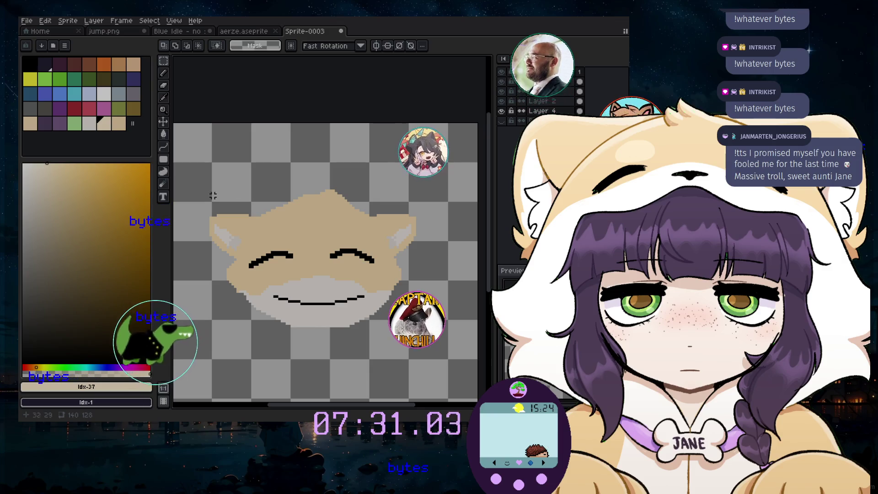
drag(345, 173, 452, 292)
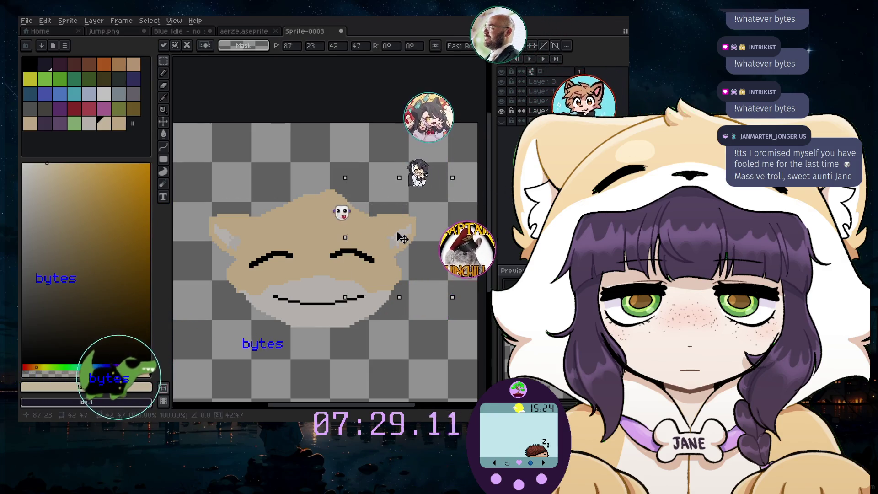
drag(402, 233, 406, 234)
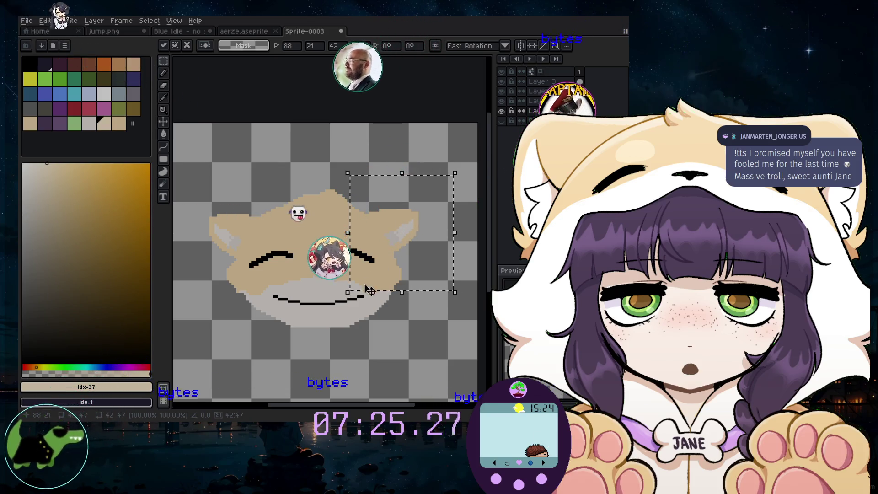
click(228, 311)
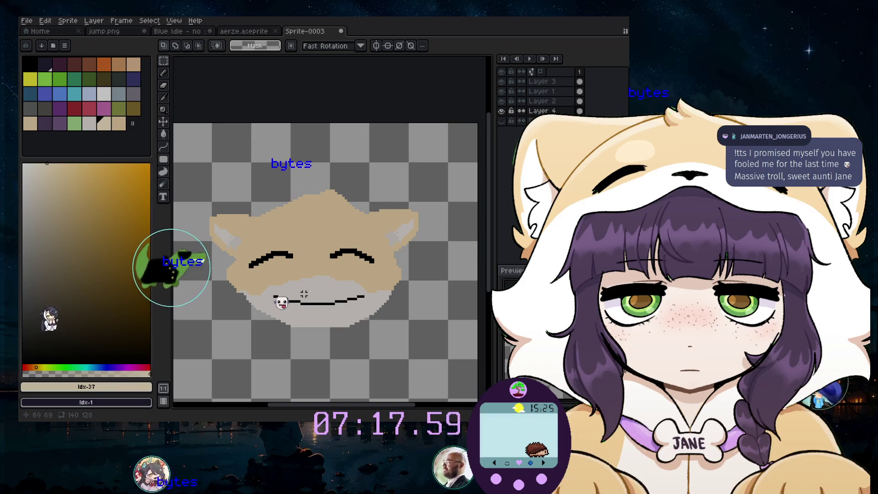
- Enlarge the pencil to 2px for a small black nose above the smile
scroll(301, 274, up, 3)
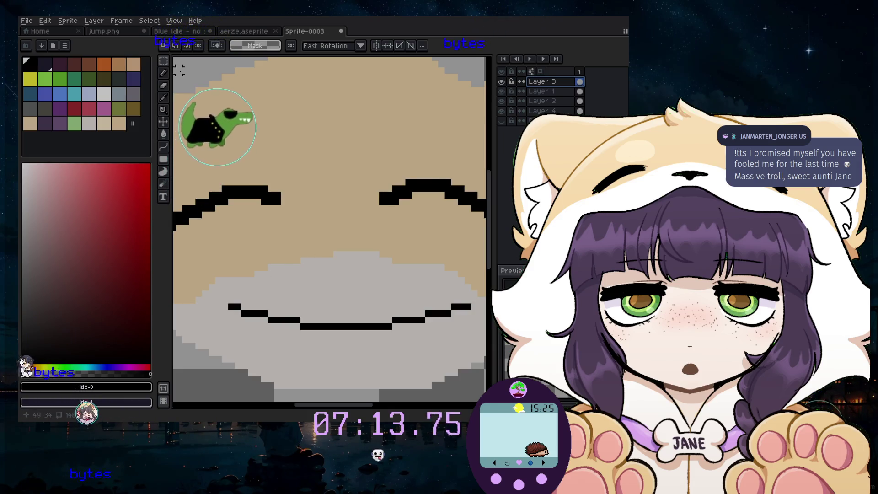
key(plus)
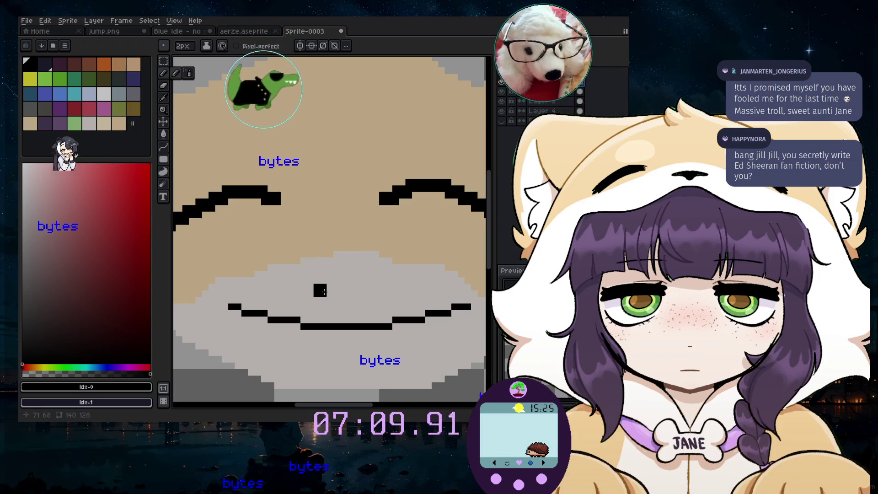
scroll(274, 274, down, 3)
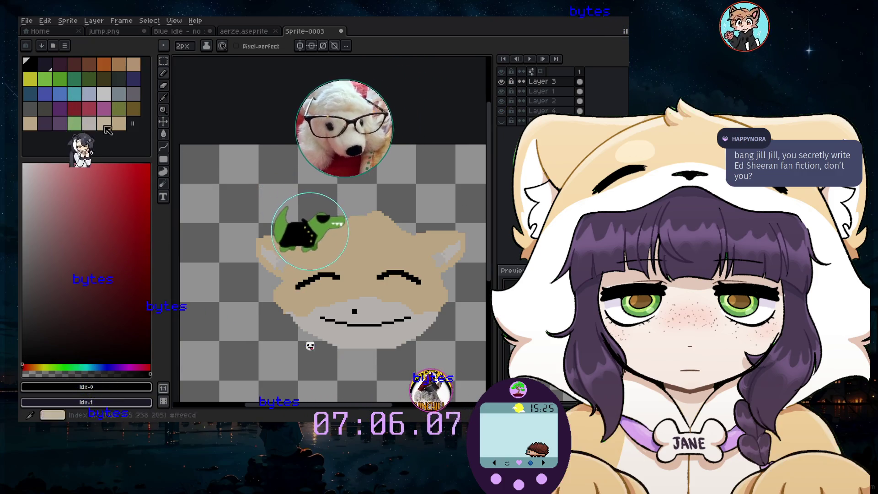
- Pick purple and add a new empty Layer 5 for the hair
click(45, 123)
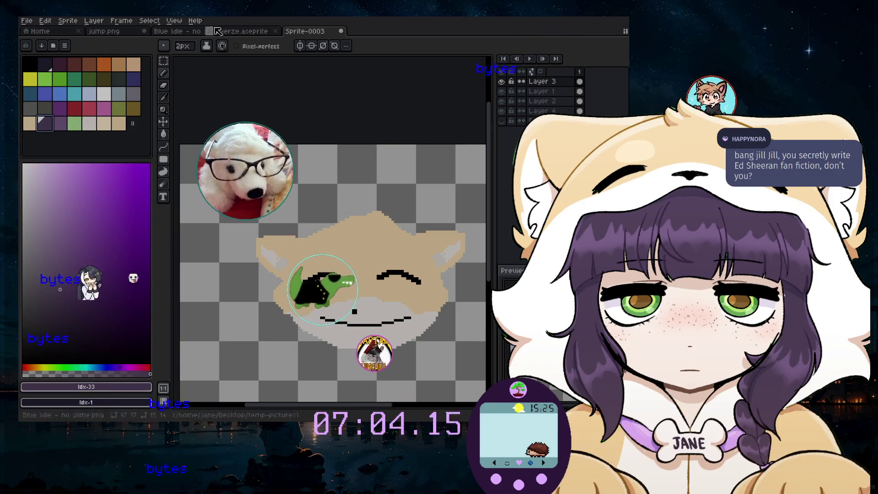
click(94, 21)
click(218, 72)
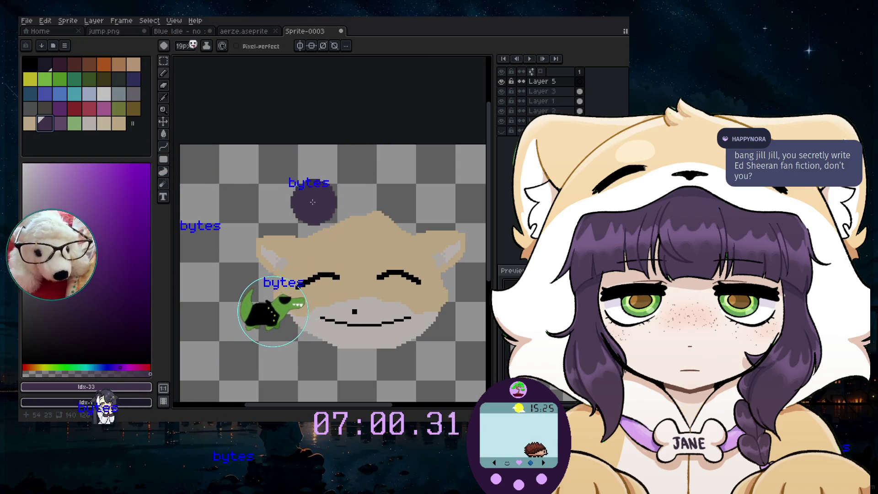
- Paint purple hair across the hood's top and a blob on the left with a 21px brush
key(plus)
key(plus)
key(plus)
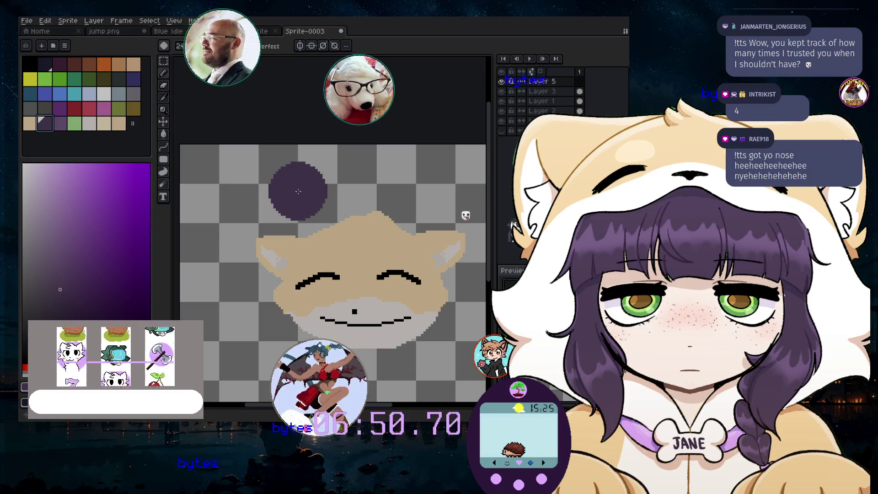
key(minus)
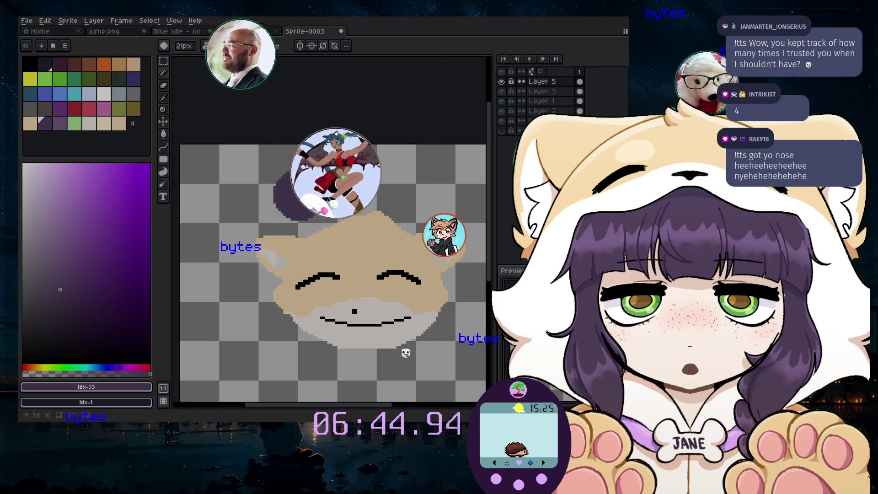
mouse_move(313, 188)
mouse_down()
mouse_move(374, 180)
mouse_move(420, 197)
mouse_up()
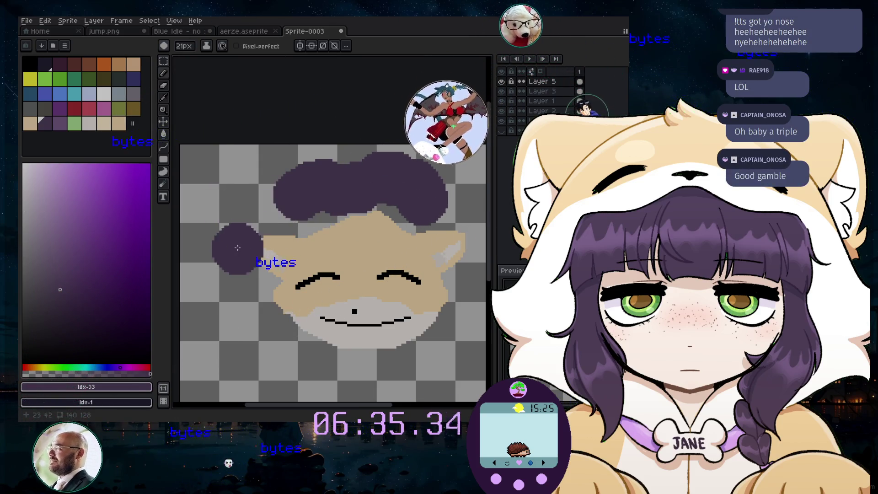
drag(267, 229, 281, 233)
scroll(292, 274, down, 3)
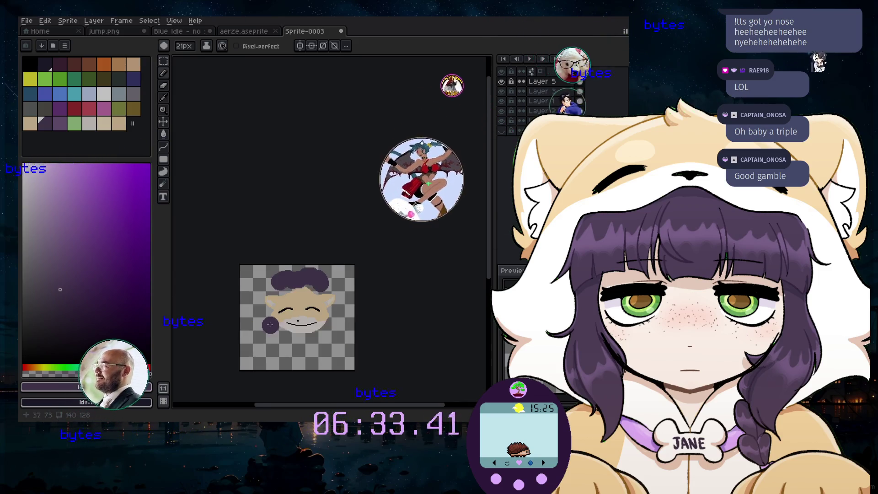
scroll(293, 275, up, 2)
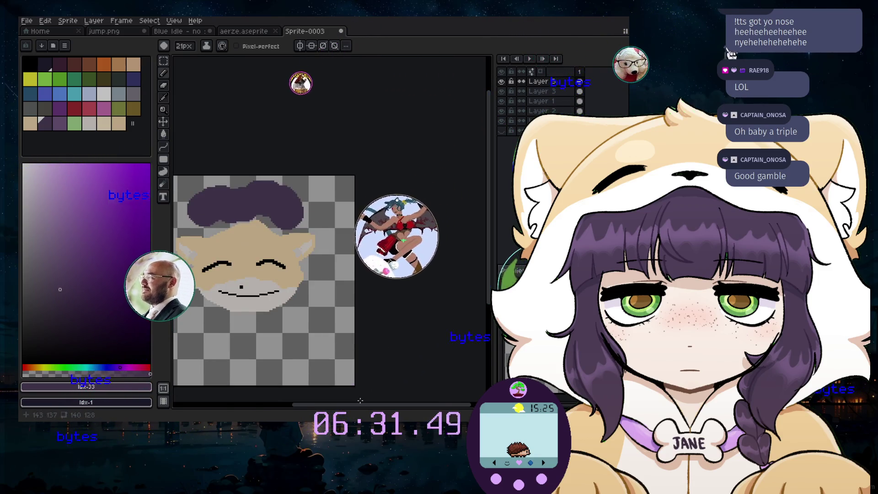
scroll(333, 411, up, 1)
- Pick light gray and add a new Layer 6 for the body
click(104, 94)
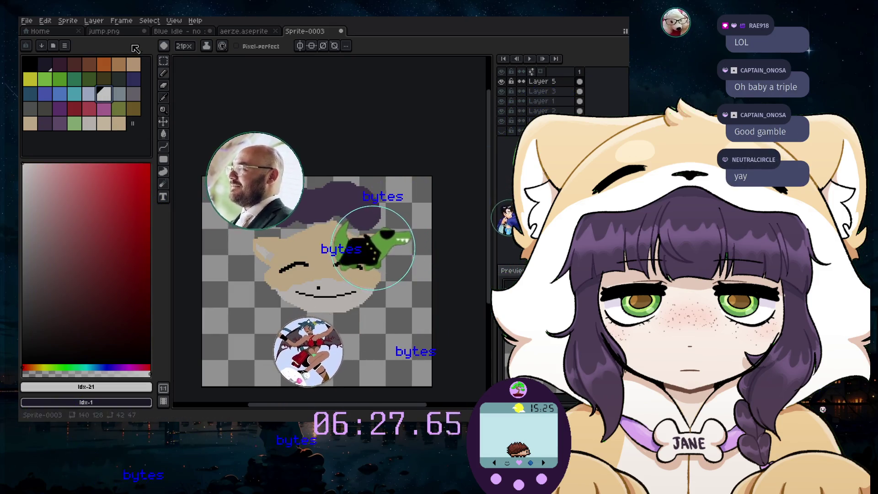
click(93, 21)
mouse_move(129, 74)
click(182, 72)
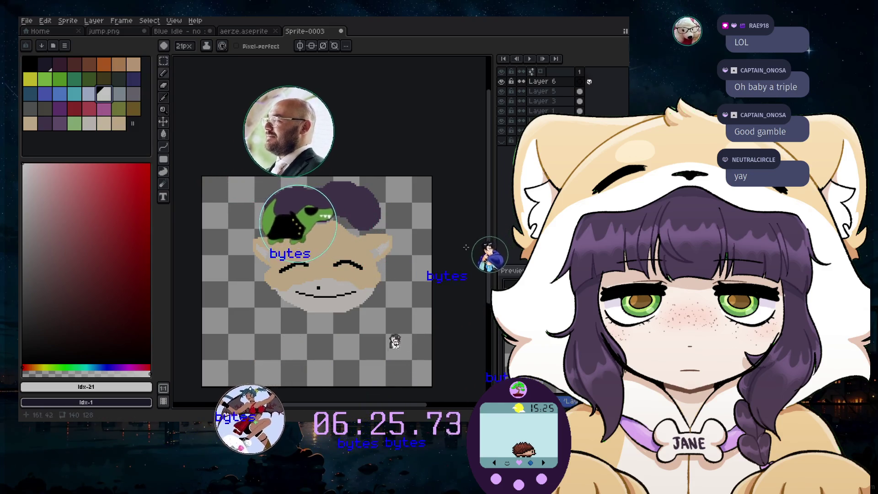
scroll(453, 274, down, 3)
scroll(255, 275, up, 9)
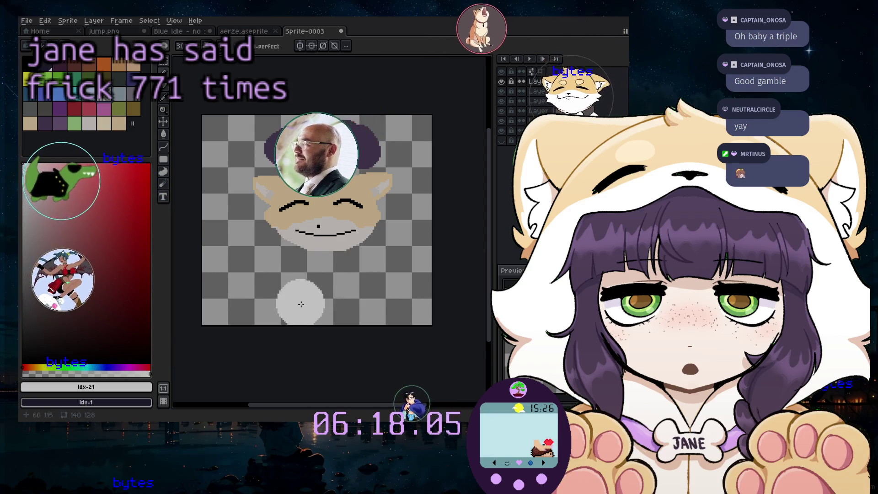
scroll(304, 302, up, 1)
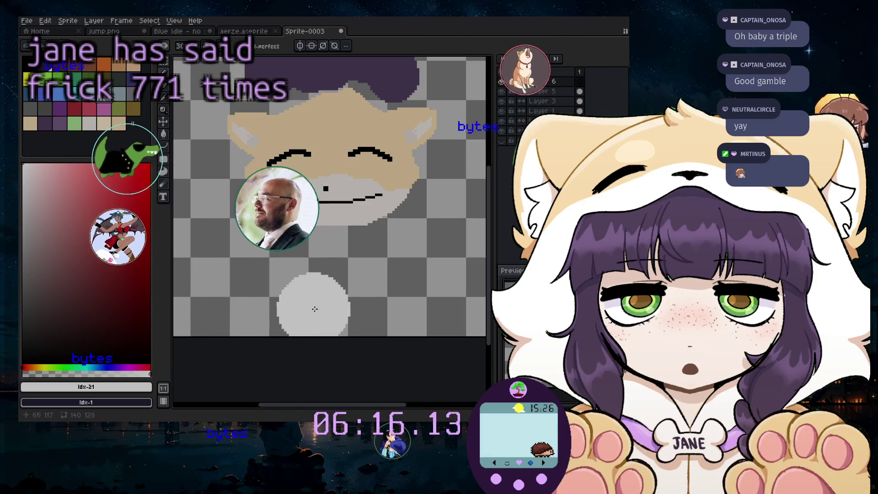
- Replace the oversized gray body fill with two light-gray paws below the face
drag(270, 275, 374, 266)
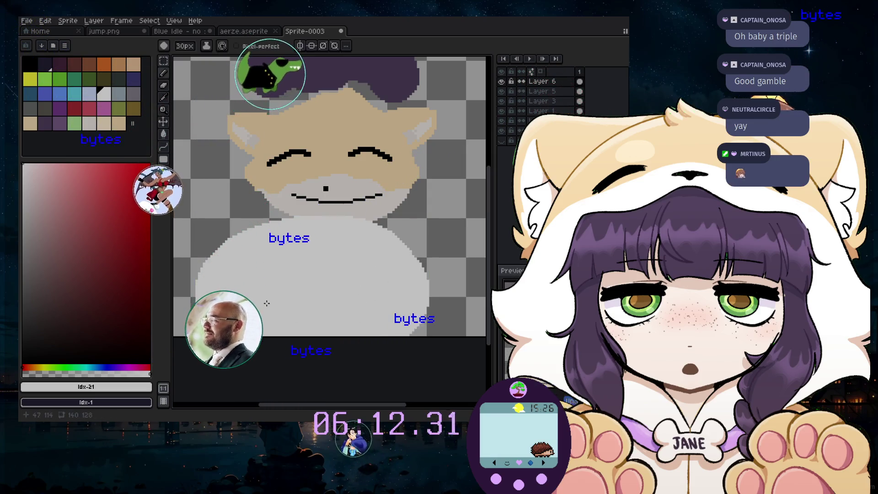
key(ctrl+z)
mouse_move(272, 263)
mouse_down()
mouse_move(284, 303)
mouse_move(386, 304)
mouse_move(402, 254)
mouse_move(383, 333)
mouse_up()
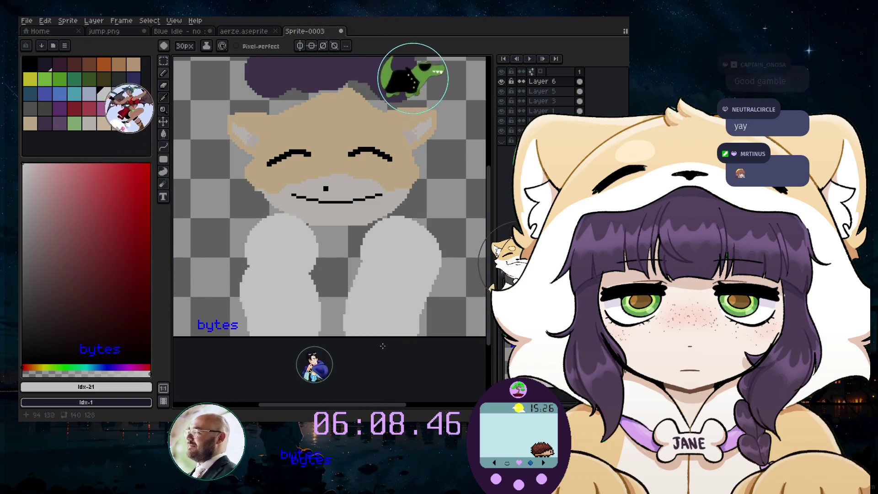
key(ctrl+z)
key(v)
key(ctrl+z)
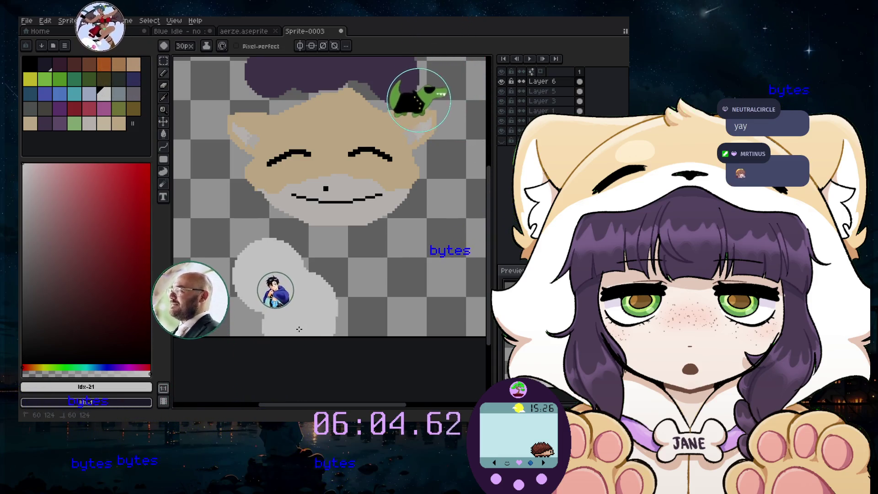
key(ctrl+y)
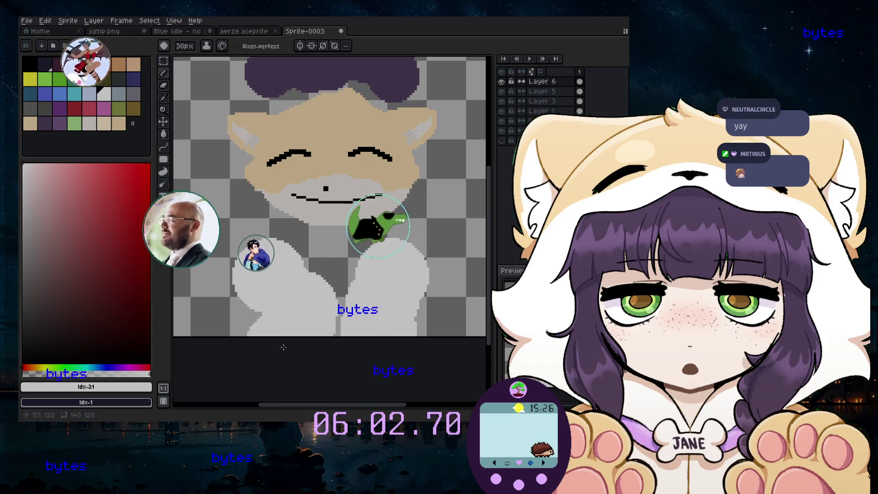
scroll(304, 219, down, 1)
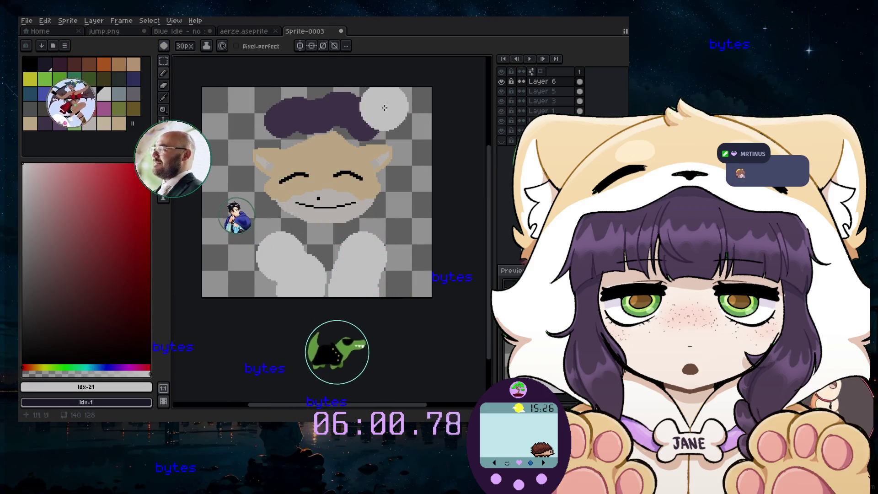
- Pick green, show reference Layer 4, and dot green clips onto the hair with a 7px brush
click(58, 81)
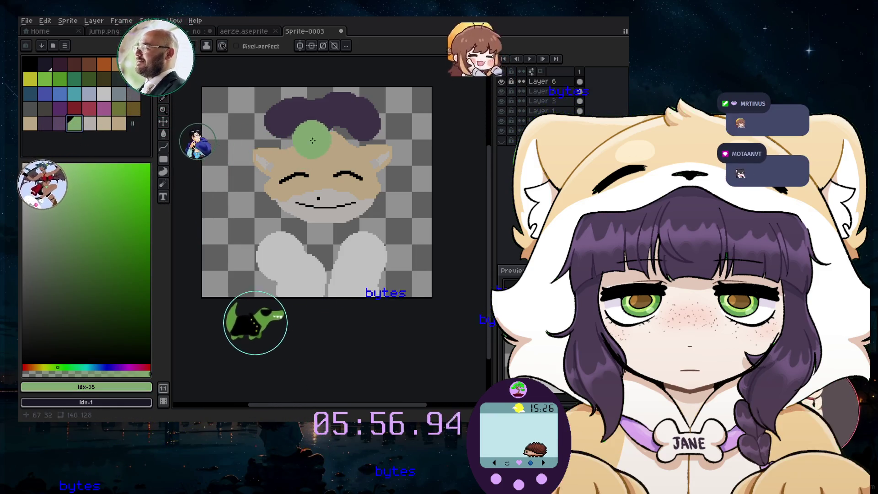
scroll(304, 145, up, 2)
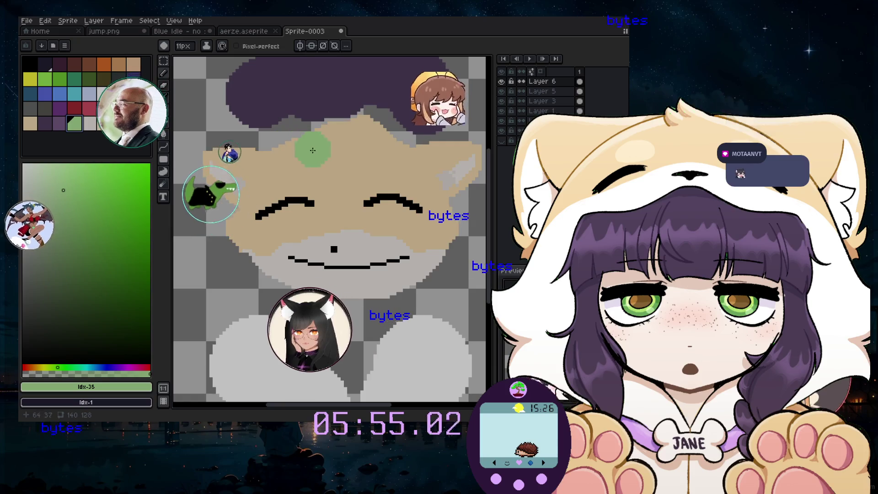
click(502, 131)
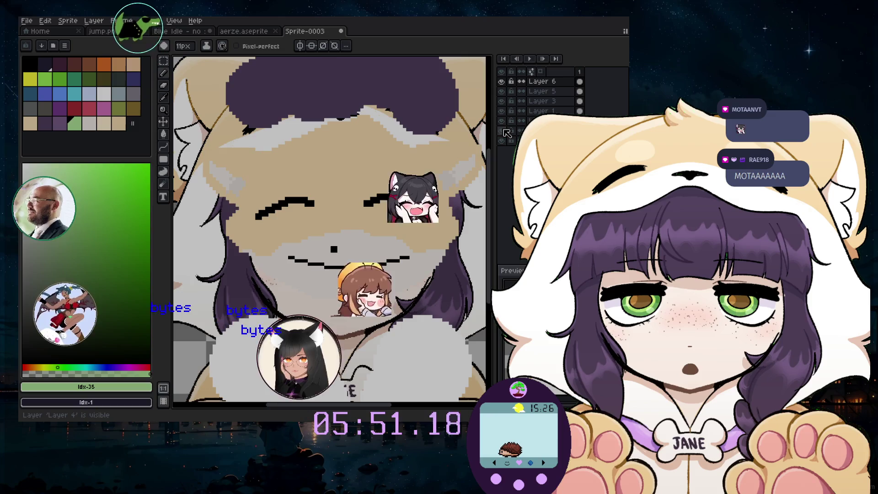
scroll(311, 137, down, 2)
scroll(314, 144, up, 1)
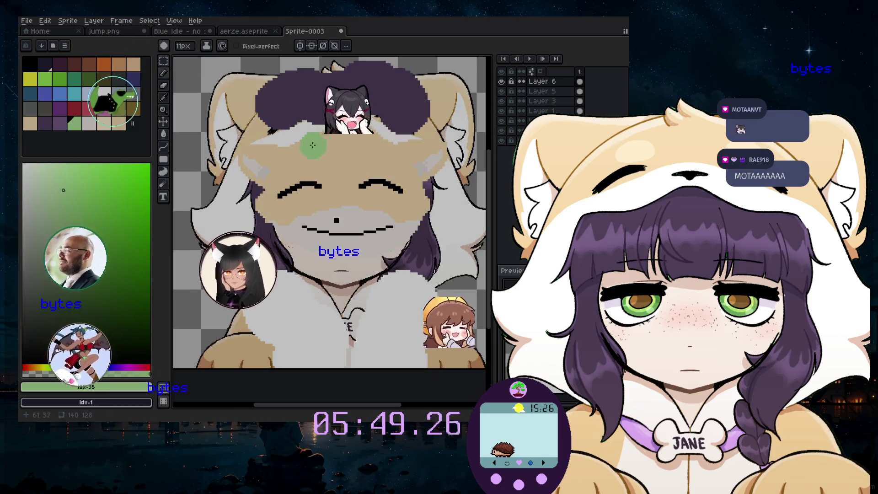
key(minus)
key(minus)
key(minus)
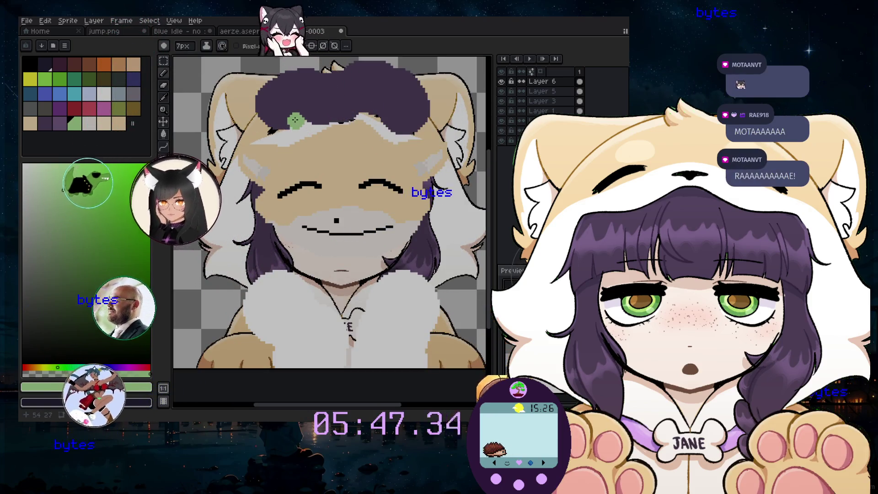
click(295, 121)
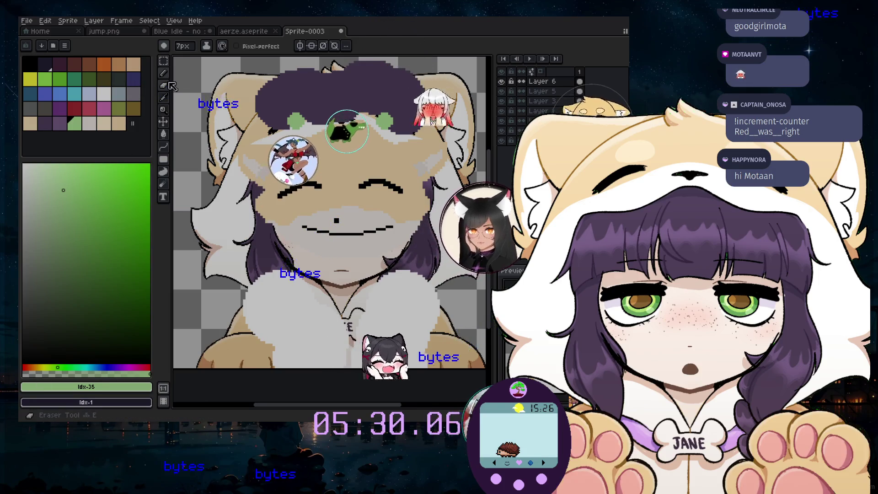
- Sample the reference's off-white and enlarge the pencil to 24px
click(165, 97)
click(320, 238)
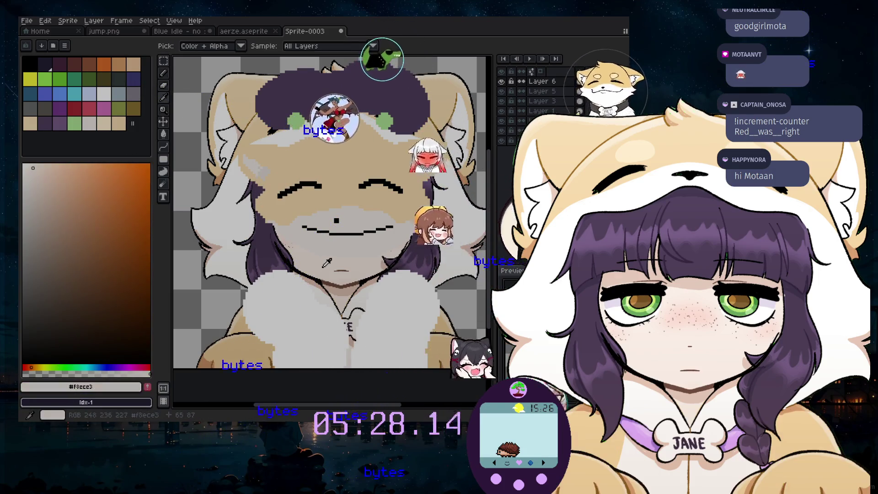
click(166, 75)
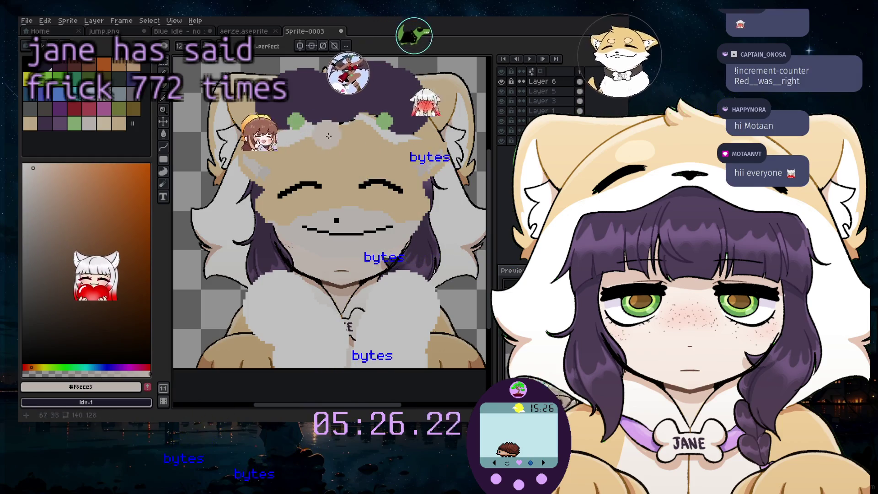
click(393, 96)
- Add two new layers, moving one below Layer 4 and the other below Layer 6
click(94, 21)
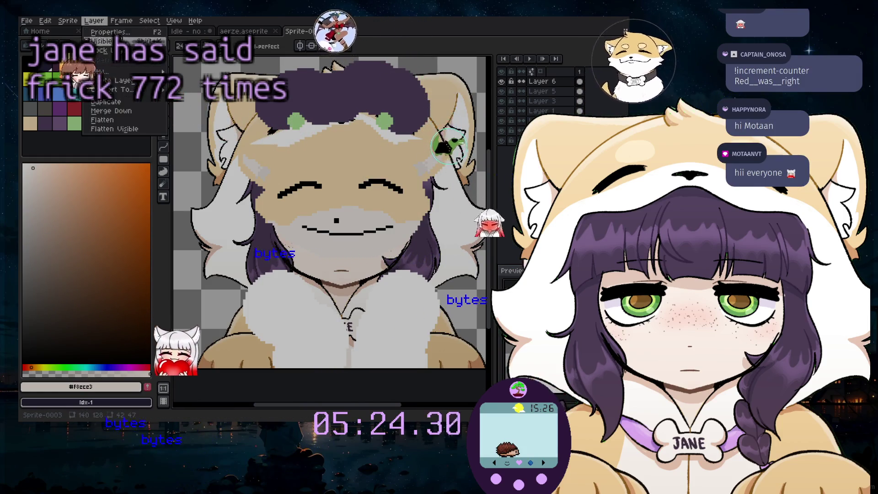
mouse_move(114, 79)
click(187, 80)
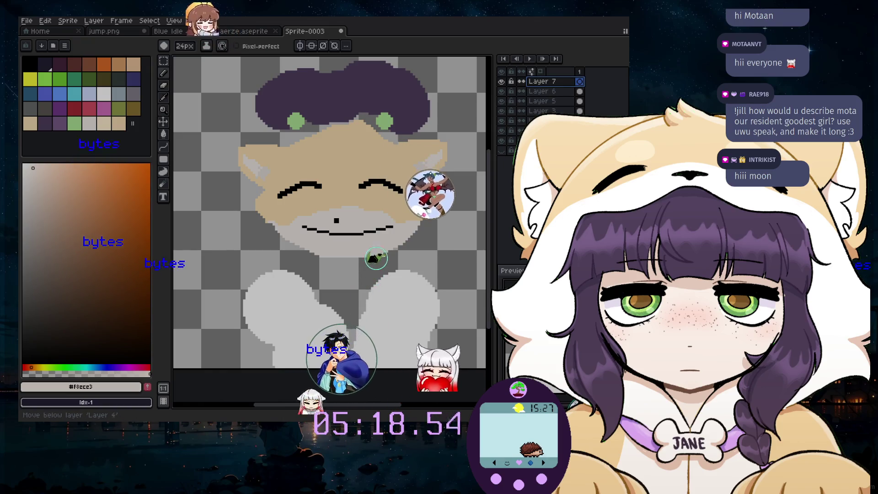
drag(526, 137, 526, 142)
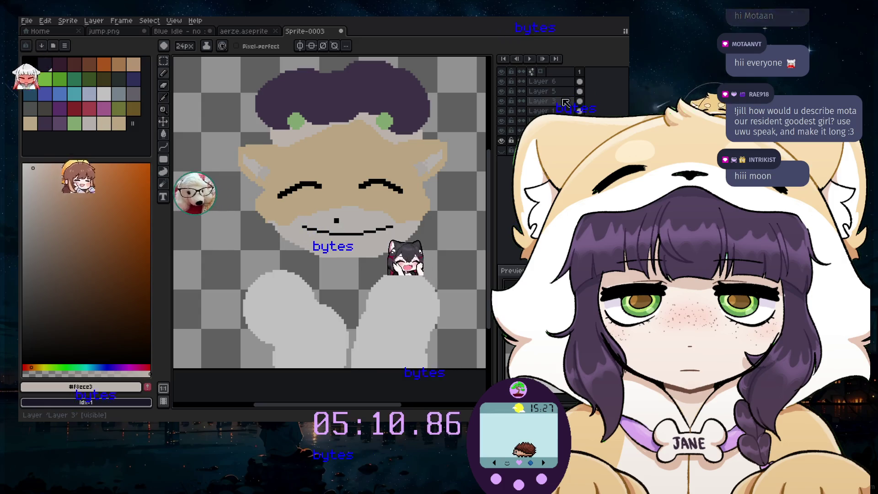
click(94, 21)
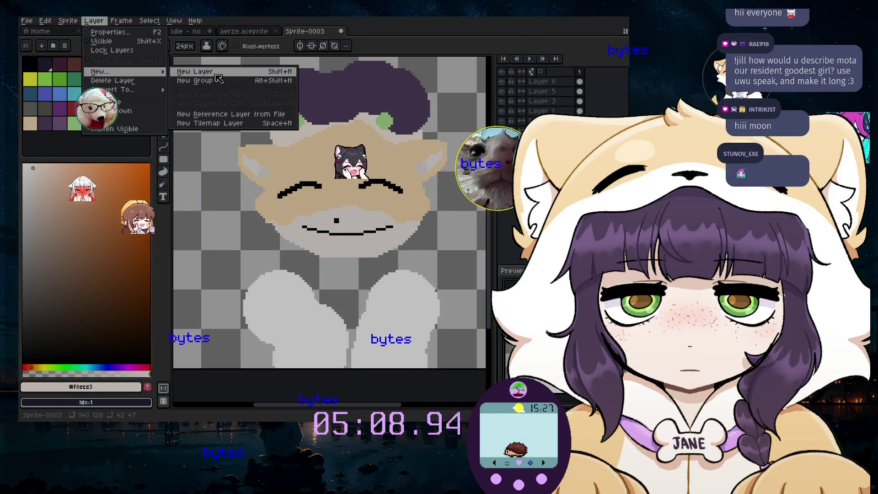
click(231, 72)
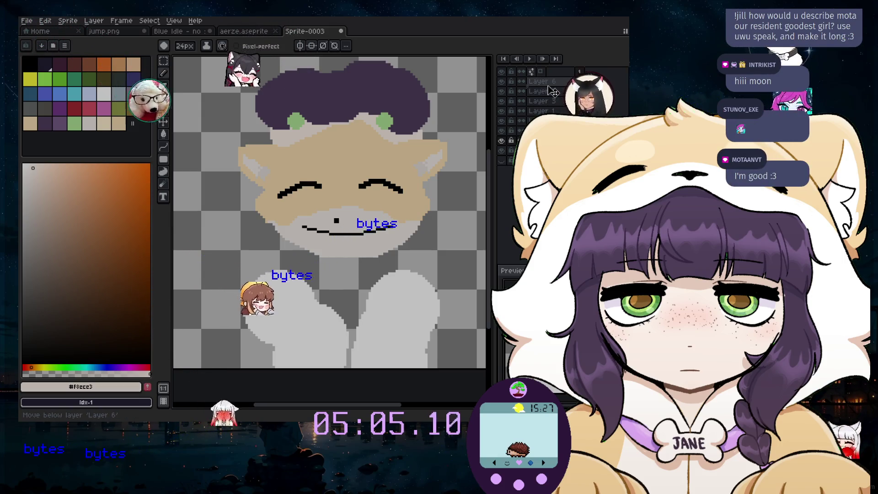
drag(552, 92, 546, 91)
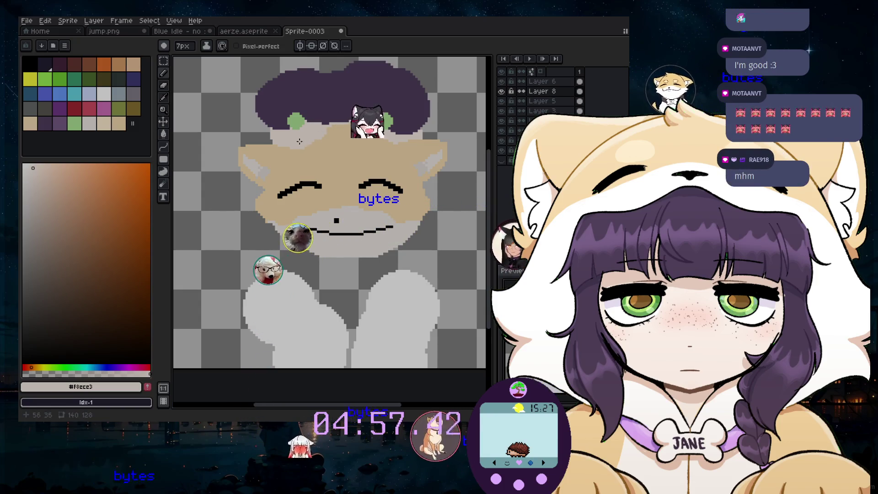
- Draw a curved smile line across the lower face with the Curve tool
scroll(300, 140, up, 2)
scroll(298, 140, up, 4)
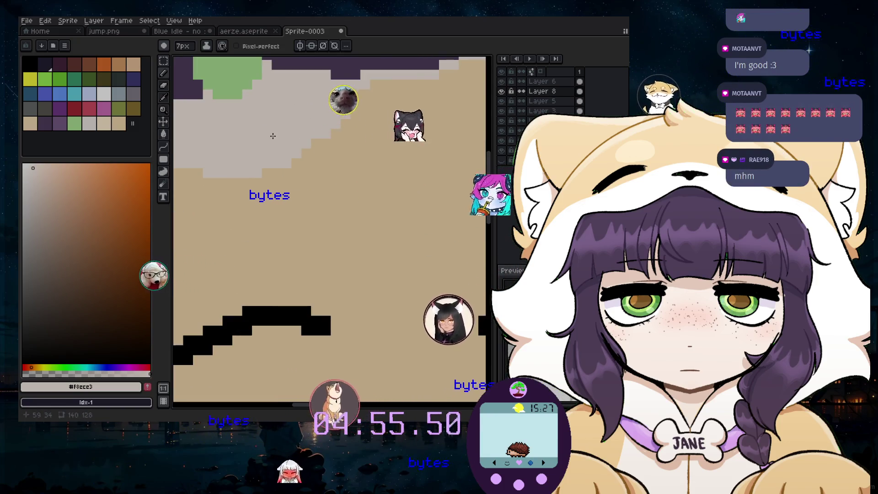
scroll(338, 115, down, 2)
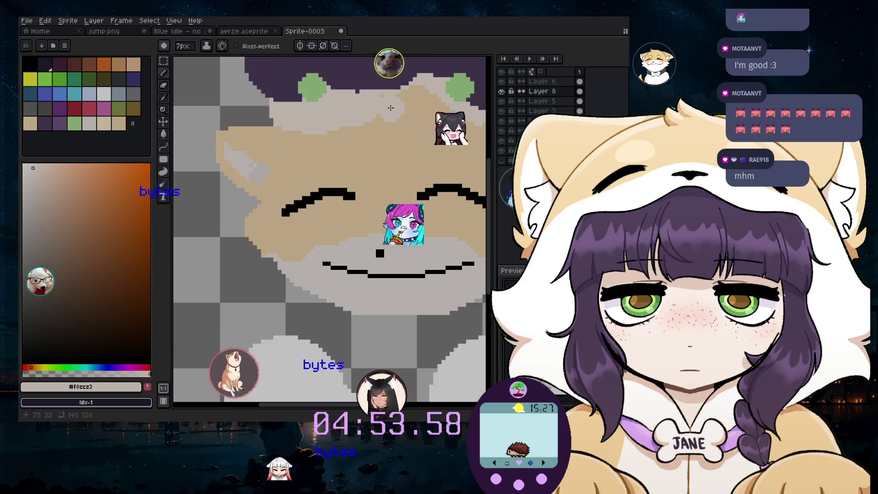
key(v)
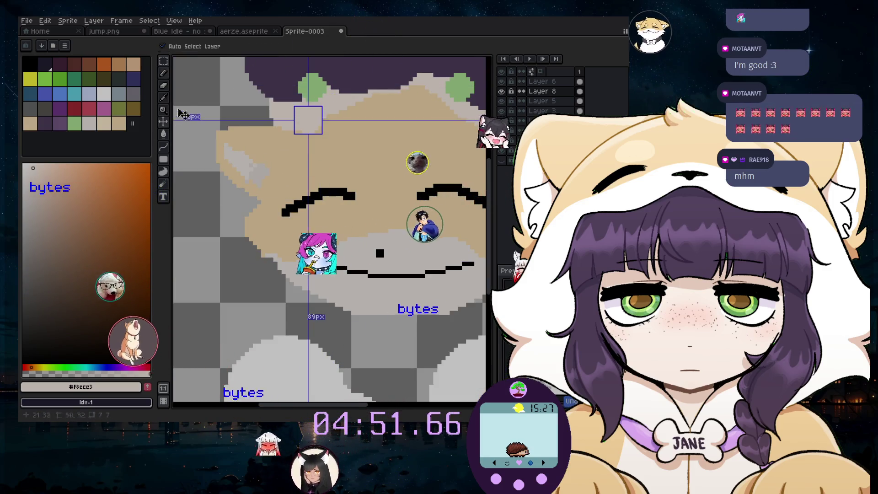
click(163, 147)
key(minus)
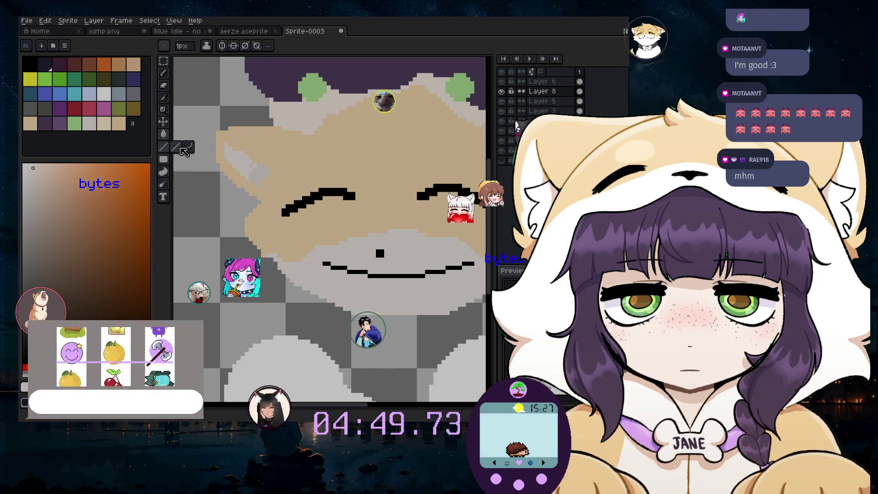
key(minus)
click(188, 147)
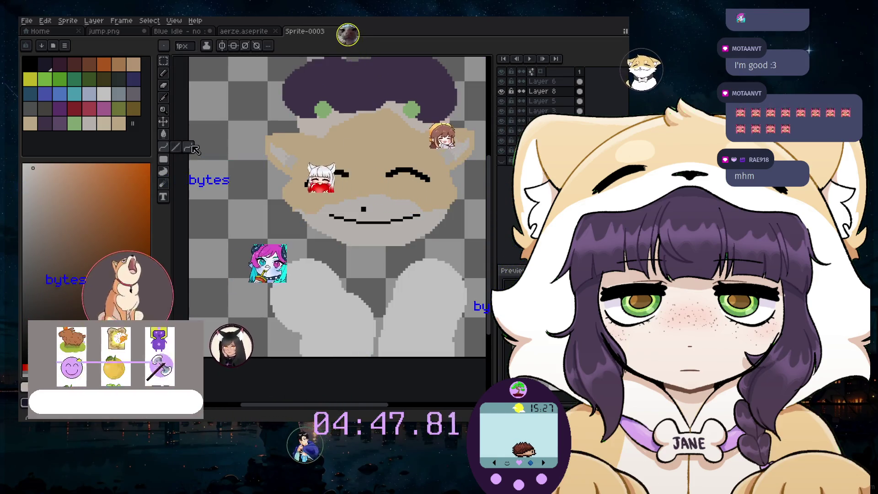
scroll(314, 141, up, 2)
drag(314, 141, 480, 140)
scroll(397, 141, down, 1)
scroll(397, 141, down, 1)
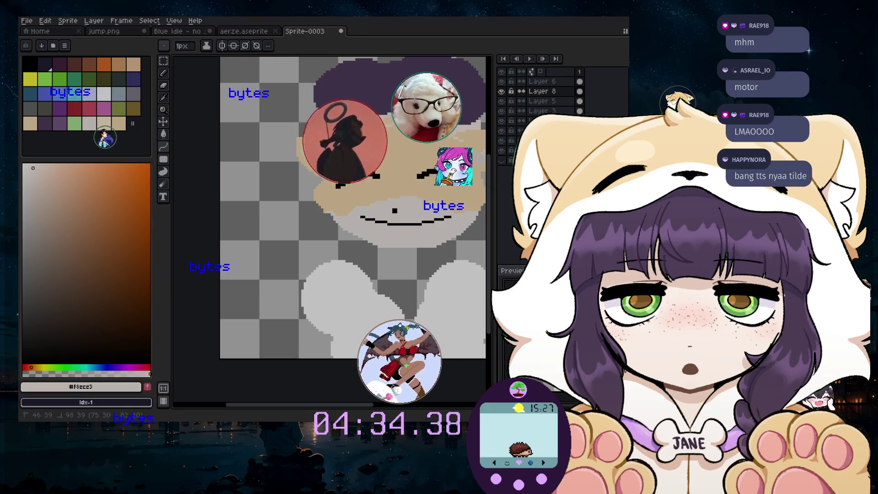
scroll(417, 124, up, 2)
- Touch up the pale off-white band around the face with the Pencil, then hide Layer 8
click(164, 74)
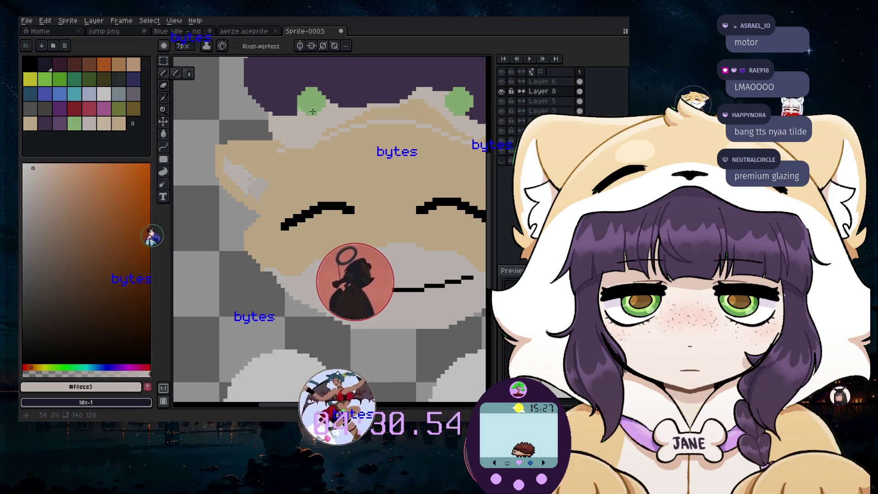
scroll(329, 125, up, 1)
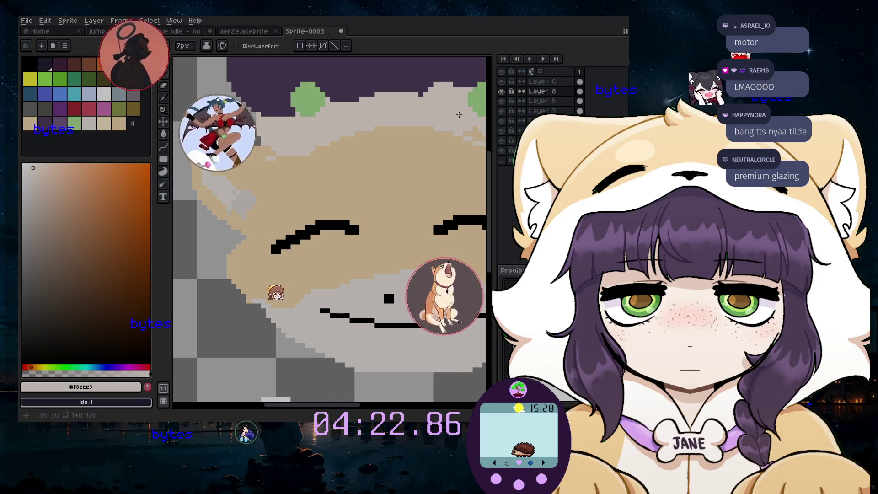
scroll(425, 178, down, 1)
scroll(383, 242, down, 1)
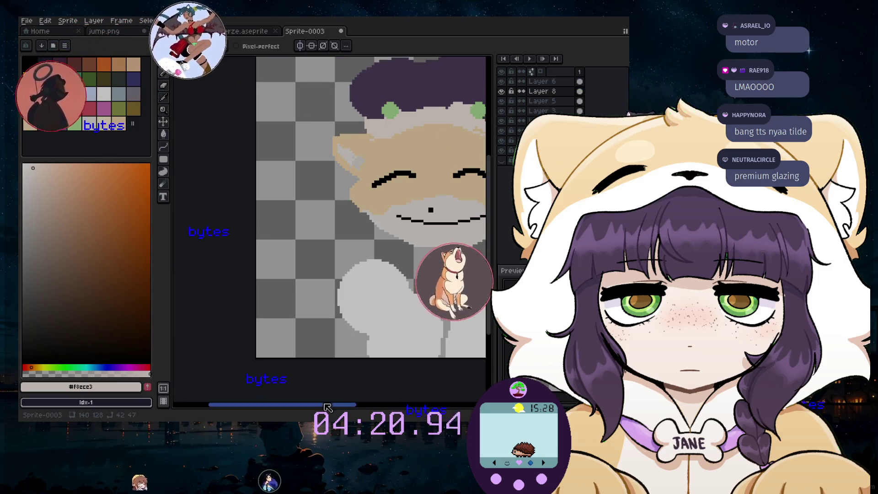
drag(325, 408, 357, 408)
scroll(387, 110, up, 2)
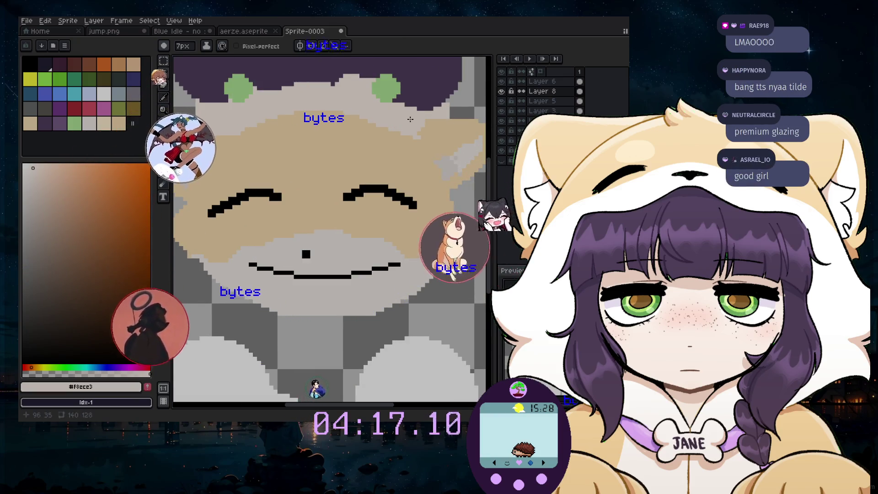
scroll(325, 155, down, 1)
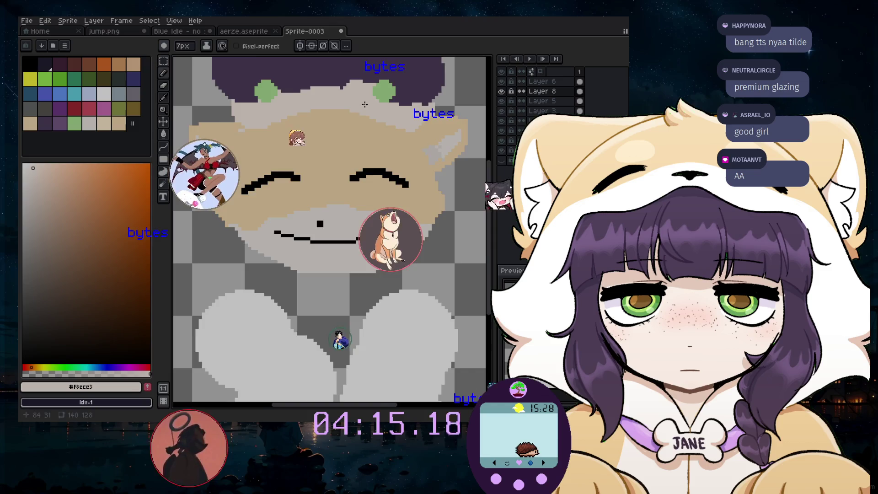
scroll(324, 155, down, 1)
drag(289, 406, 278, 406)
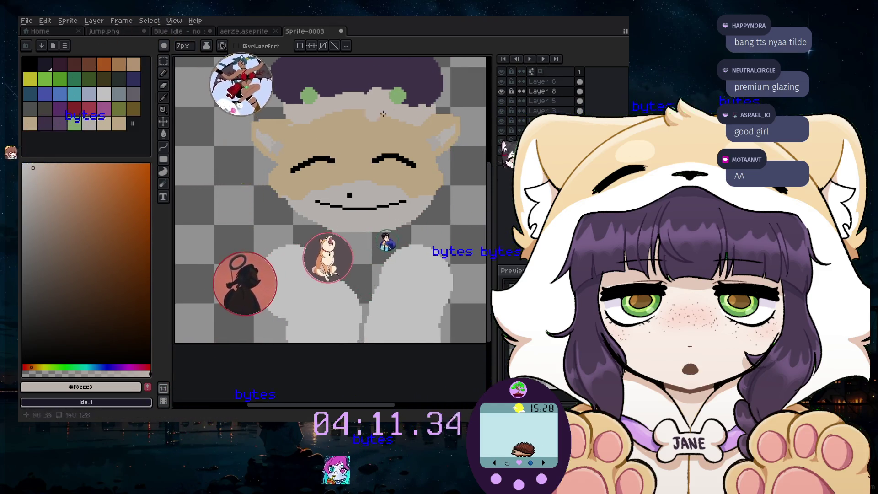
click(501, 91)
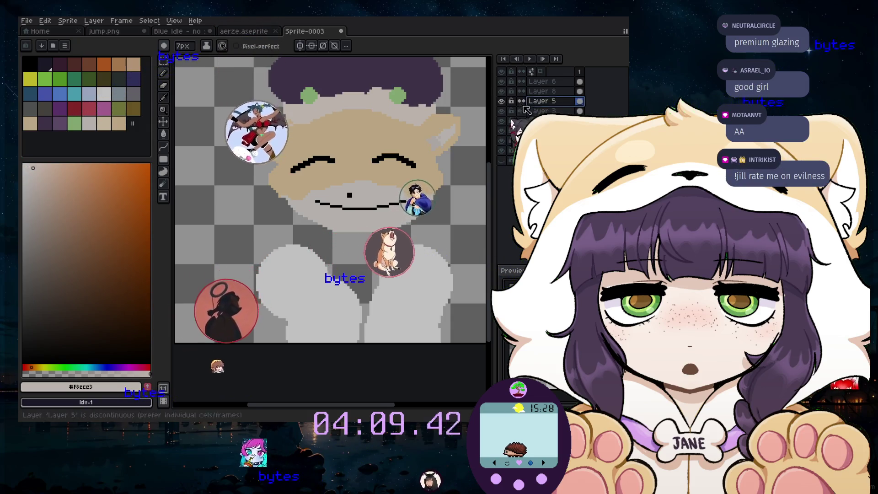
- With a 10px dark purple brush, paint along the hat's lower-left edge and left ear
click(502, 101)
click(502, 101)
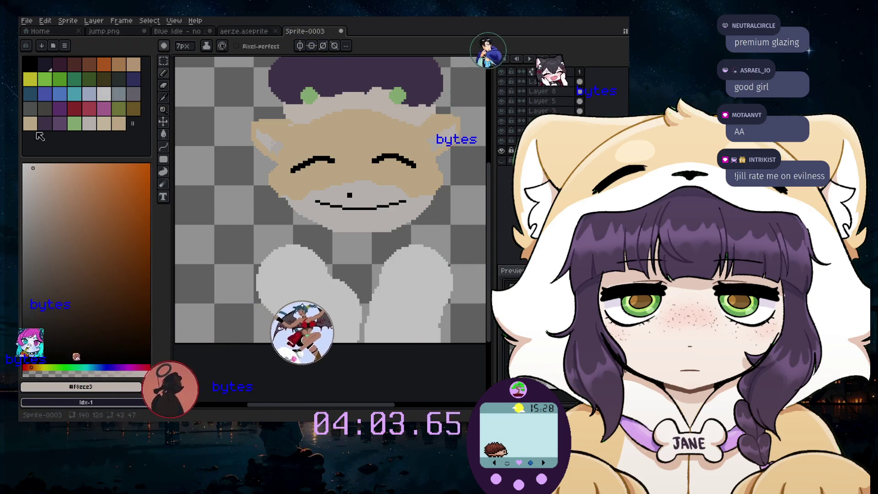
click(45, 123)
key(plus)
key(plus)
key(plus)
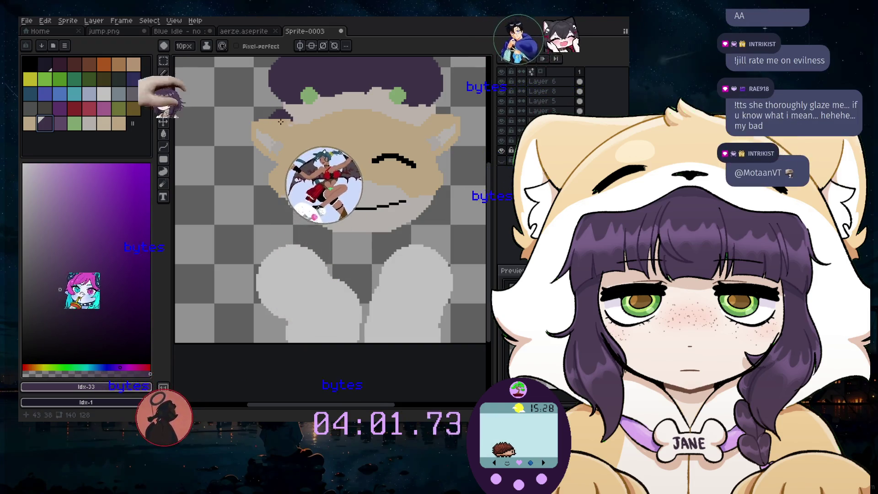
drag(288, 120, 278, 109)
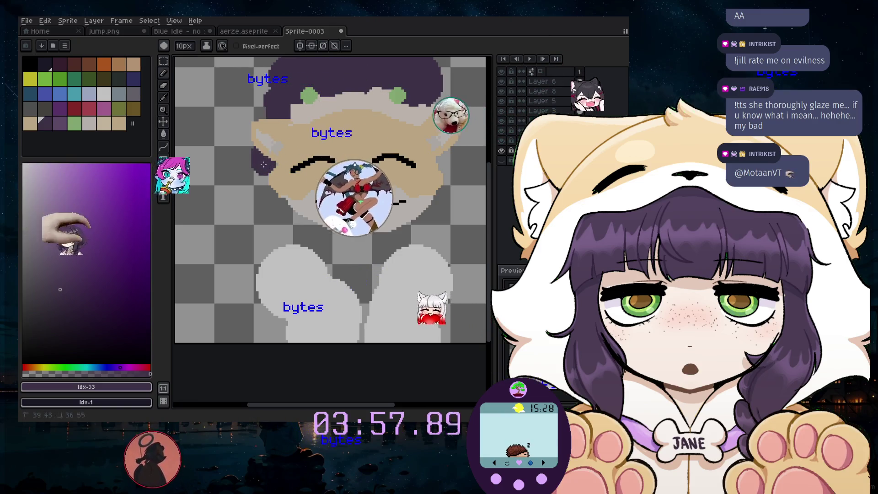
click(264, 165)
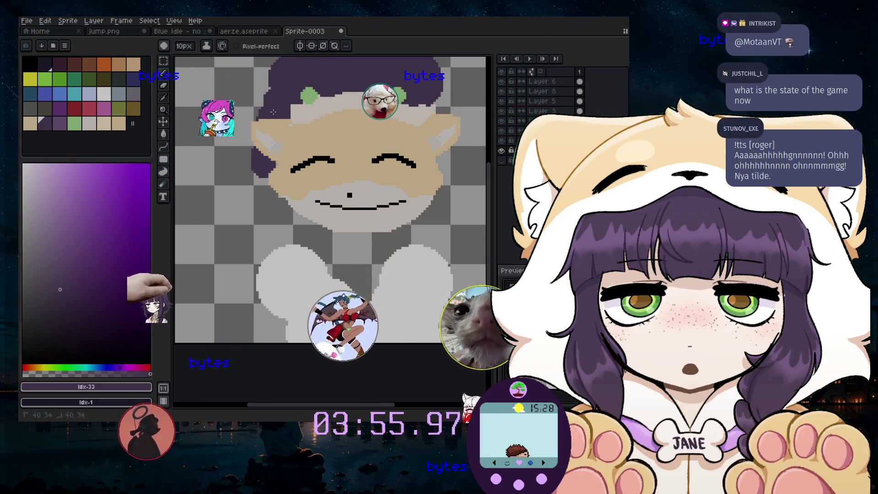
- On Layer 6, paint purple hair strands down the left and right cheeks, and unlock the reference layer
click(540, 82)
drag(269, 181, 274, 194)
click(401, 182)
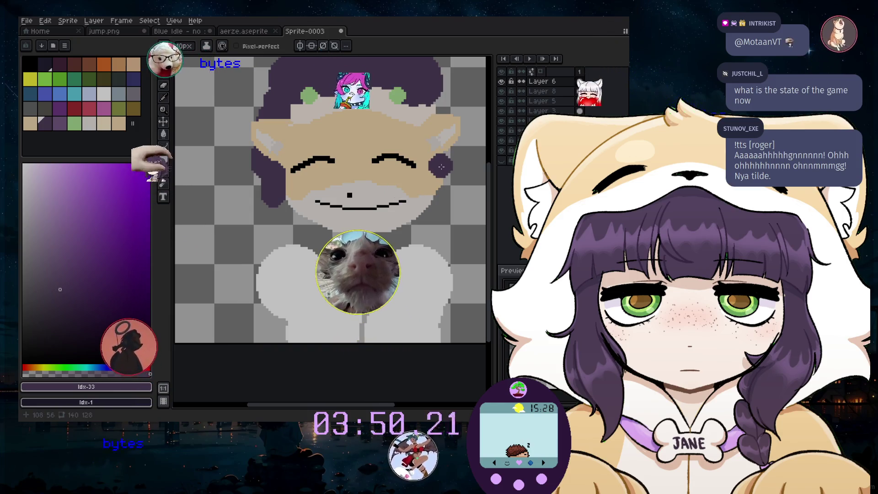
mouse_move(441, 167)
mouse_down()
mouse_move(452, 206)
mouse_move(440, 248)
mouse_up()
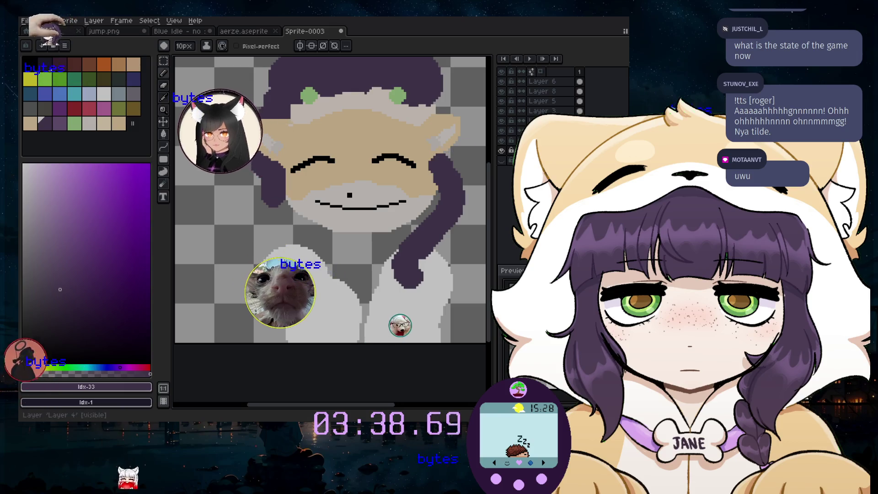
click(511, 140)
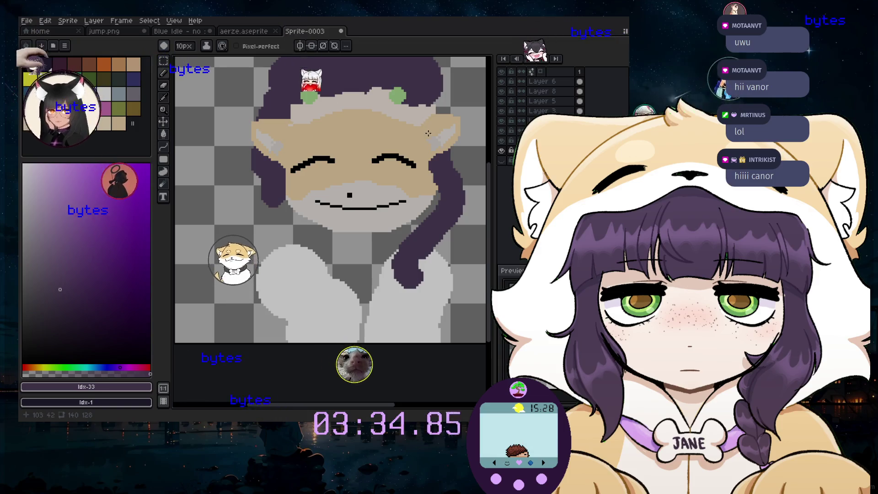
scroll(344, 110, down, 3)
scroll(356, 136, up, 1)
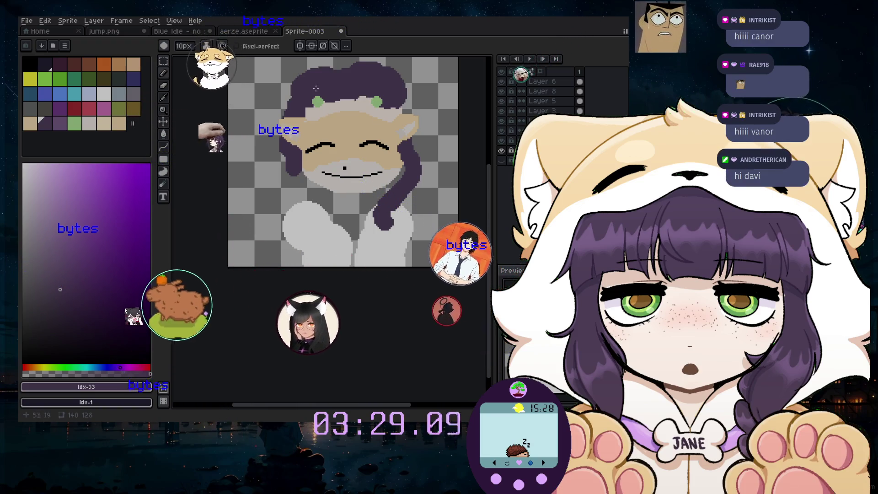
- Hide the grey face layers and show the reference portrait underneath
scroll(349, 77, down, 3)
scroll(340, 70, up, 3)
scroll(339, 70, up, 1)
scroll(338, 196, down, 1)
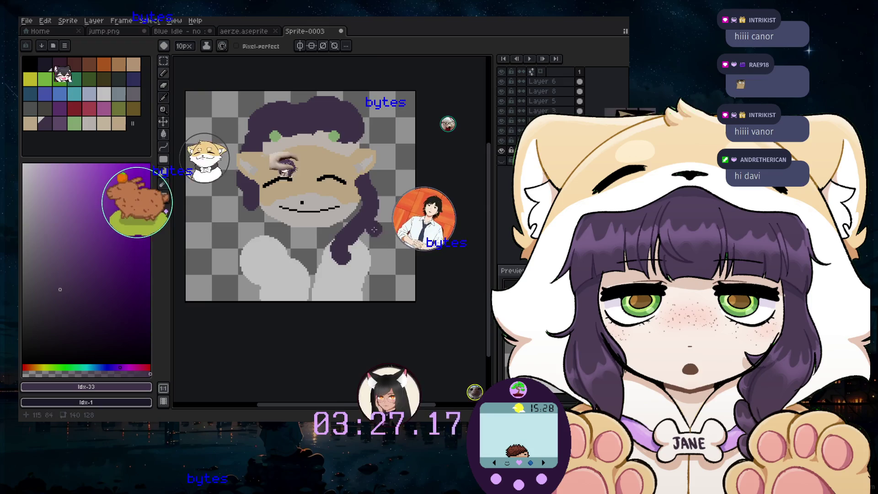
scroll(334, 345, left, 2)
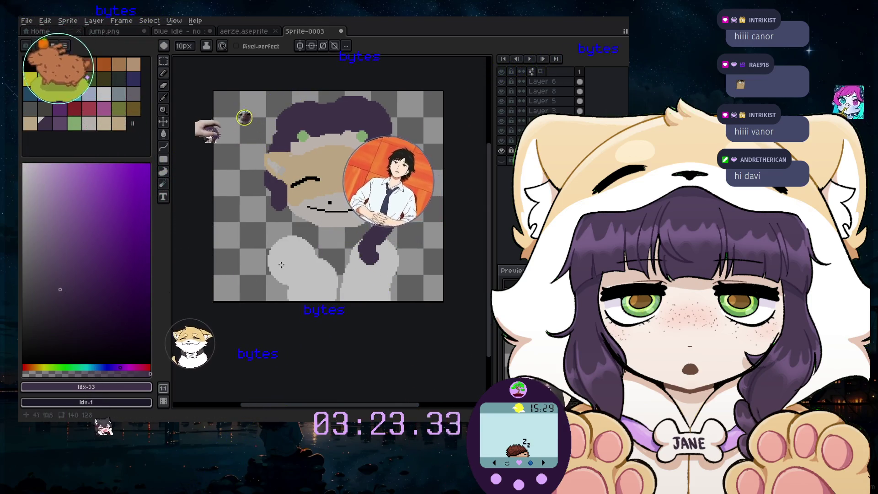
scroll(324, 153, up, 2)
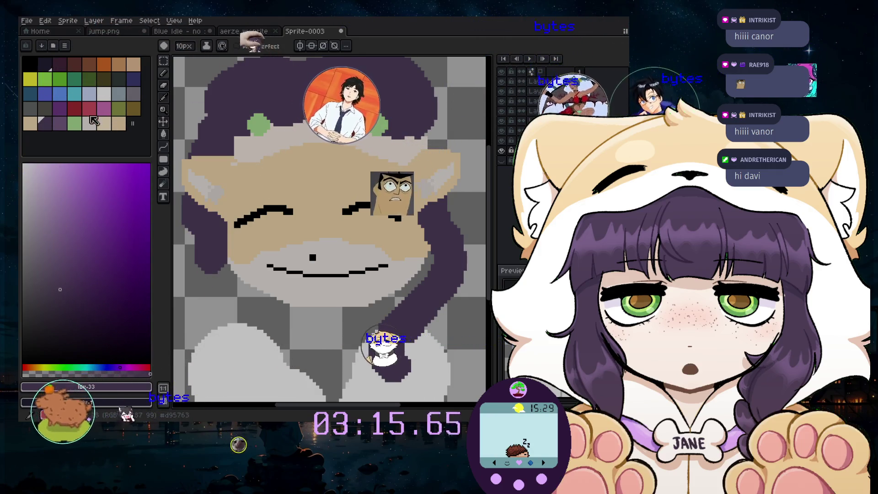
click(502, 132)
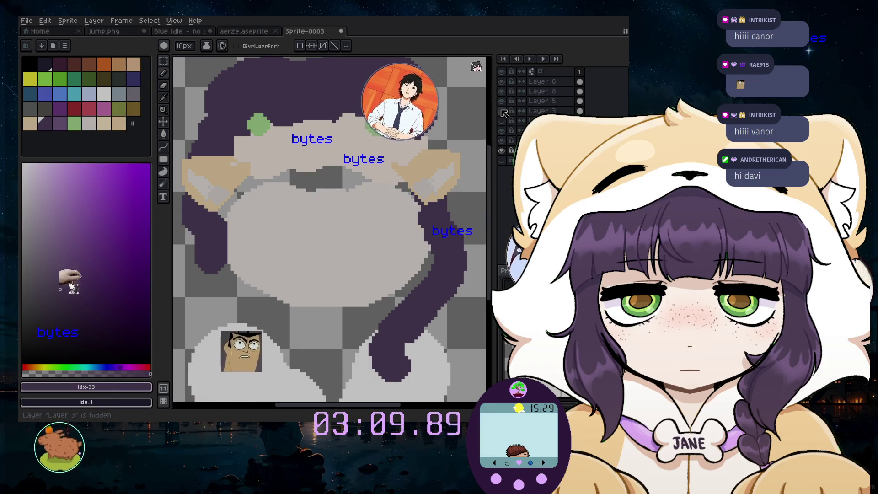
click(502, 164)
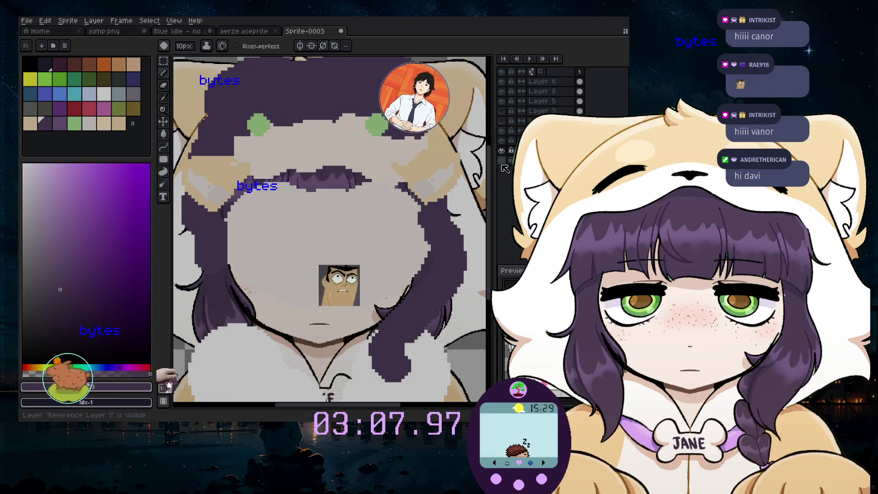
click(502, 131)
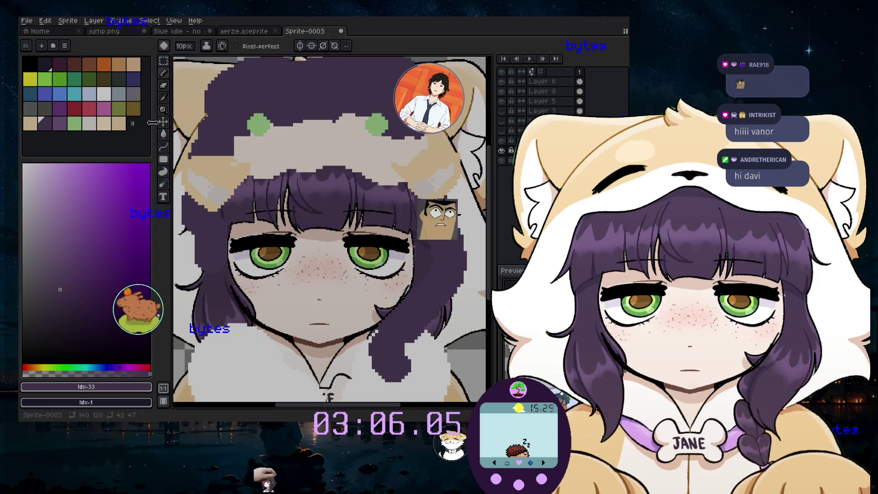
- Eyedrop skin tone #fbddd2 from the reference, restore Layer 3, hide the reference, and use the Pencil
click(330, 260)
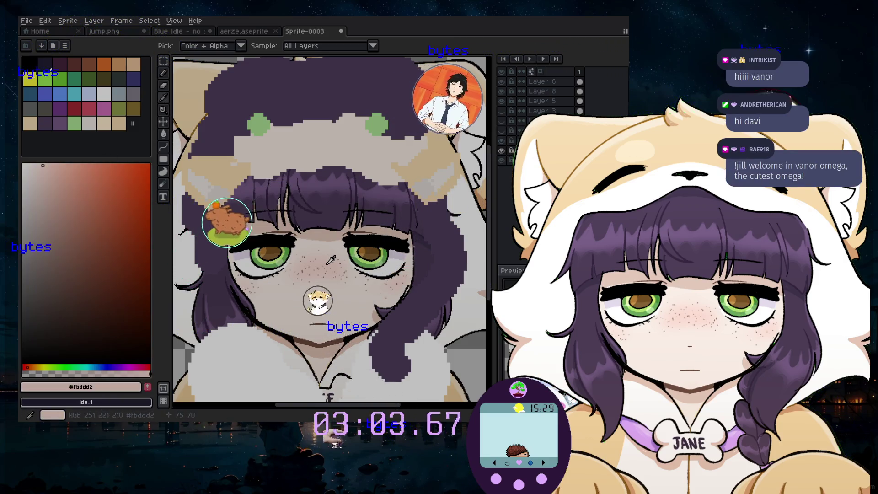
click(501, 114)
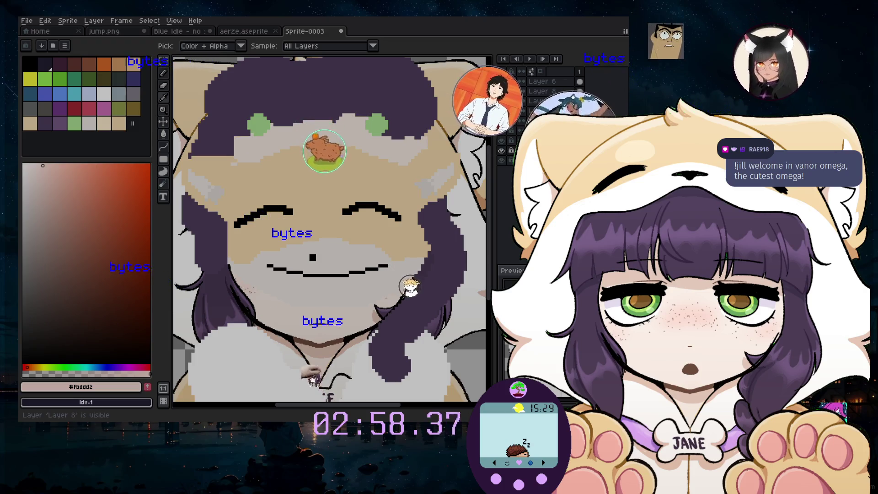
click(503, 161)
key(b)
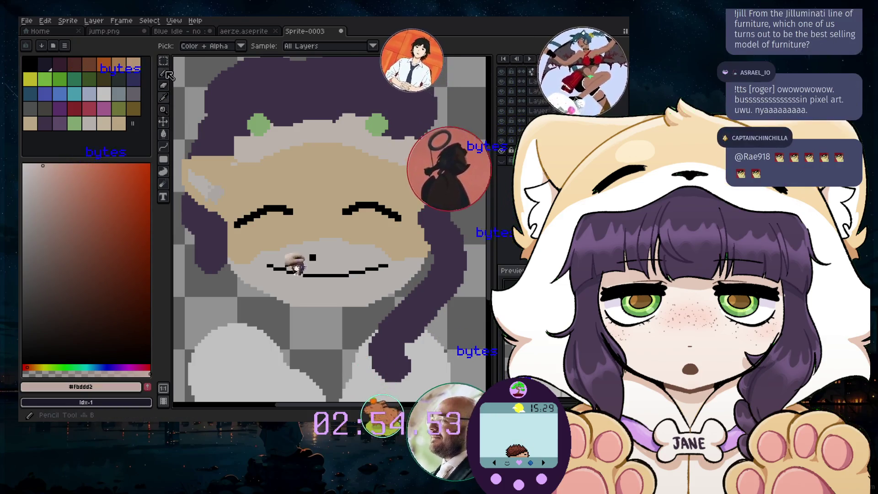
- With a 5px brush, paint a faint pink blush across the light hood band
key(plus)
key(plus)
key(plus)
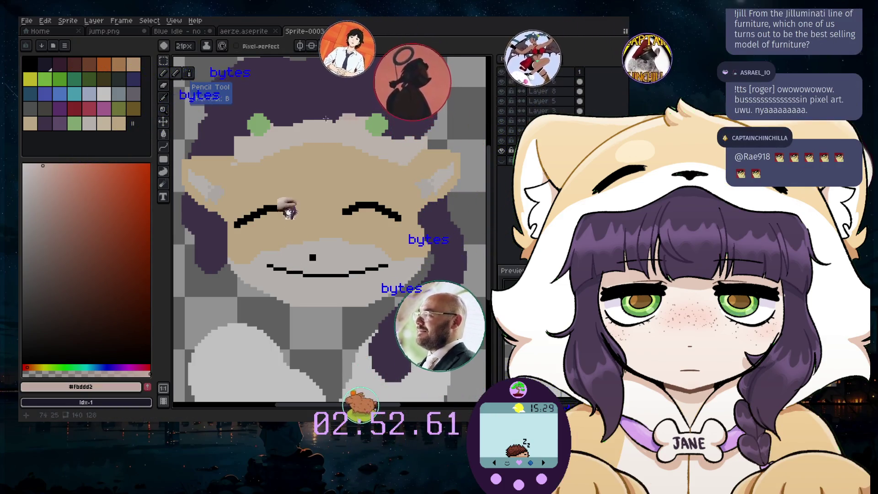
key(minus)
key(minus)
key(minus)
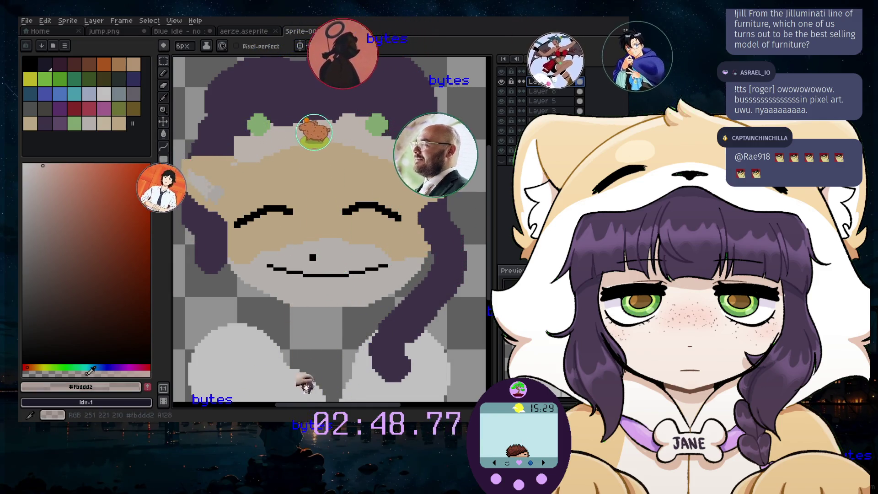
key(plus)
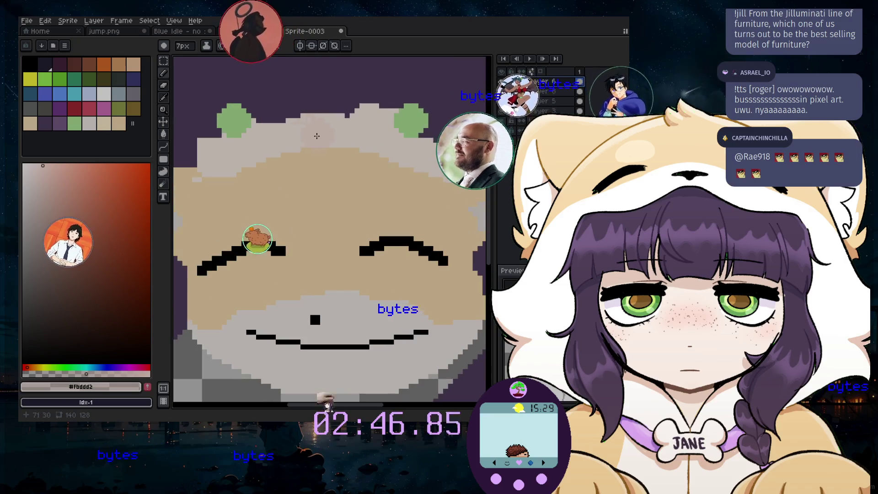
scroll(308, 132, up, 2)
scroll(295, 138, up, 1)
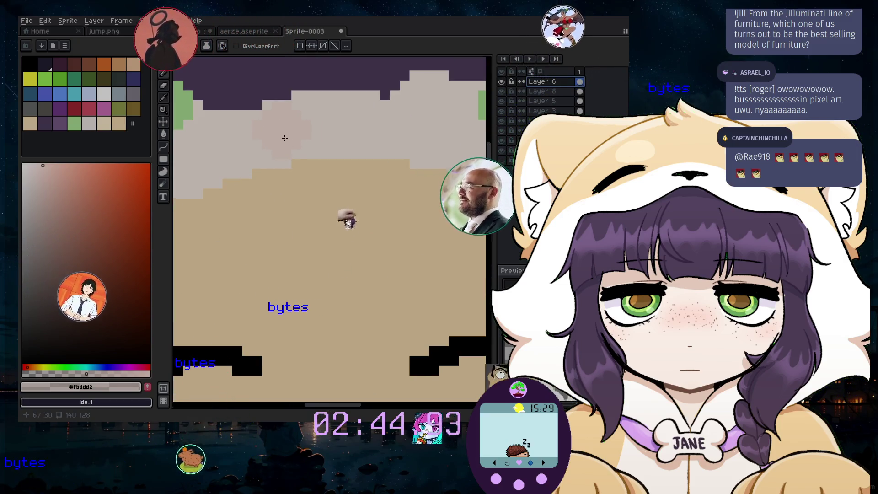
key(minus)
key(minus)
mouse_move(275, 140)
mouse_down()
mouse_move(356, 121)
mouse_move(351, 133)
mouse_up()
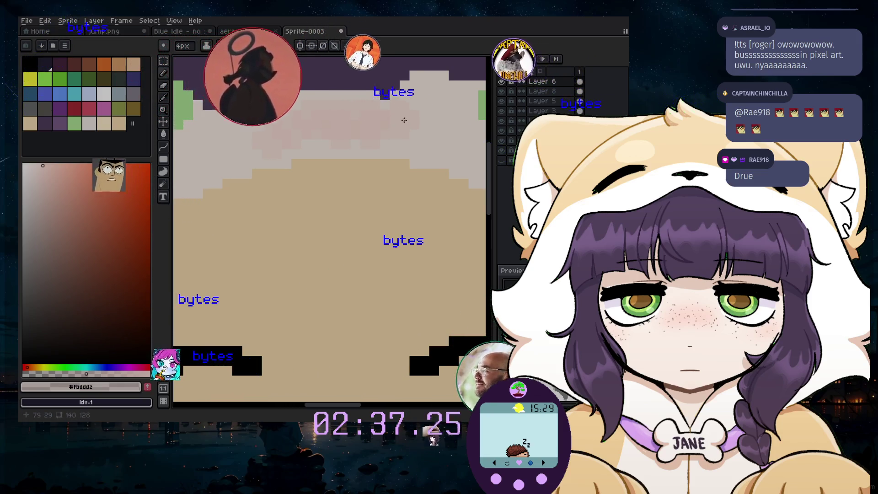
- Pick an orange-brown colour and a 1px brush to dot freckles on the band
scroll(446, 139, down, 2)
scroll(437, 138, up, 1)
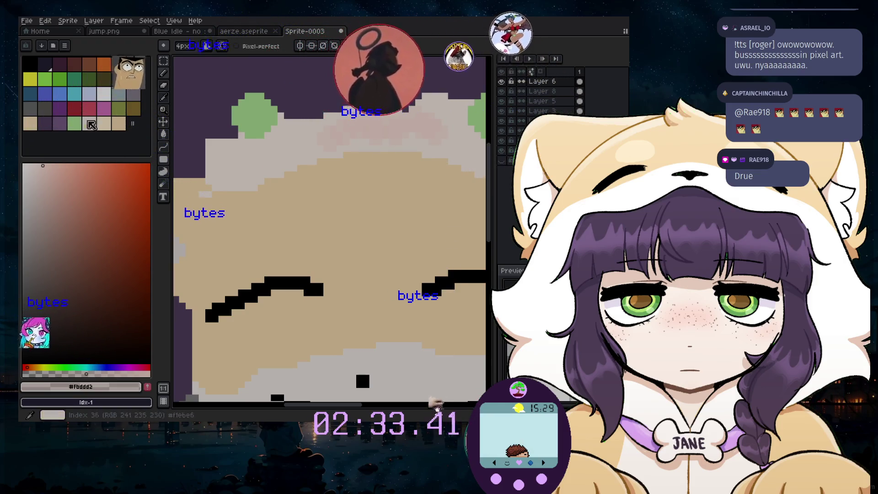
scroll(394, 142, down, 2)
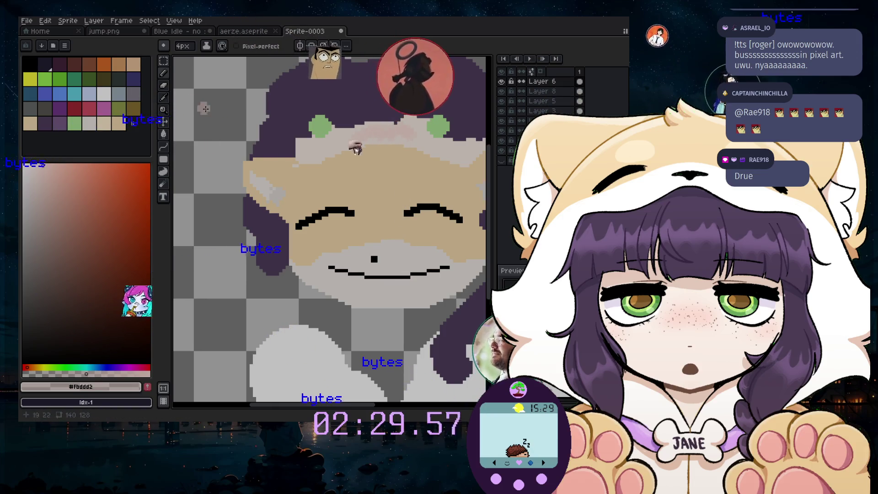
click(133, 108)
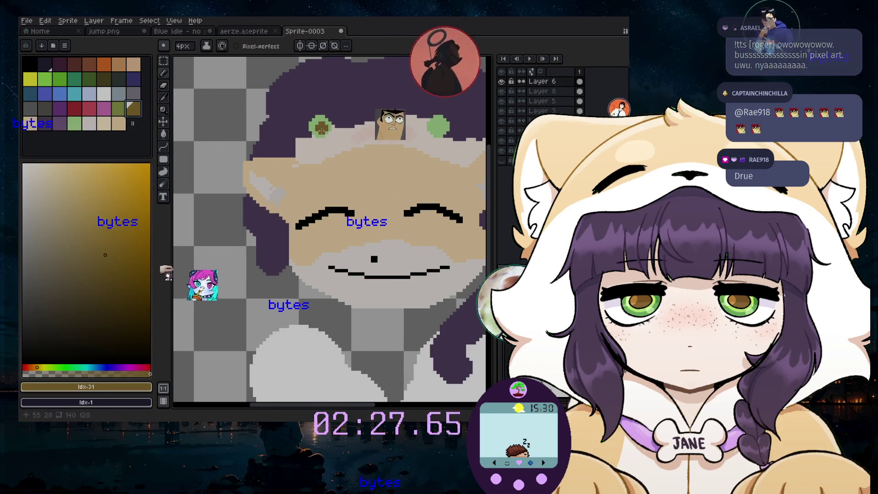
key(plus)
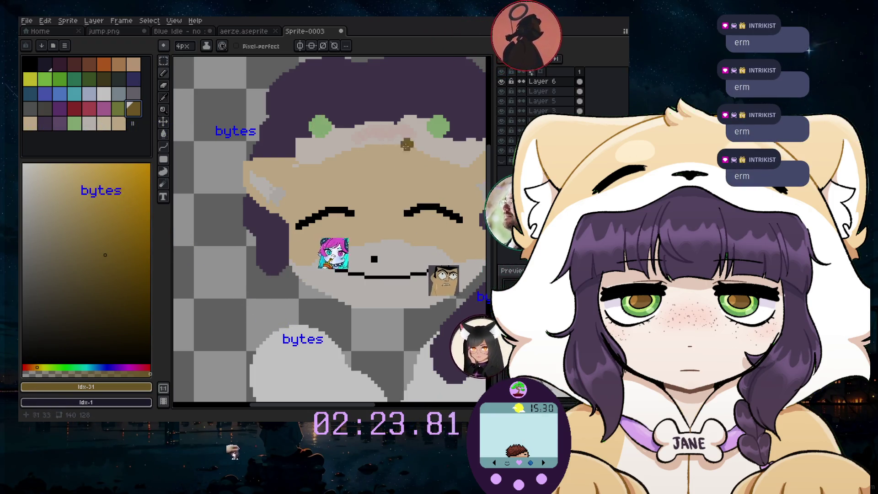
click(97, 67)
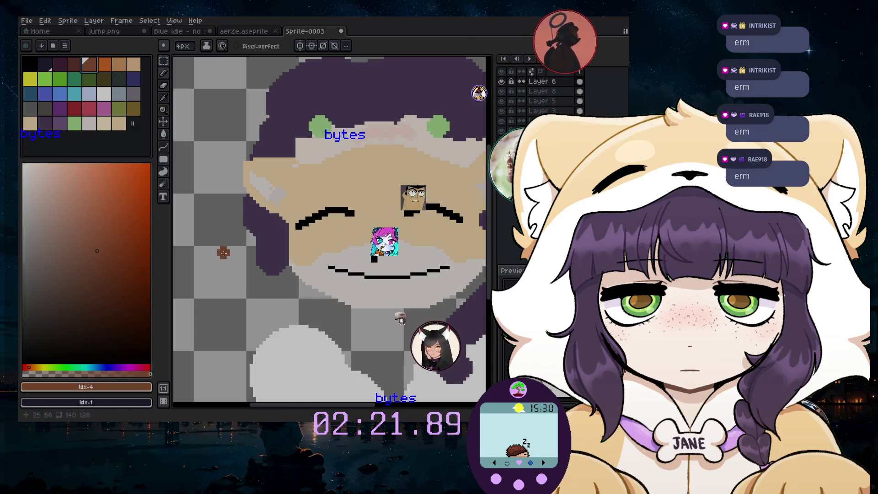
click(163, 98)
key(minus)
key(minus)
key(minus)
scroll(351, 138, up, 5)
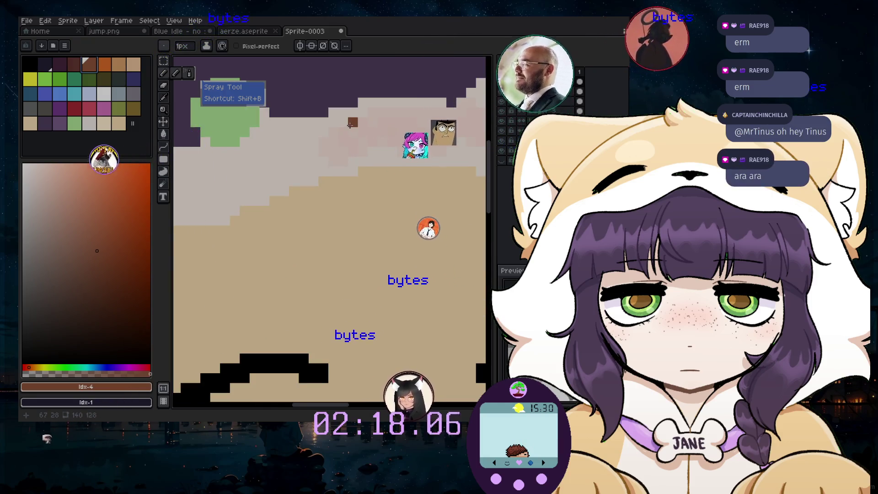
scroll(392, 142, down, 2)
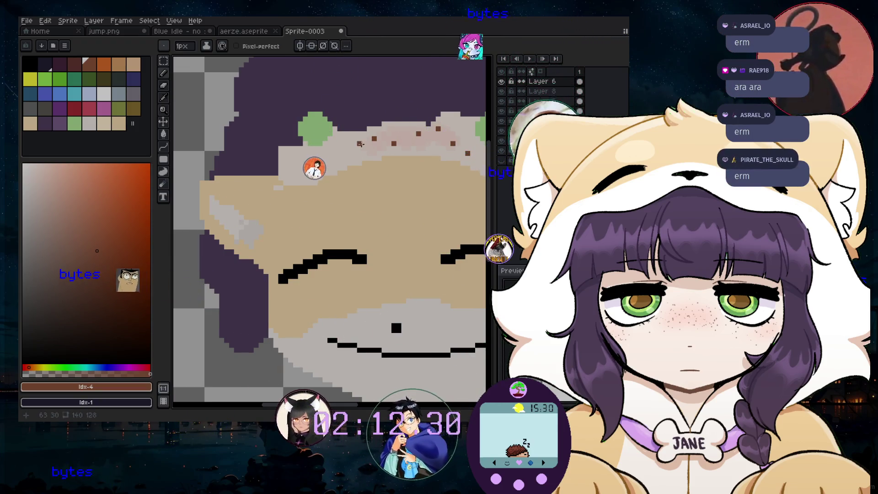
scroll(467, 153, down, 3)
scroll(385, 164, down, 2)
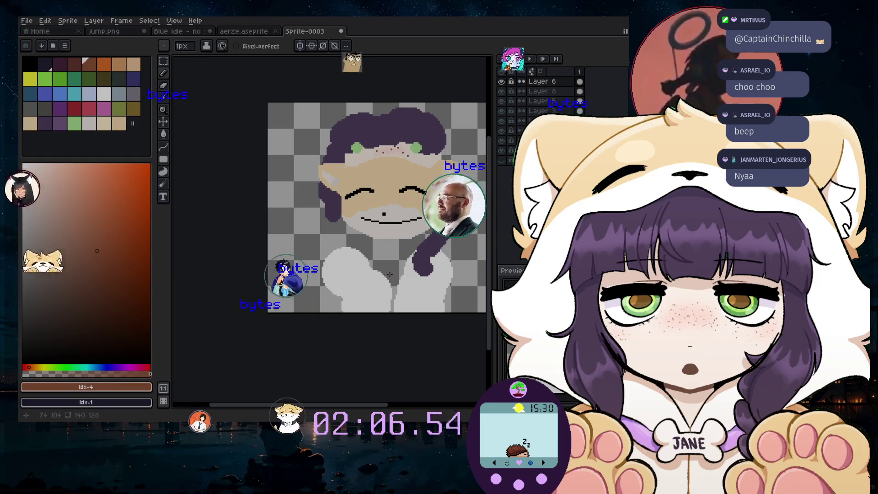
- Make light grey the drawing colour
scroll(389, 274, up, 1)
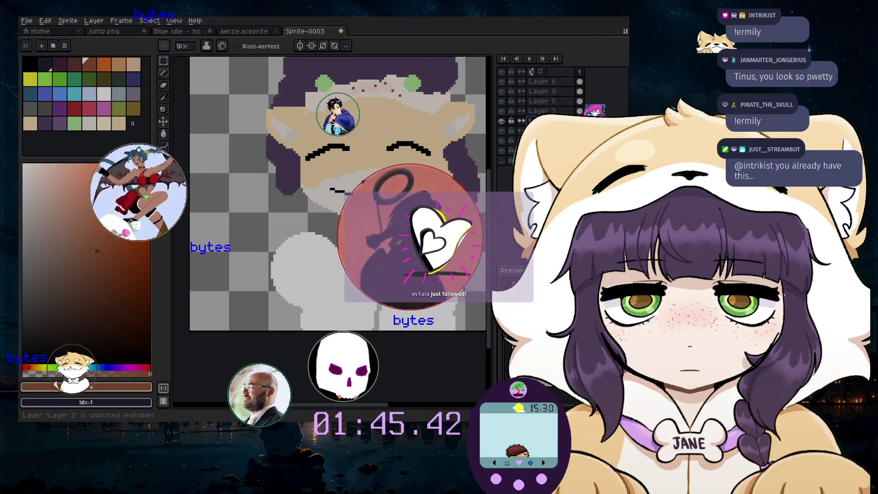
scroll(326, 215, up, 1)
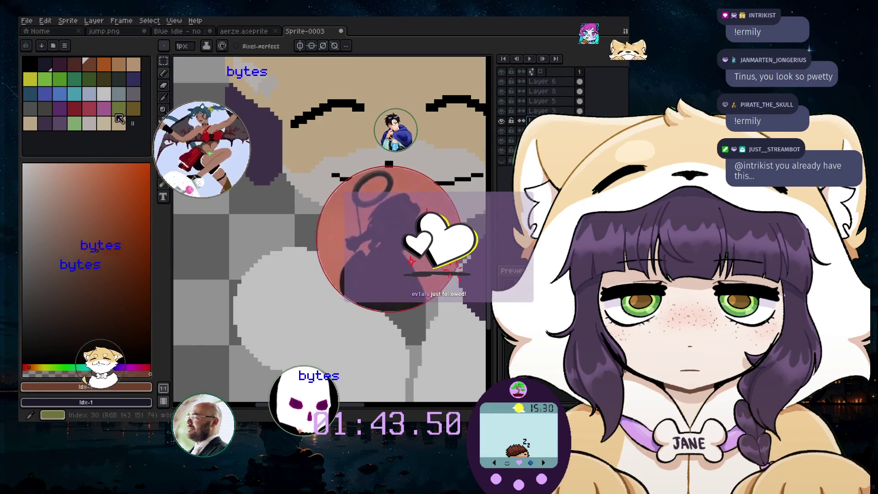
alt+click(293, 215)
scroll(293, 215, up, 12)
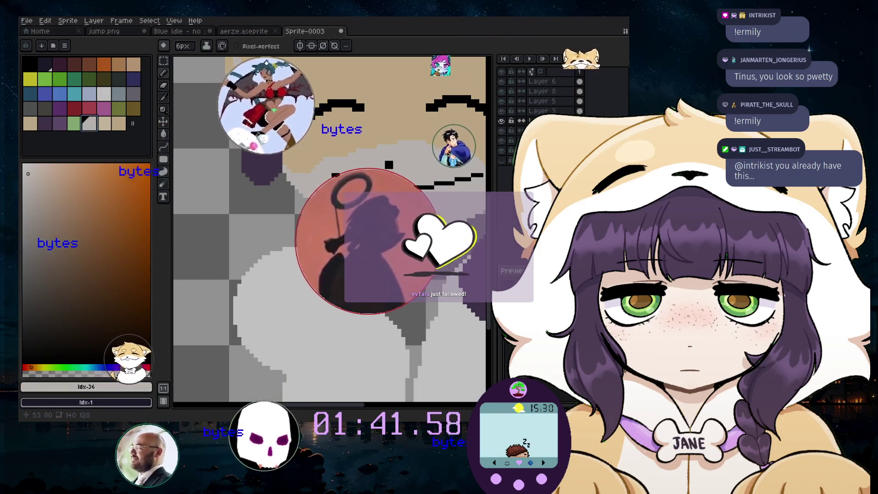
scroll(293, 214, down, 5)
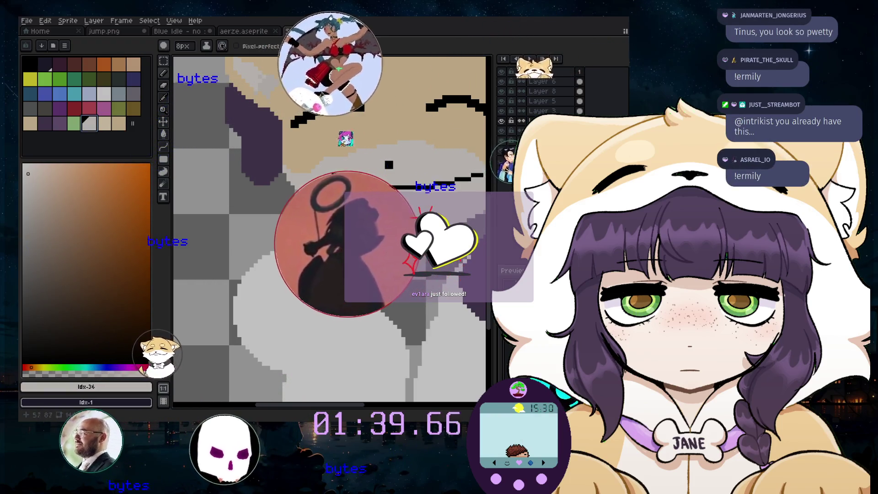
click(103, 93)
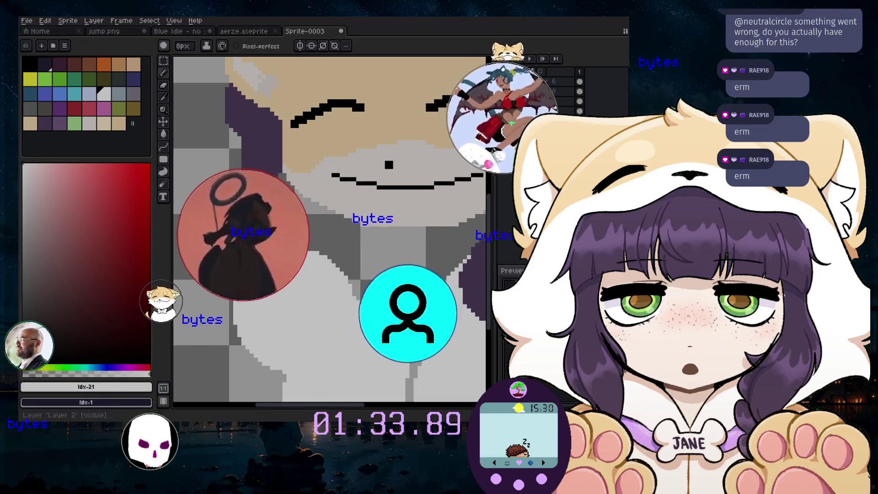
- Toggle layer visibility to locate the face's light-grey fill, leaving all layers visible and no new layer added
click(502, 131)
click(501, 121)
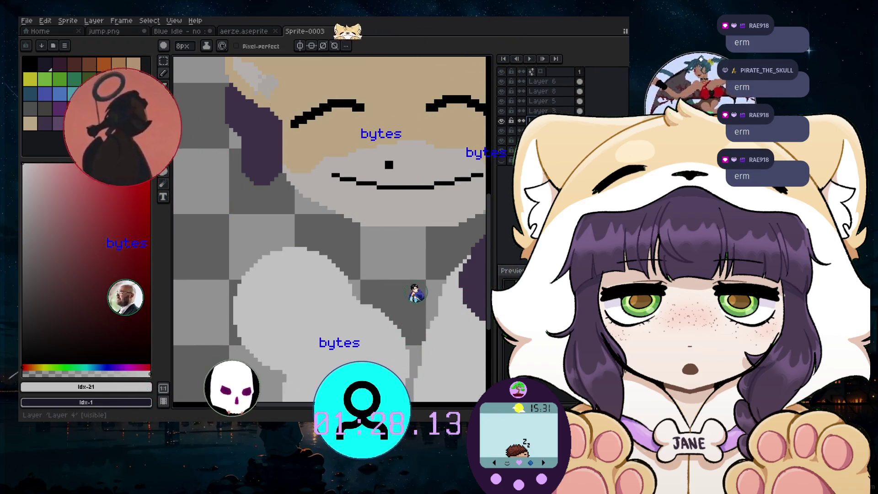
click(94, 21)
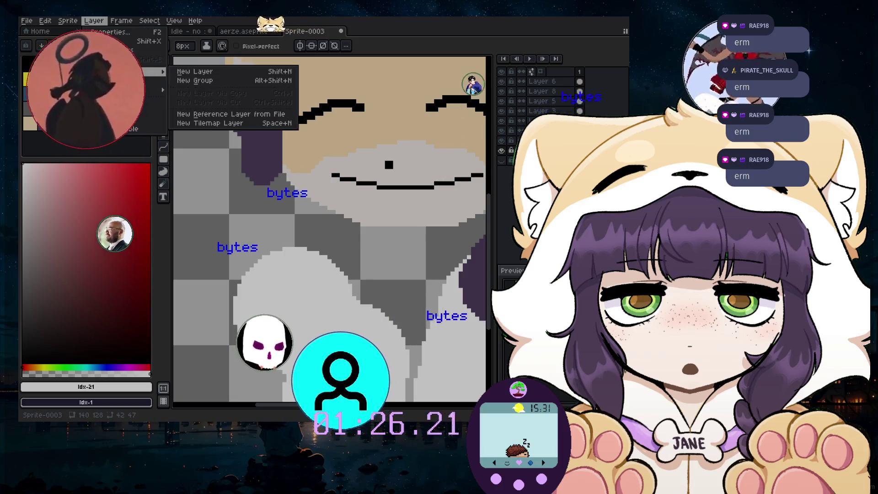
click(332, 225)
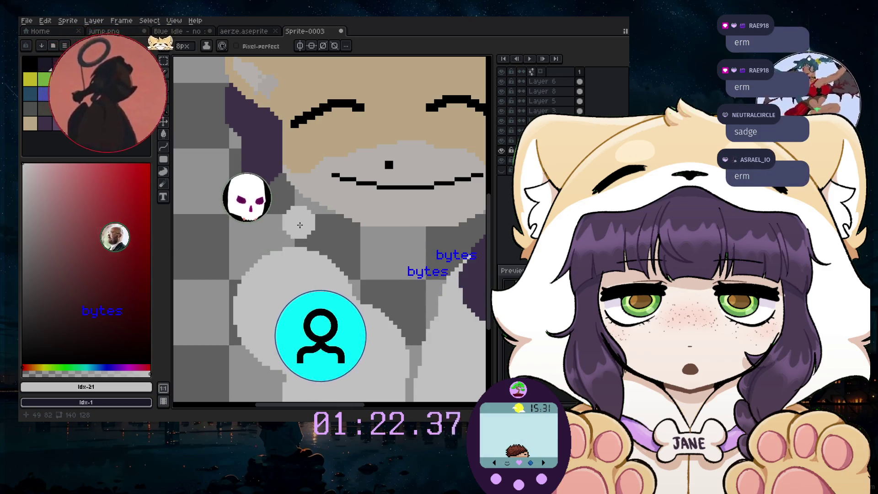
scroll(299, 238, up, 1)
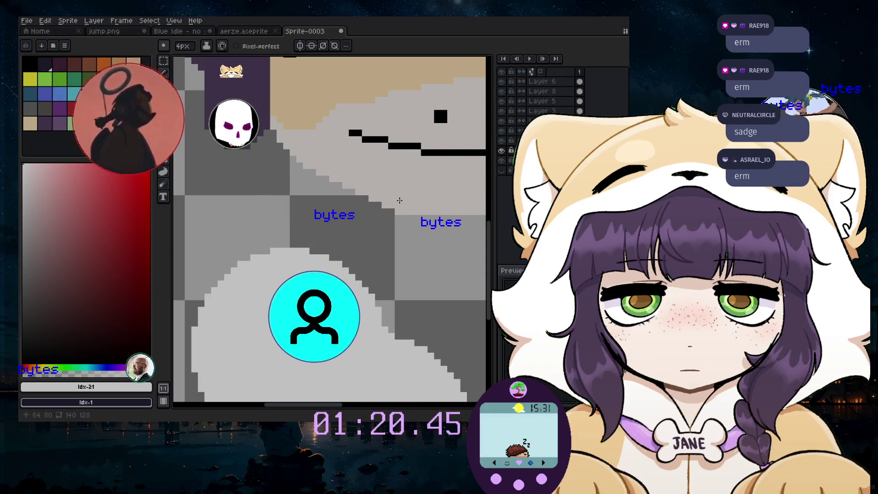
scroll(398, 200, down, 1)
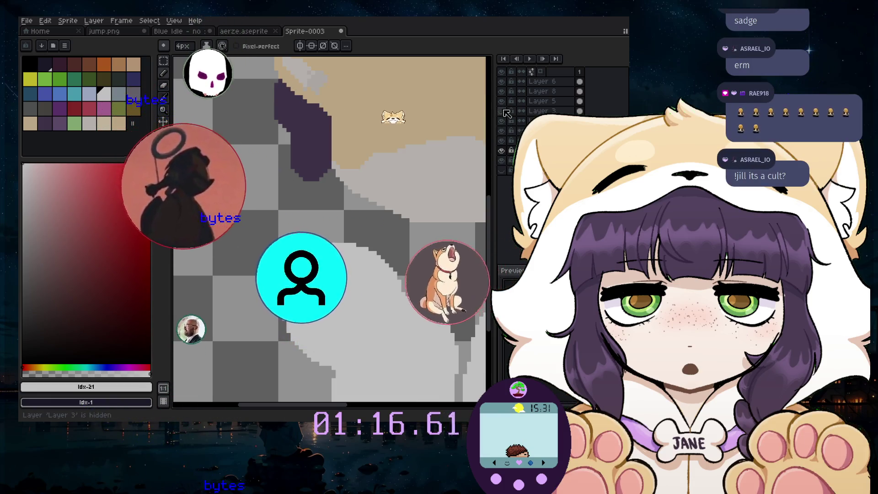
scroll(320, 192, down, 3)
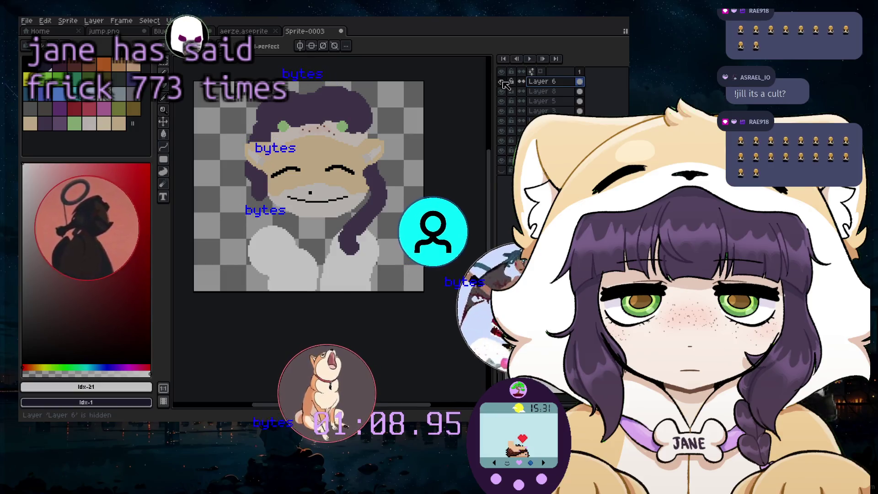
- On Layer 6, erase the light-grey shapes on the lower body and beside the purple hair
click(169, 85)
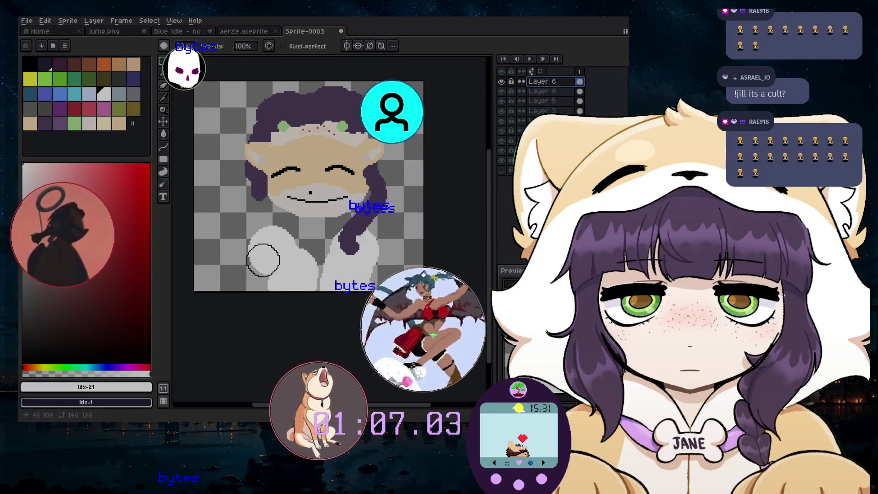
mouse_move(255, 251)
mouse_down()
mouse_move(284, 267)
mouse_move(384, 273)
mouse_up()
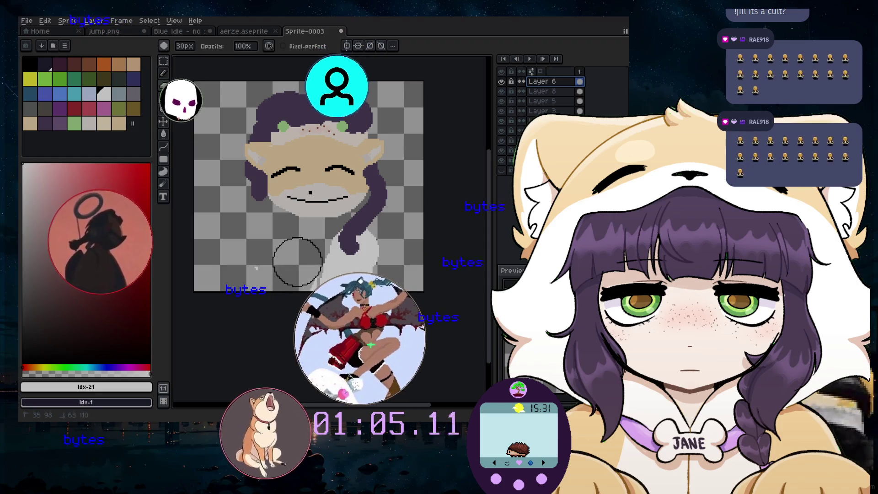
scroll(345, 277, up, 3)
drag(274, 224, 278, 210)
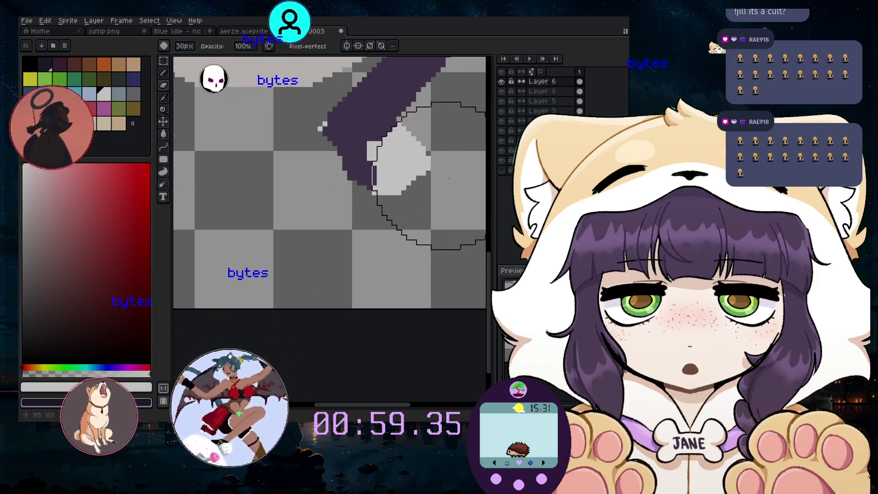
drag(421, 176, 441, 148)
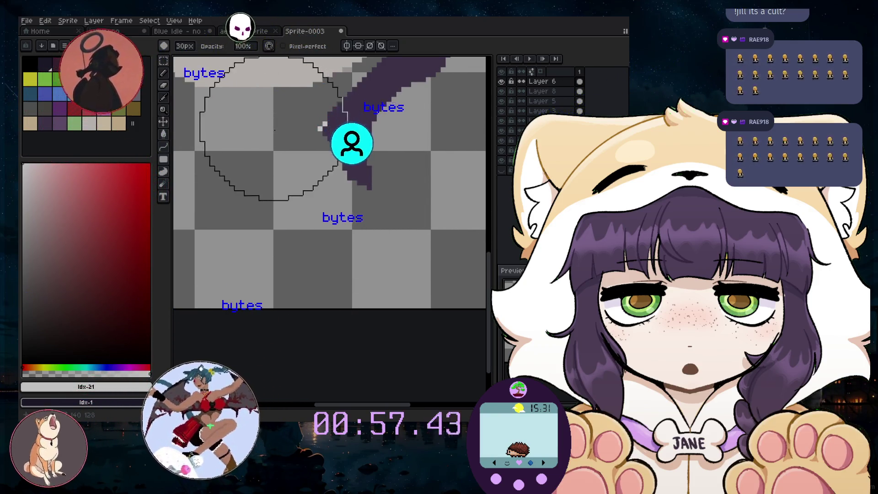
scroll(240, 162, down, 3)
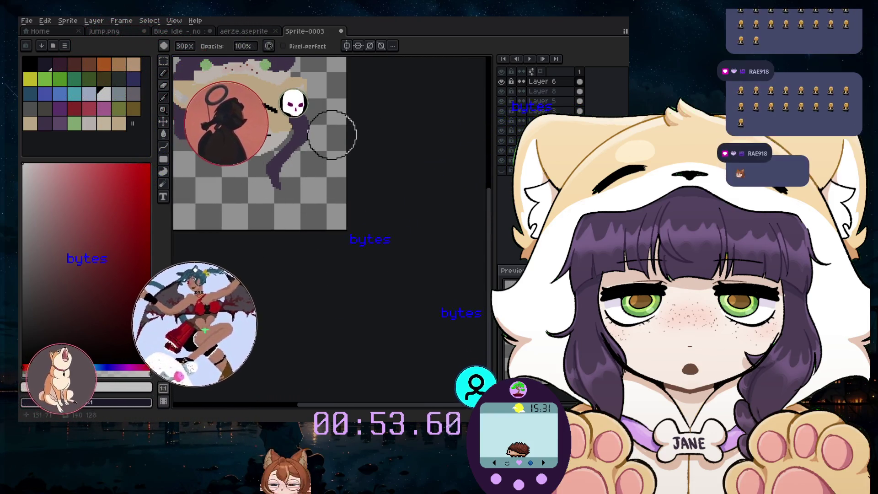
drag(354, 406, 324, 408)
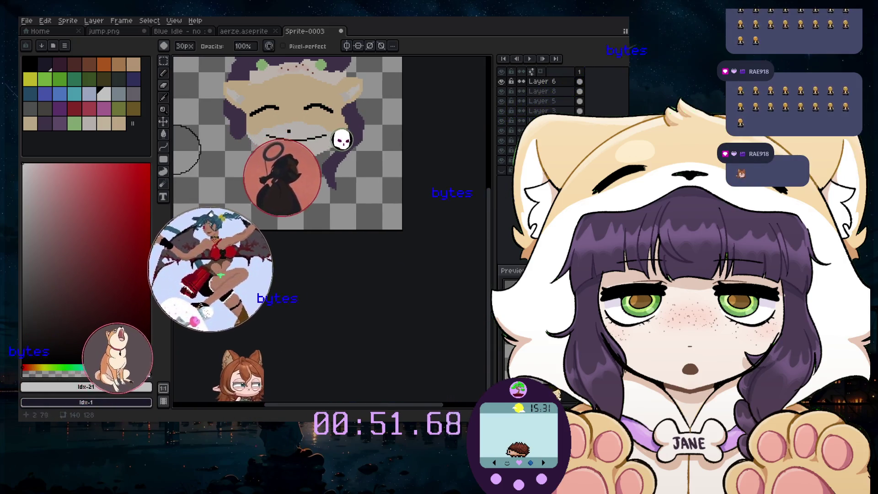
scroll(212, 80, up, 2)
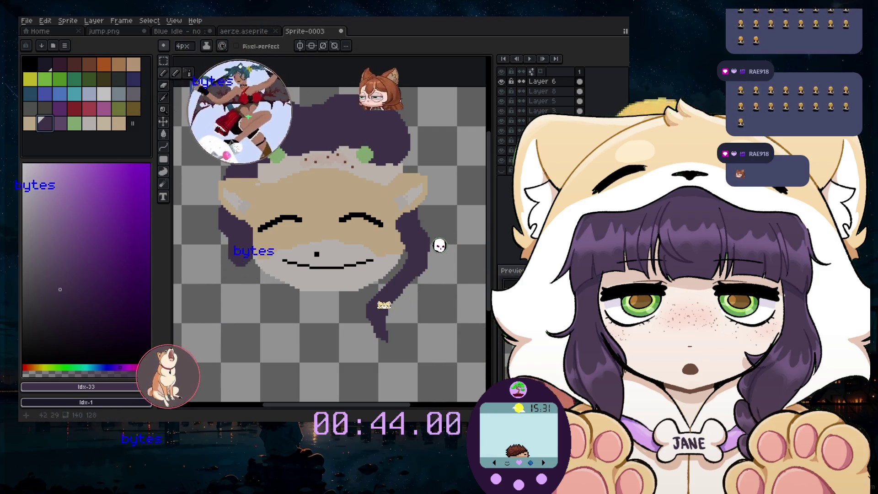
- Paint a light-grey (Idx-36) dab on the pale band under the hair
scroll(334, 99, up, 3)
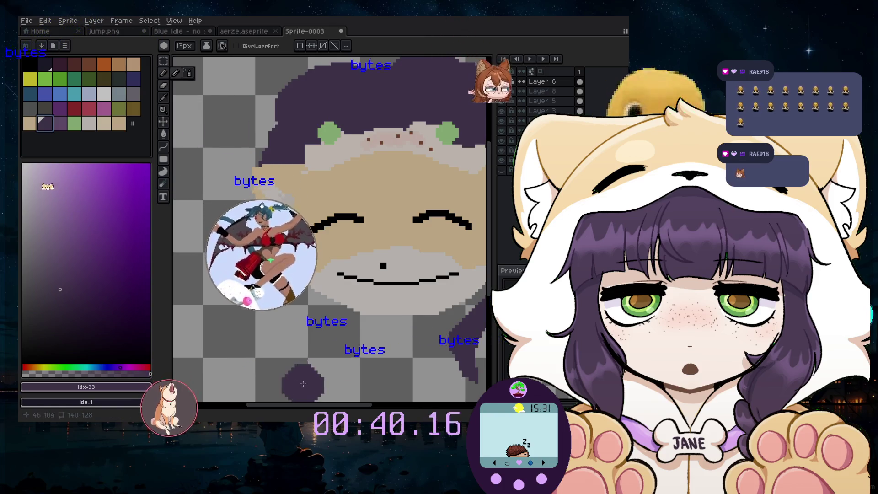
scroll(288, 401, down, 2)
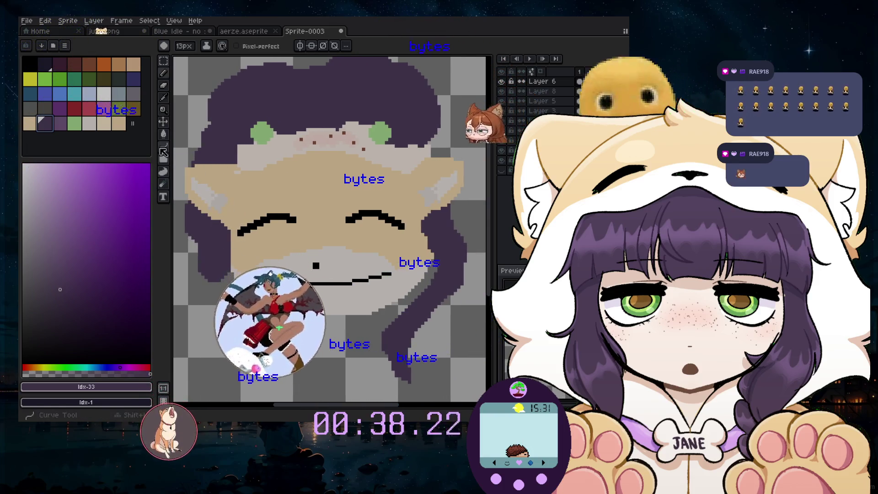
click(108, 125)
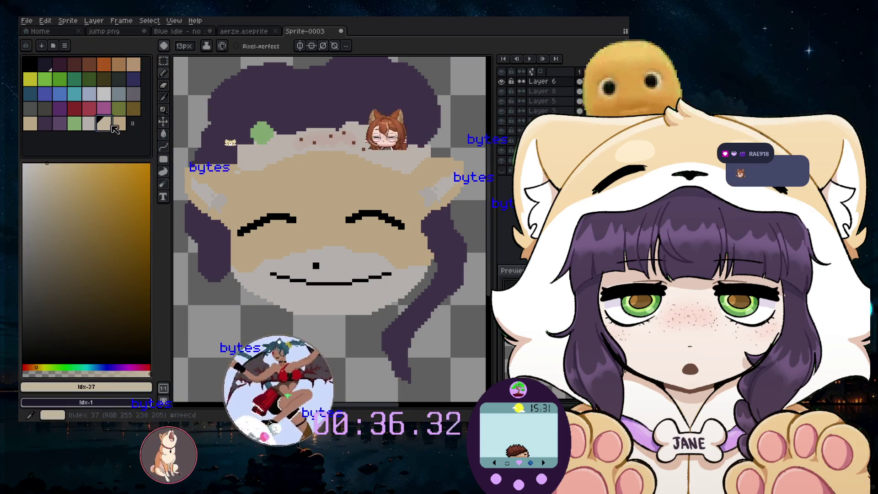
click(94, 123)
click(218, 152)
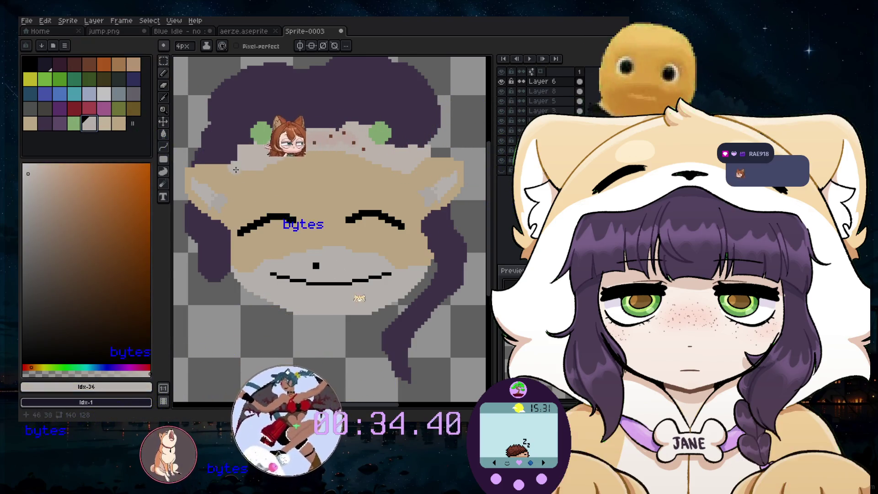
- Hide Layer 8 and adjust the brush size between 4px and 5px
scroll(248, 160, up, 1)
key(minus)
key(minus)
key(minus)
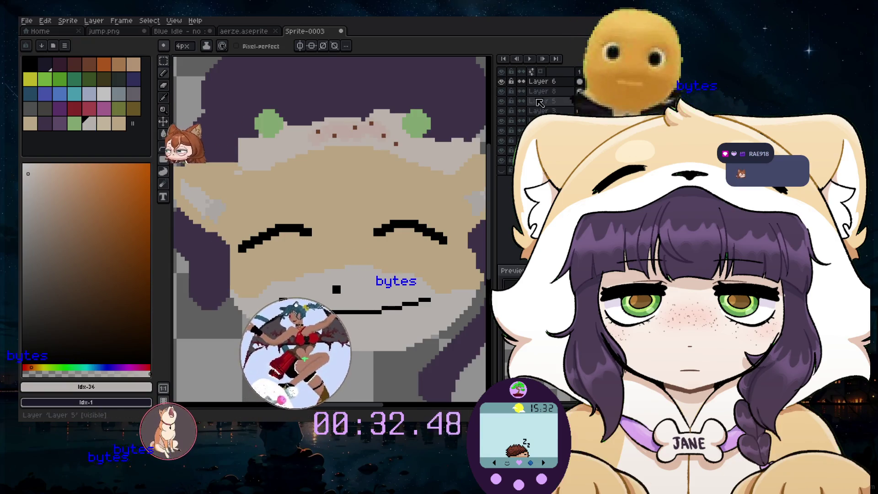
click(502, 92)
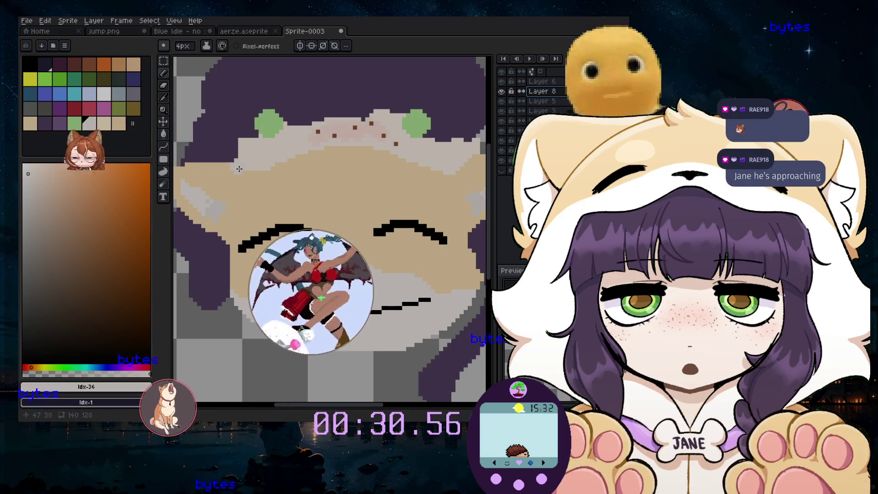
scroll(242, 162, up, 2)
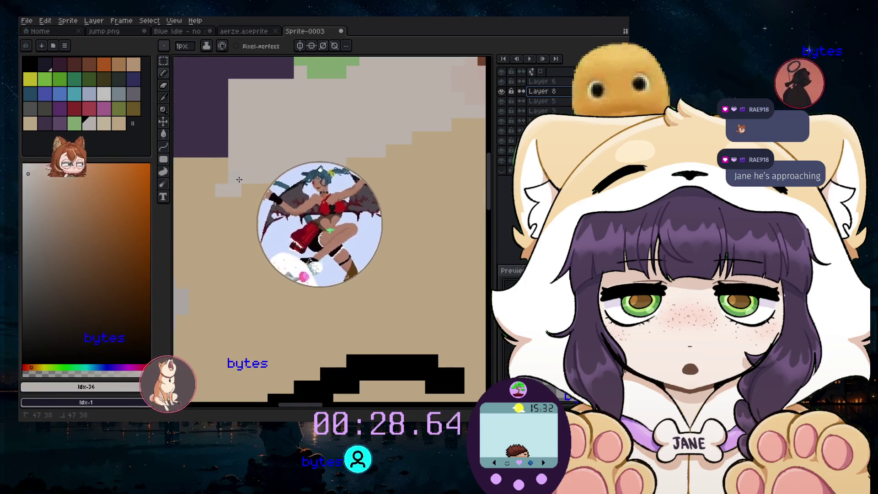
scroll(329, 229, down, 3)
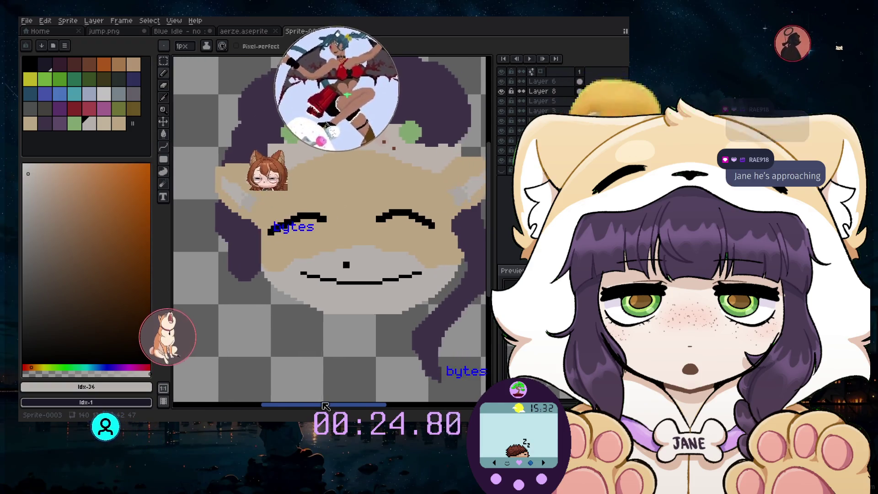
scroll(247, 161, up, 2)
scroll(247, 161, up, 1)
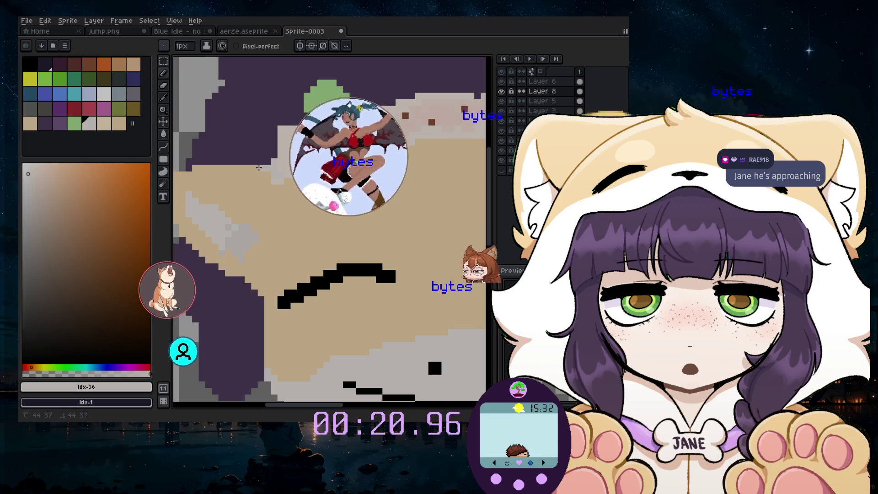
key(plus)
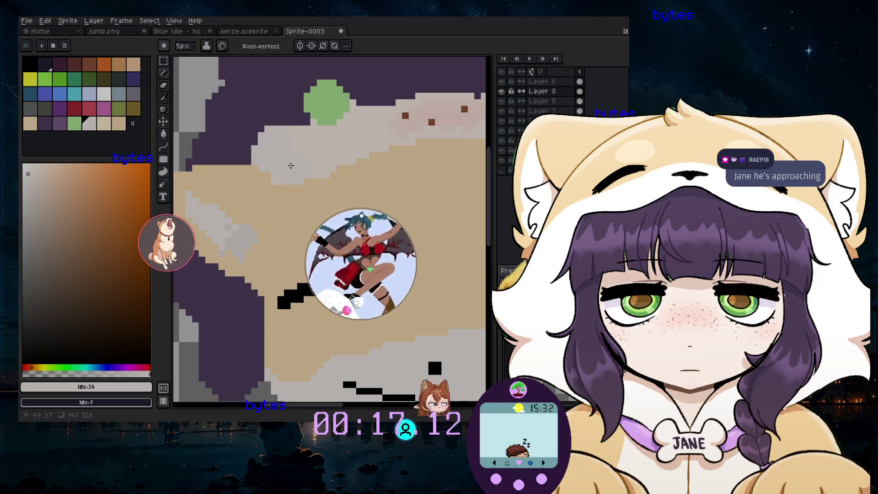
scroll(287, 166, down, 3)
scroll(351, 191, down, 1)
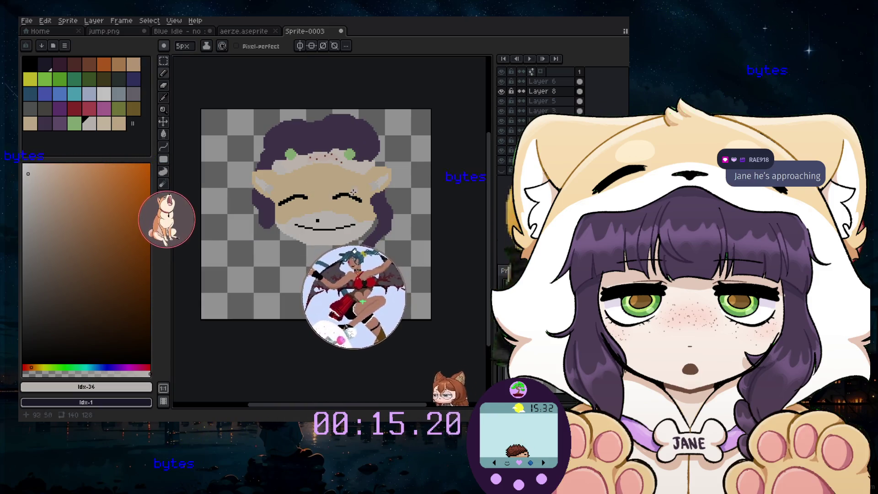
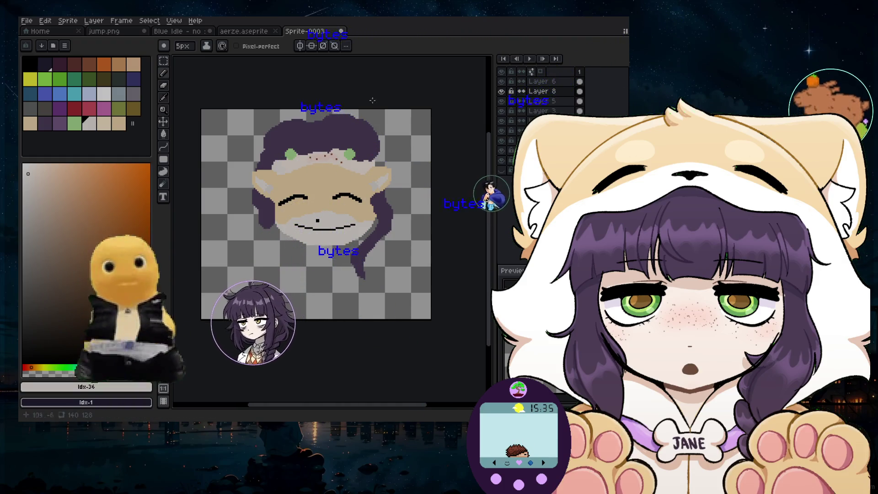
- Switch from Sprite-0003 to the aerze.aseprite night window scene
scroll(341, 165, up, 1)
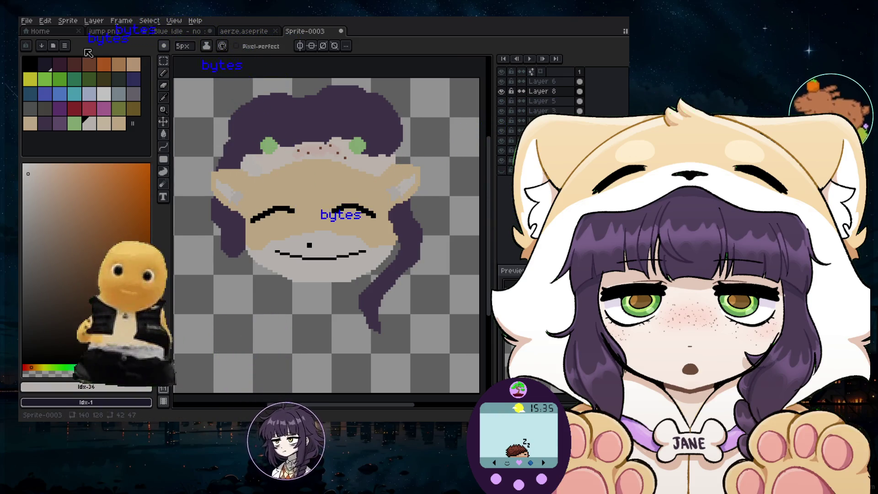
click(236, 32)
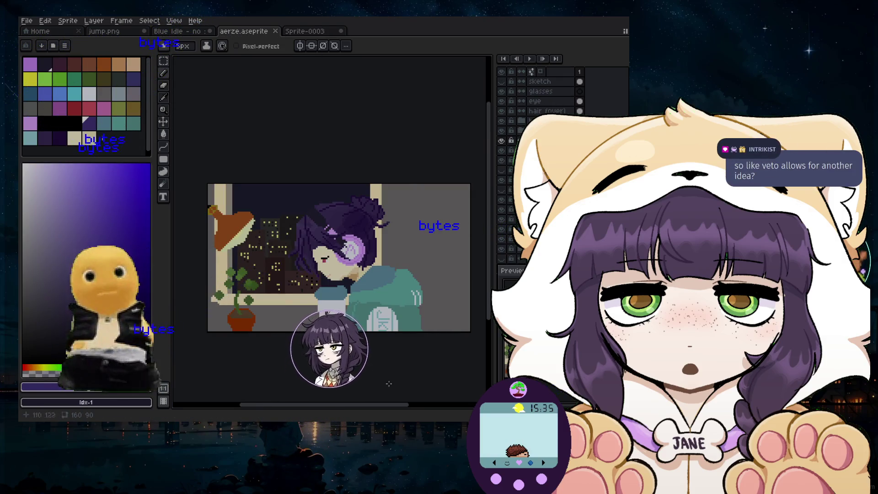
drag(361, 407, 334, 408)
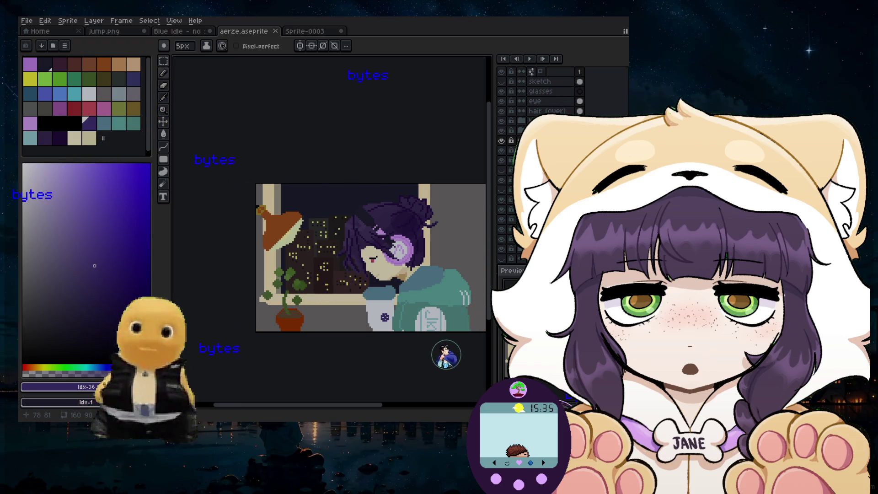
scroll(373, 314, up, 3)
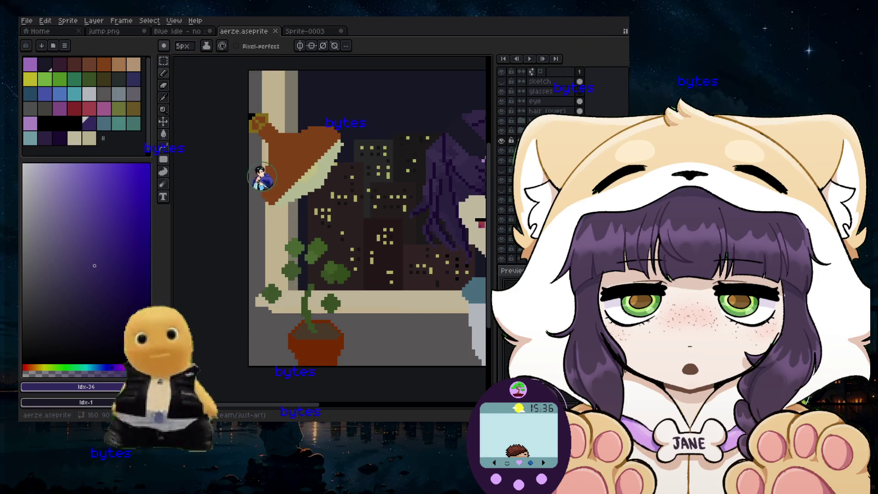
- Show the small preview window of the whole sprite with F7
key(F7)
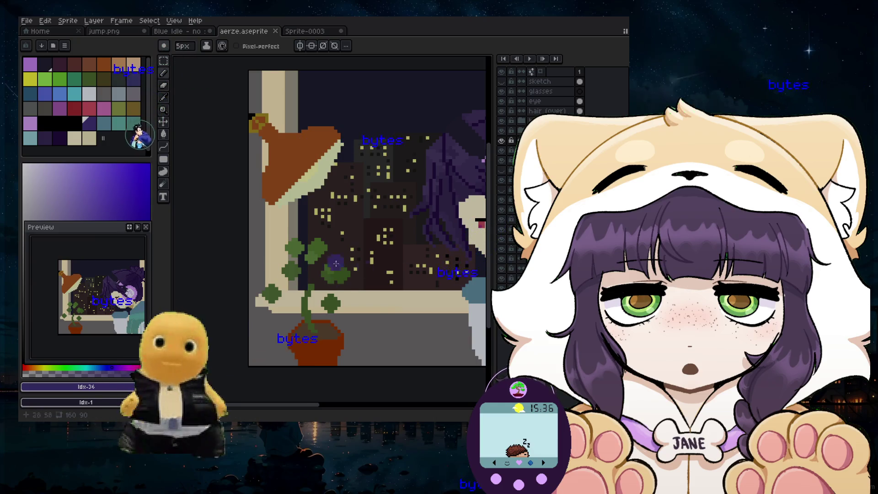
scroll(328, 308, up, 2)
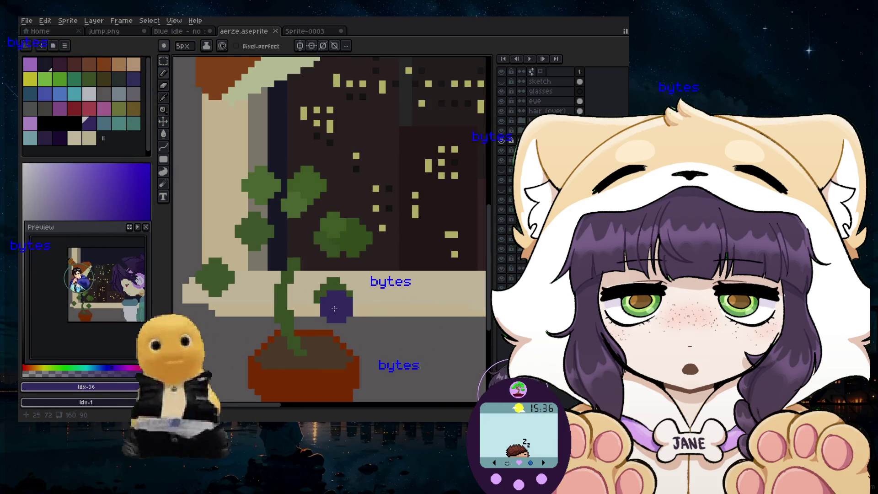
scroll(334, 309, down, 3)
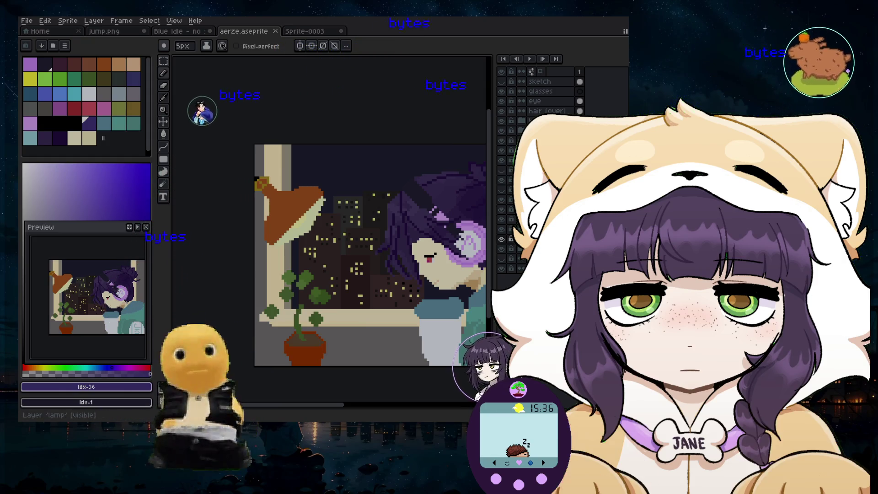
- Delete the plant pot/stem layer and the green leaves layer from the windowsill
key(Delete)
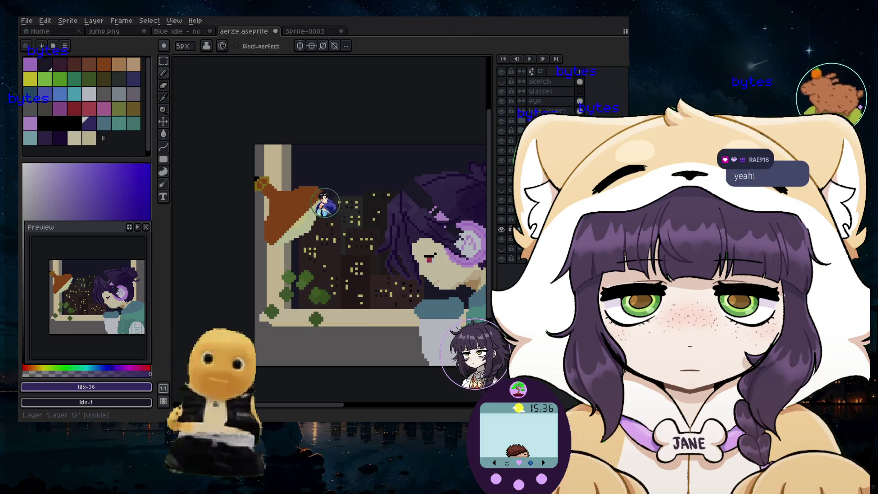
key(Delete)
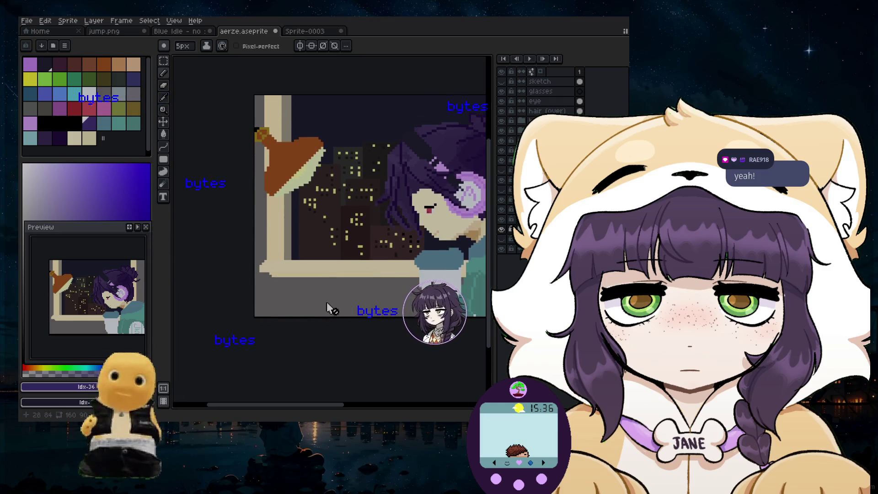
scroll(323, 309, up, 2)
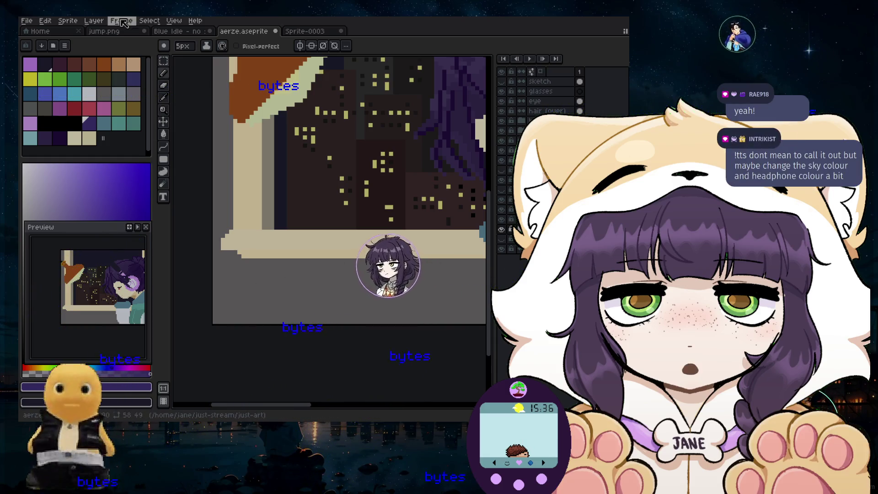
- Add a new empty layer through Layer > New > New Layer
click(94, 21)
mouse_move(132, 73)
click(201, 74)
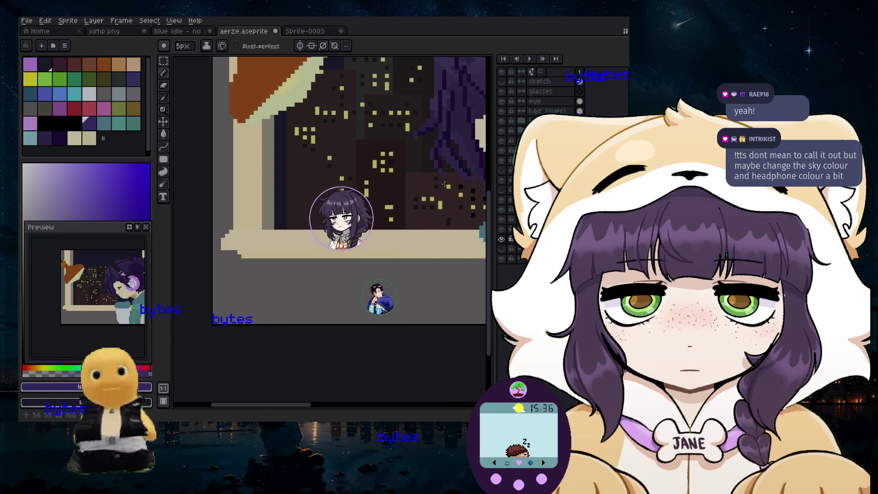
- Expand the headphones layer group in the Layers panel to reveal its layers
scroll(455, 187, down, 2)
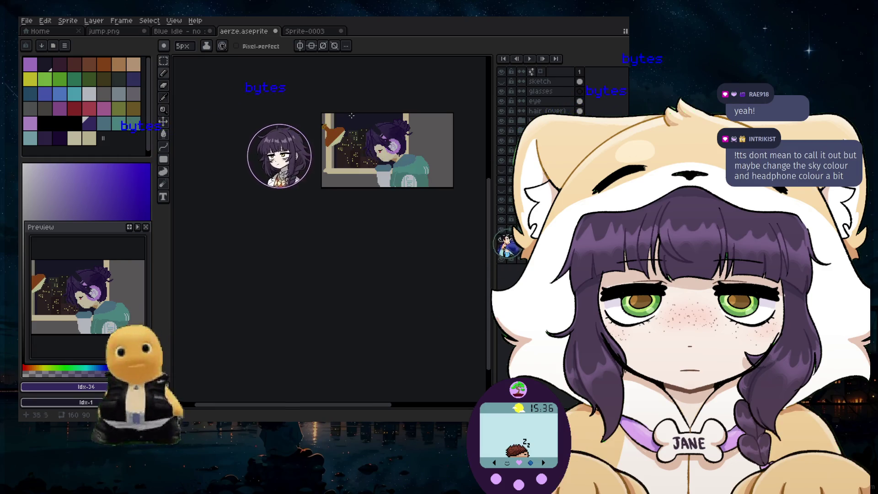
drag(329, 96, 351, 115)
scroll(357, 122, up, 1)
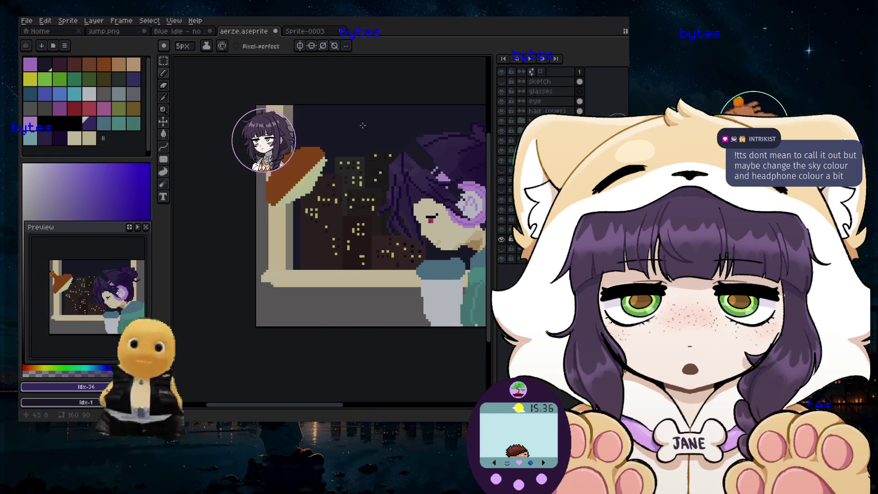
scroll(408, 139, up, 1)
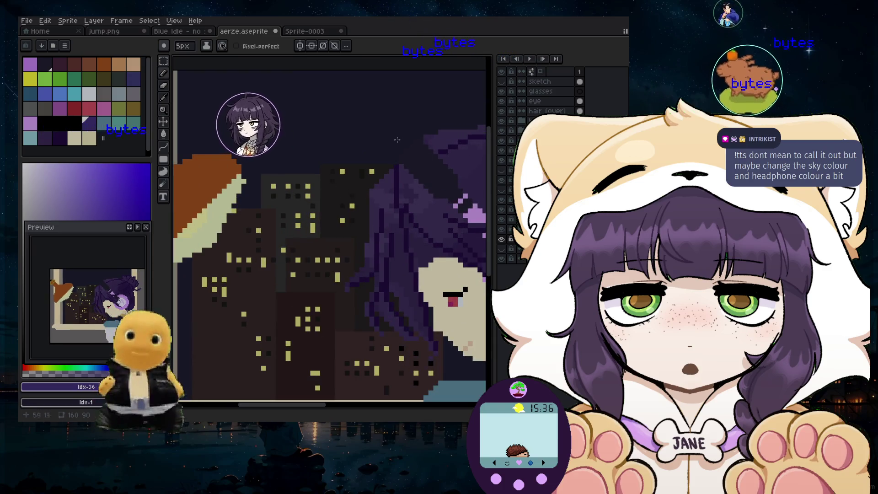
scroll(420, 156, down, 1)
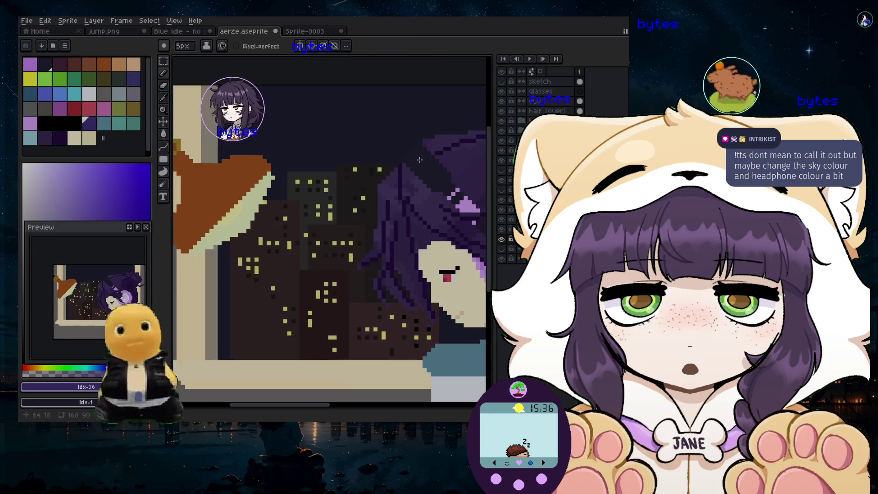
scroll(417, 156, down, 1)
scroll(414, 156, down, 1)
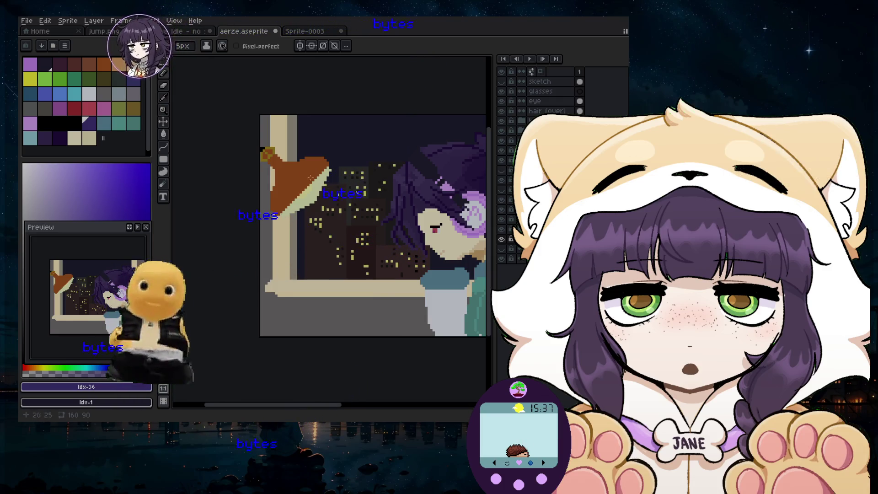
scroll(395, 142, up, 2)
scroll(397, 173, up, 2)
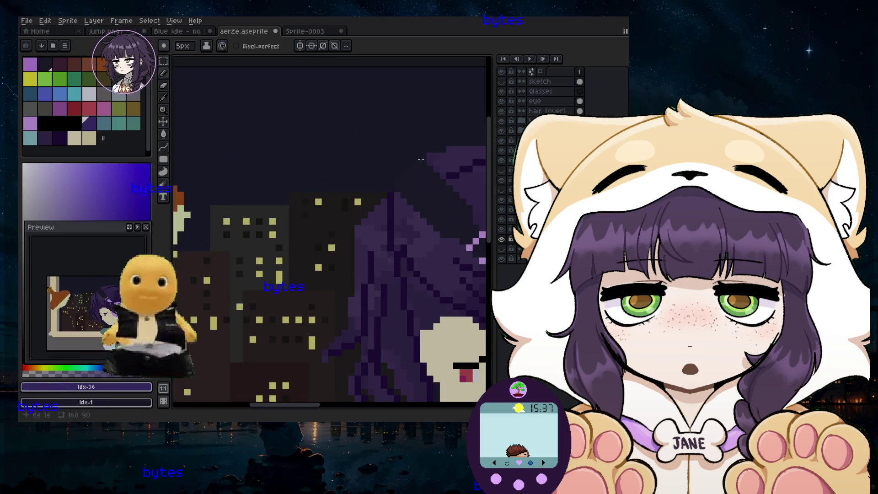
scroll(402, 192, up, 2)
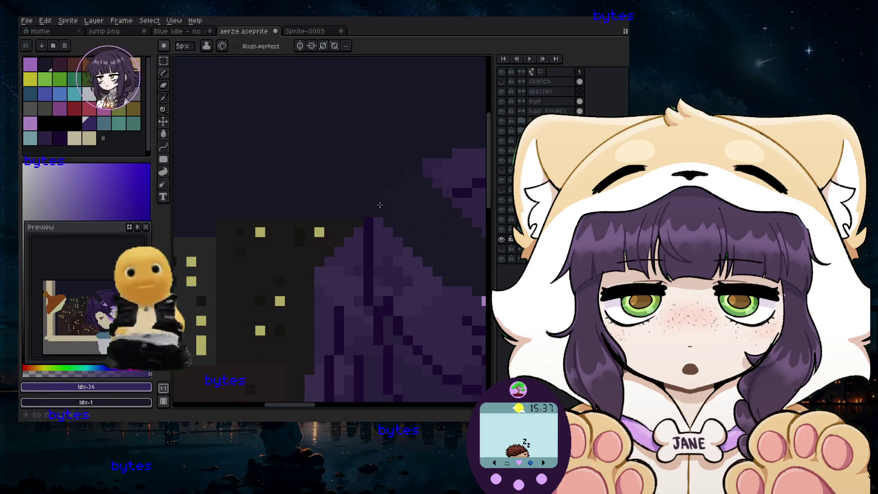
click(521, 131)
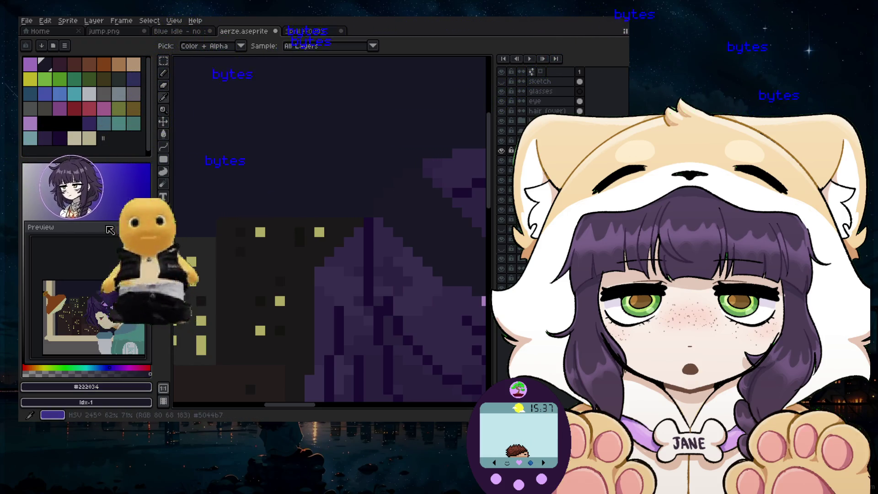
- Move the preview window aside, pick the Pencil with a smaller brush and light grey Idx-20
drag(110, 230, 559, 282)
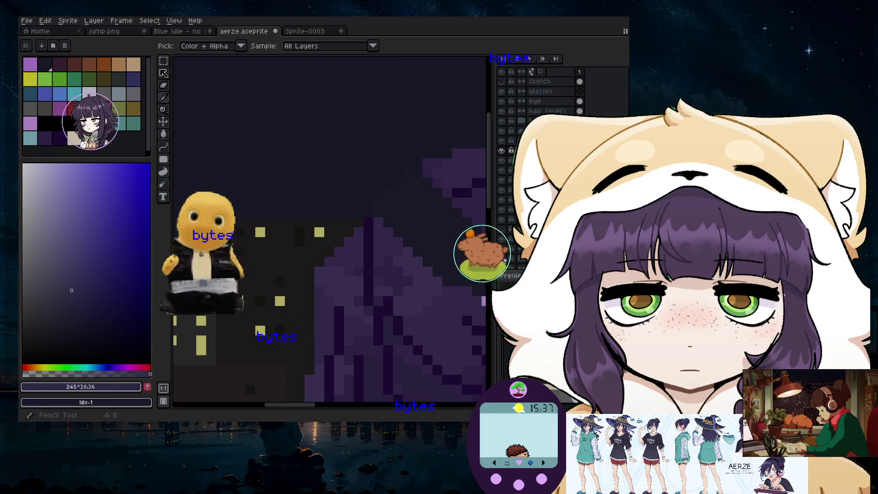
click(164, 73)
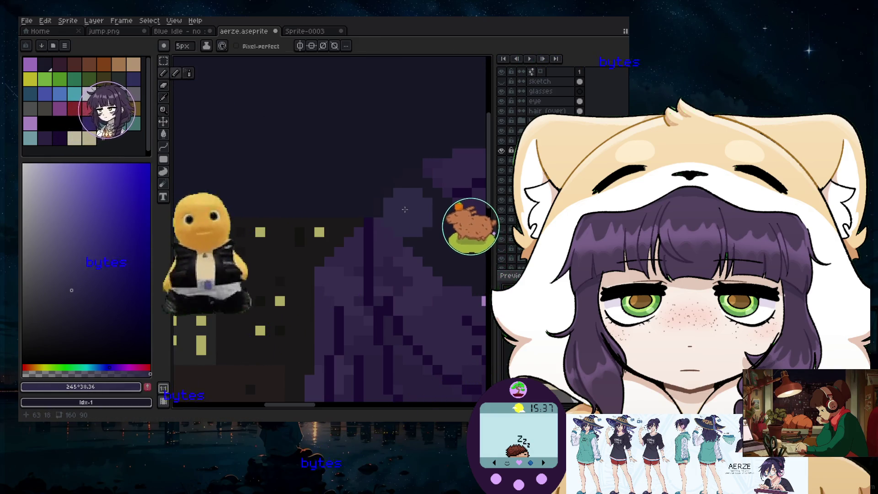
key(minus)
key(minus)
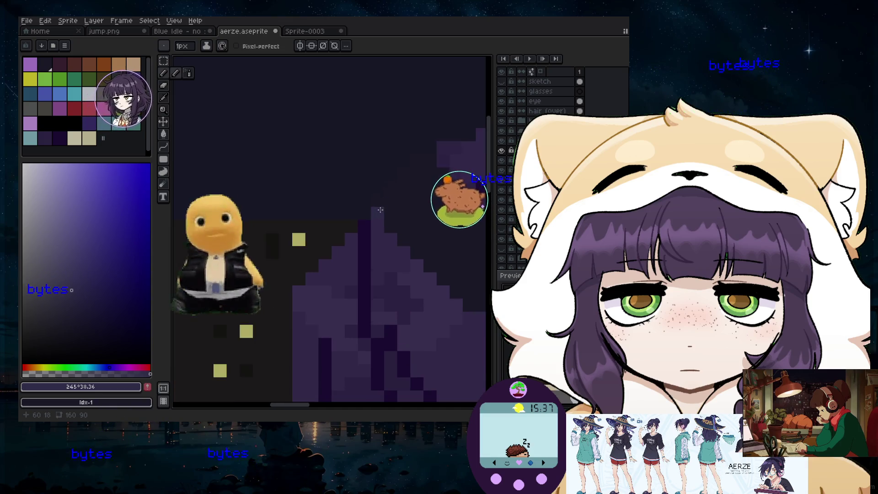
scroll(380, 211, up, 4)
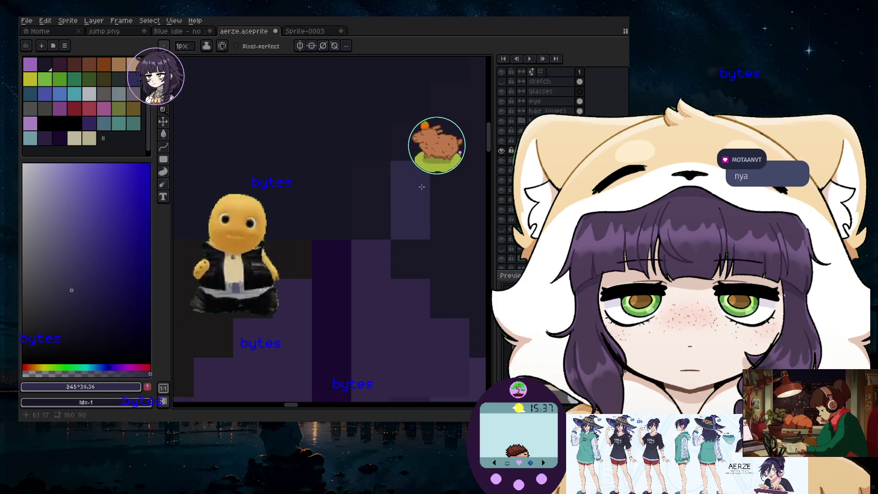
scroll(428, 177, down, 2)
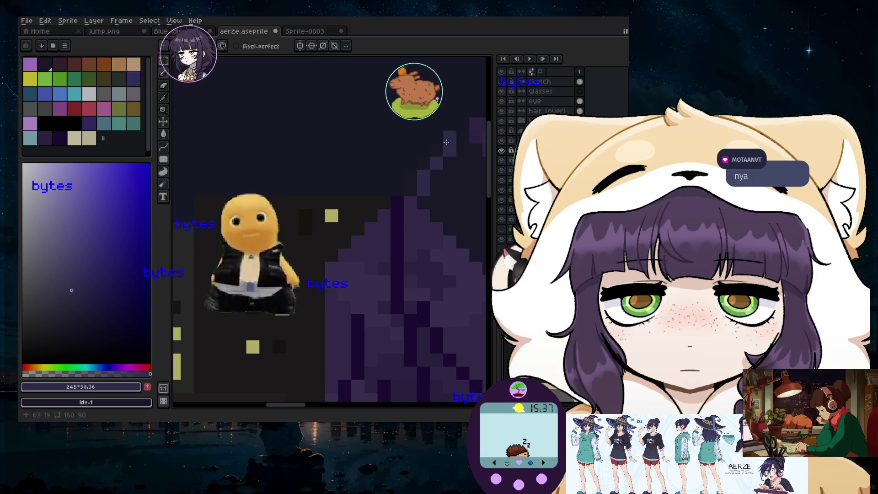
click(89, 94)
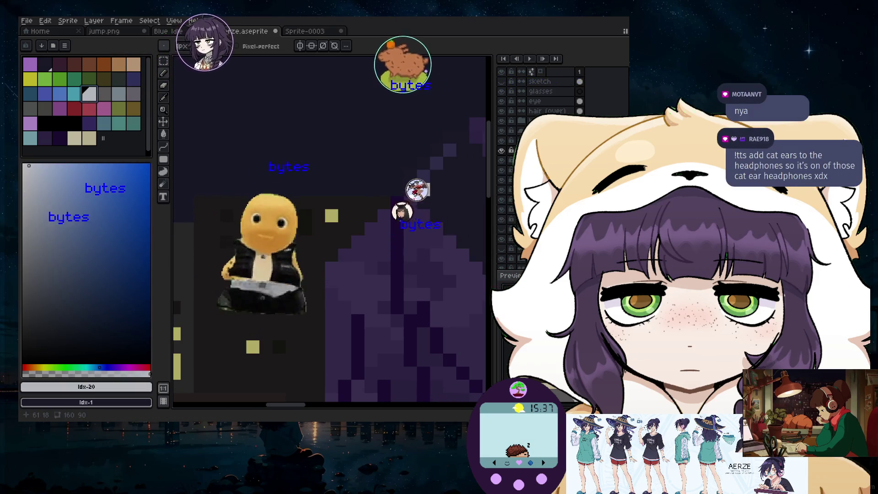
- Draw a short light-grey diagonal line of pixels along the top of the girl's hair
scroll(425, 224, up, 2)
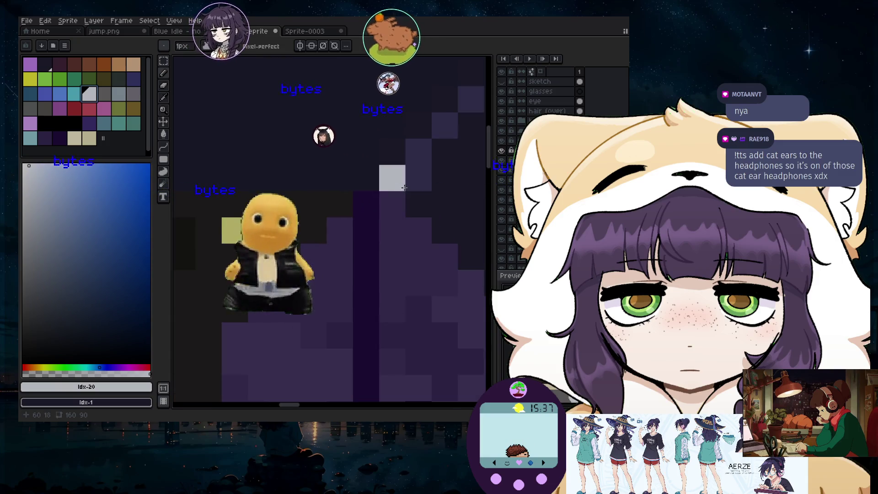
drag(418, 154, 423, 130)
scroll(426, 144, down, 2)
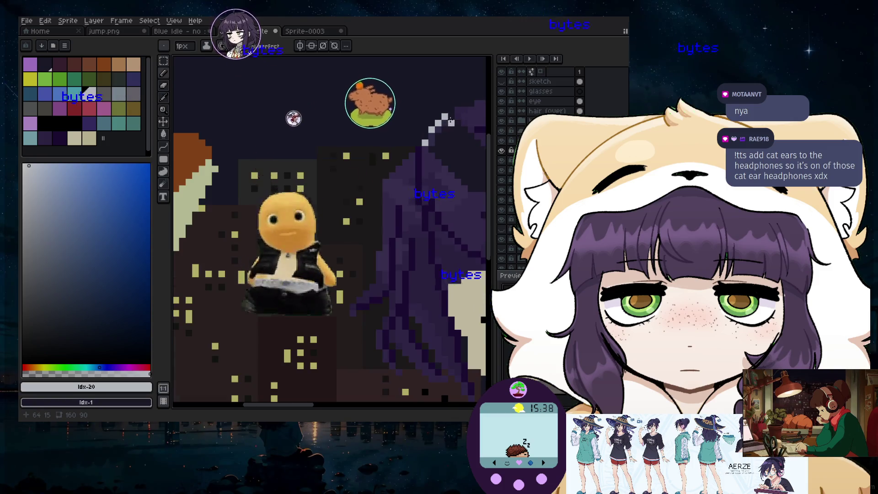
click(454, 135)
key(ctrl+z)
click(444, 106)
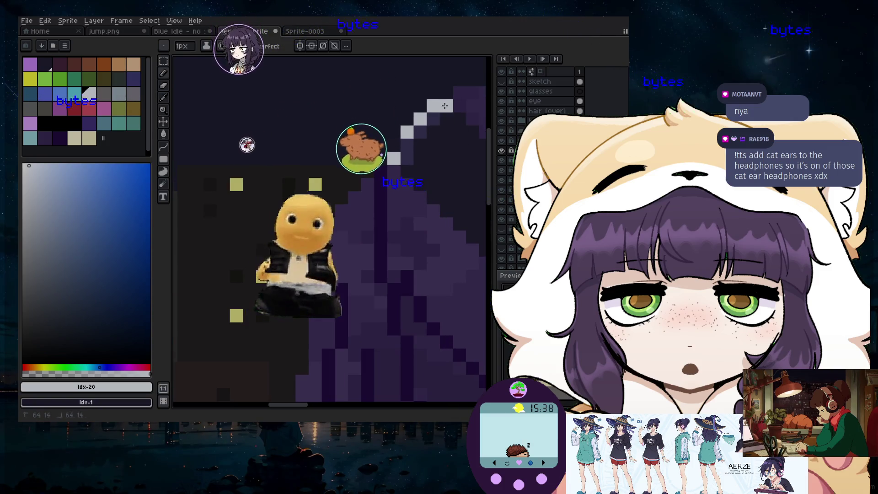
scroll(443, 137, down, 3)
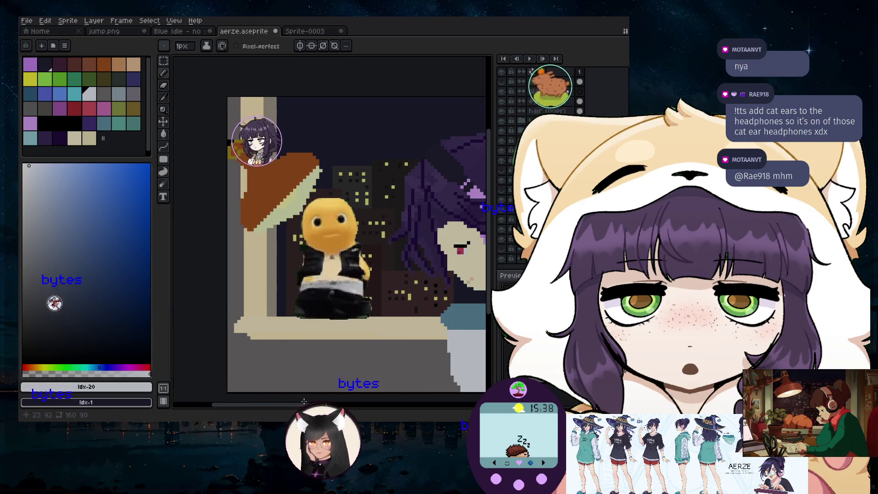
mouse_move(303, 403)
mouse_down()
mouse_move(338, 405)
mouse_move(333, 411)
mouse_up()
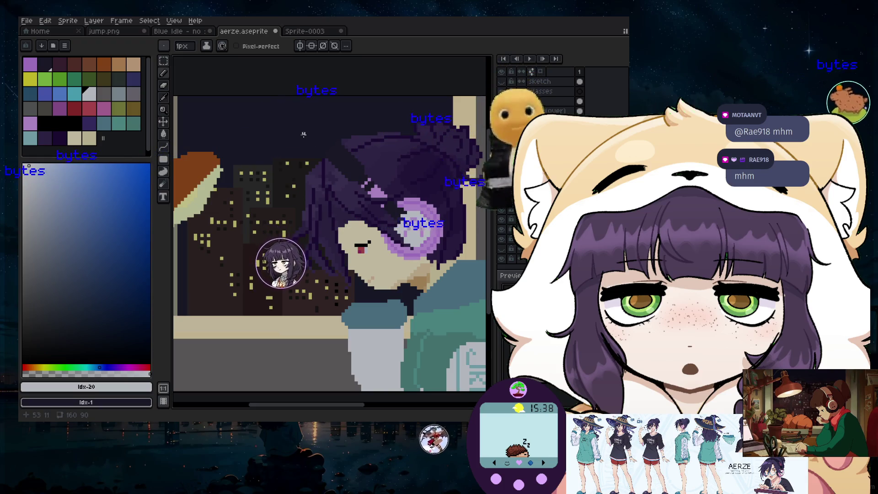
scroll(303, 134, down, 1)
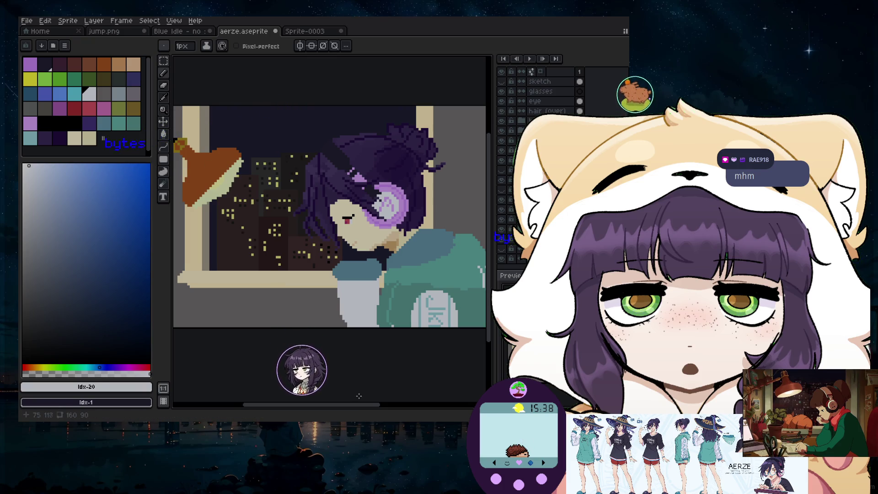
drag(352, 407, 327, 407)
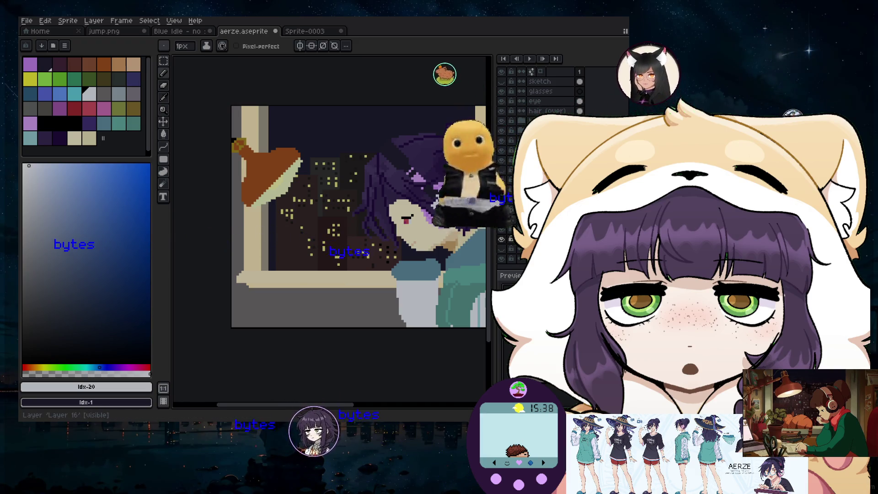
key(shift+p)
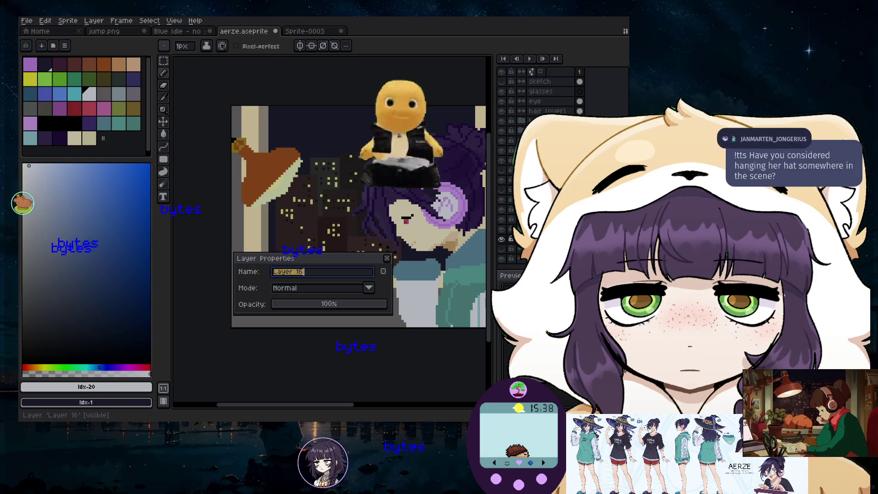
- Replace Layer 16's name with 'hat' and confirm it
key(BackSpace)
text(hat)
key(Return)
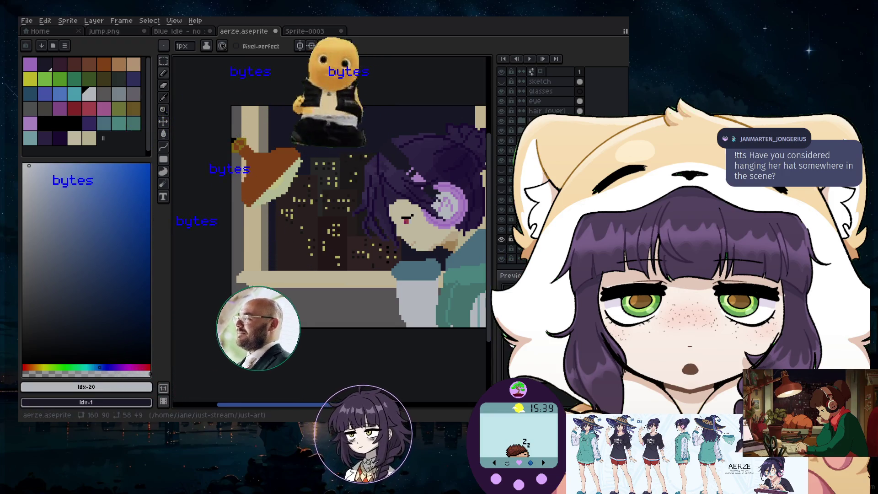
scroll(392, 173, up, 2)
scroll(391, 173, right, 3)
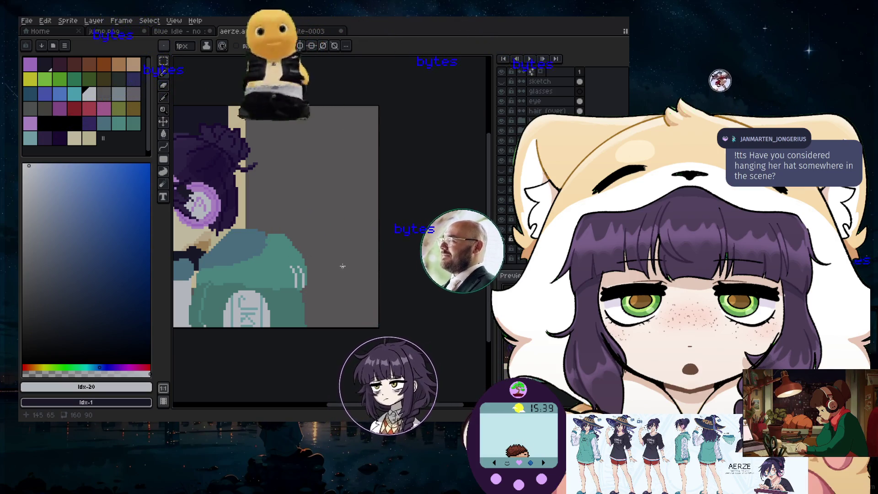
drag(455, 405, 314, 387)
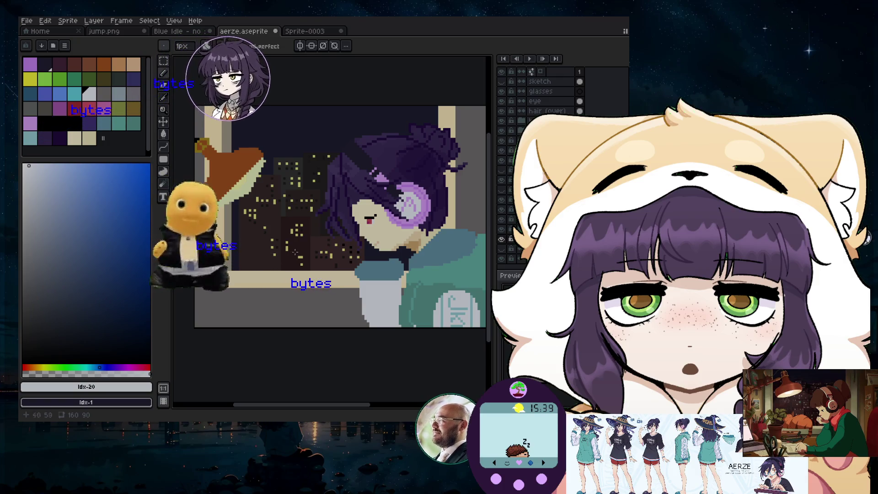
scroll(368, 393, right, 3)
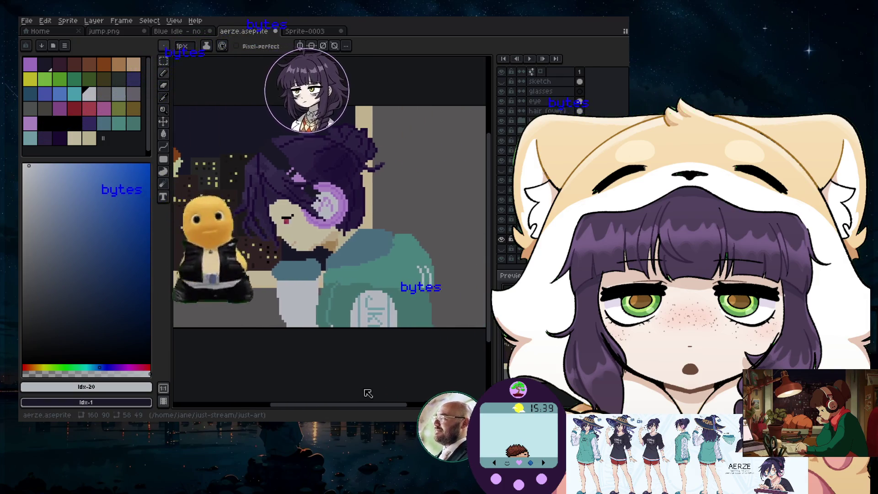
scroll(368, 393, right, 2)
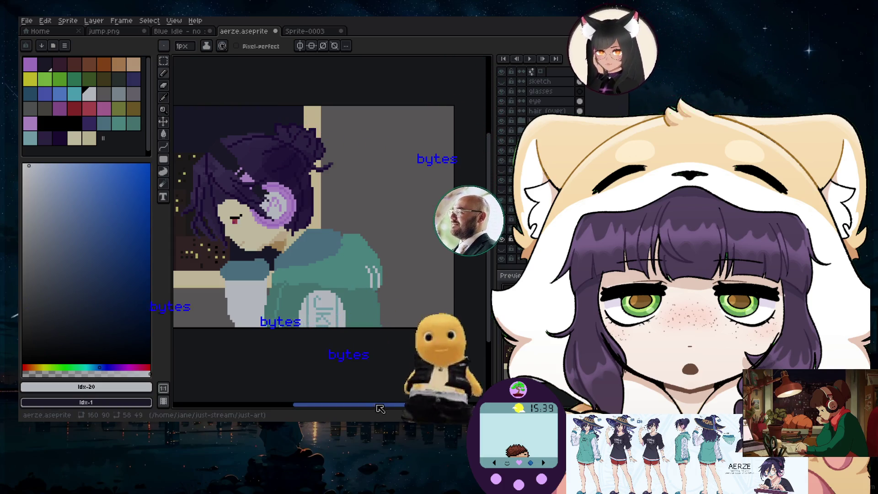
scroll(277, 280, left, 5)
key(plus)
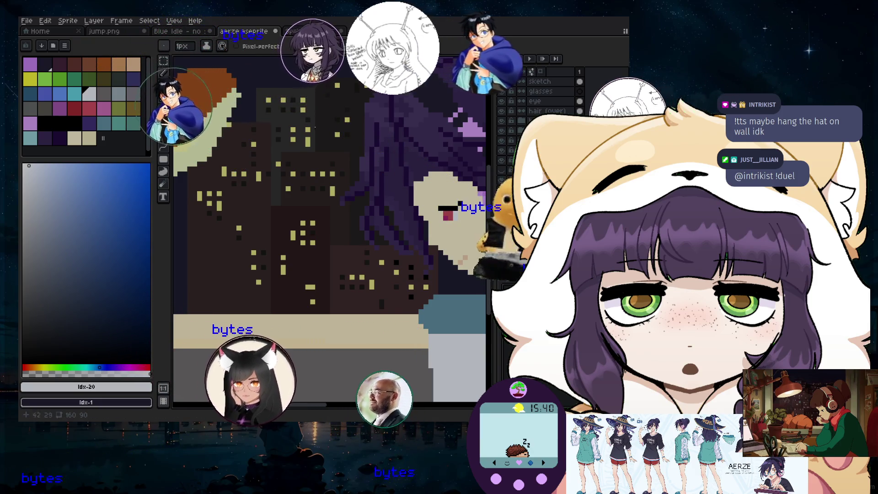
- Switch to the 1px Pencil and select the olive palette colour
scroll(261, 149, down, 3)
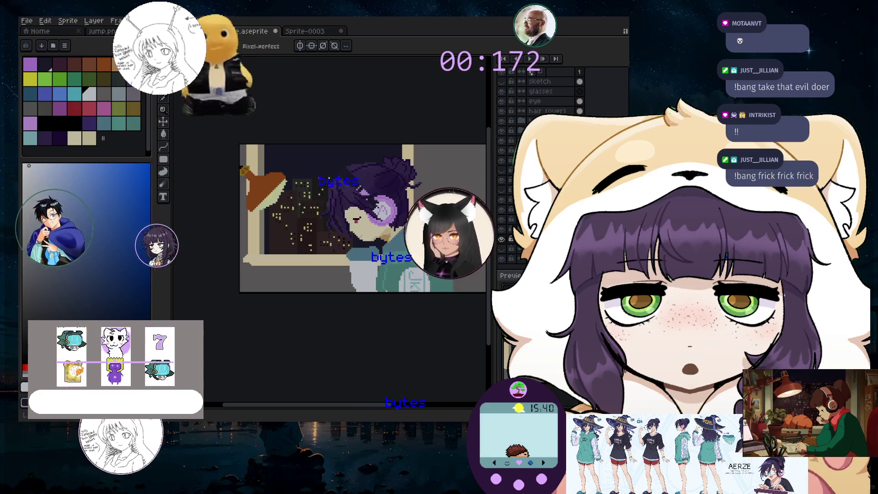
drag(350, 404, 372, 403)
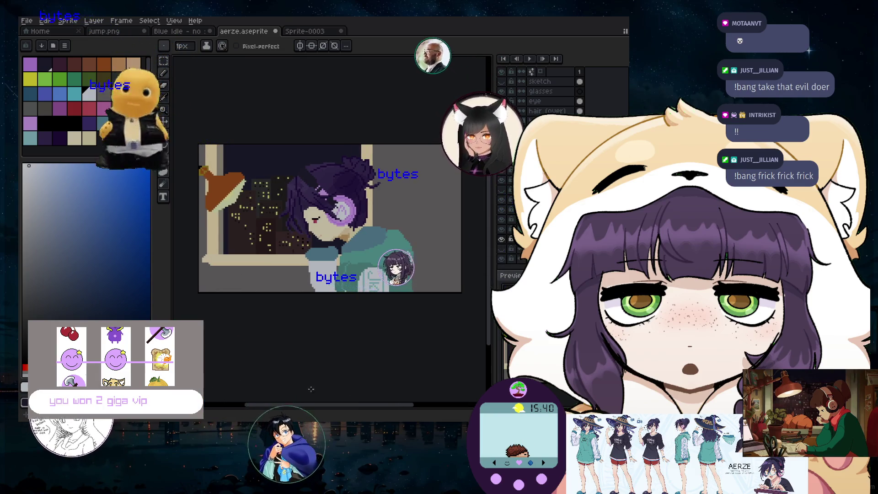
drag(305, 404, 289, 408)
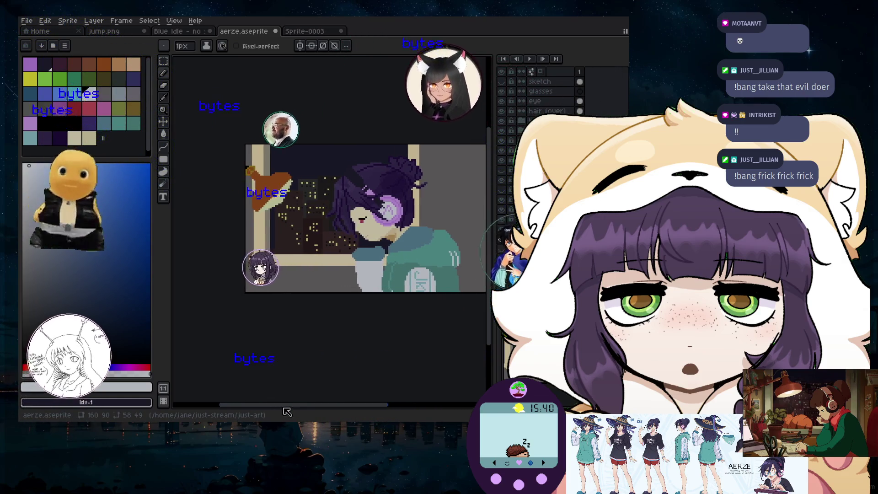
scroll(287, 288, up, 1)
scroll(286, 288, up, 1)
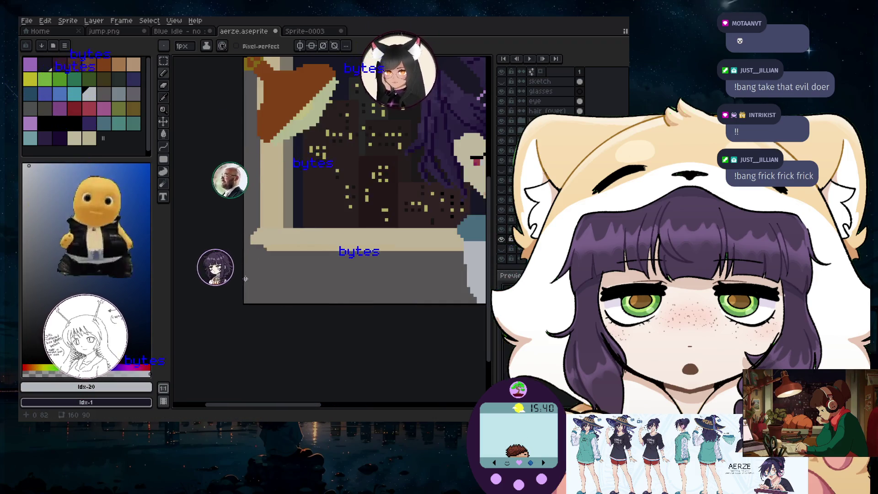
mouse_move(488, 336)
mouse_down()
mouse_move(487, 299)
mouse_move(487, 310)
mouse_up()
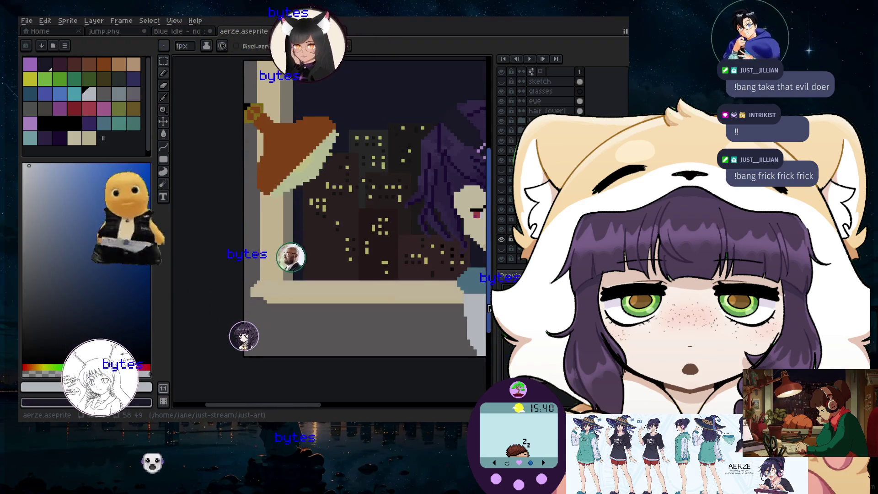
drag(280, 404, 304, 392)
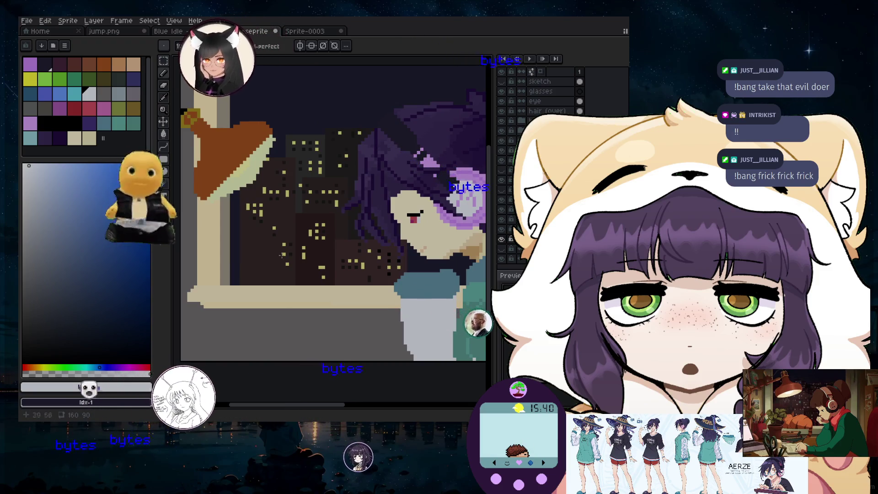
key(b)
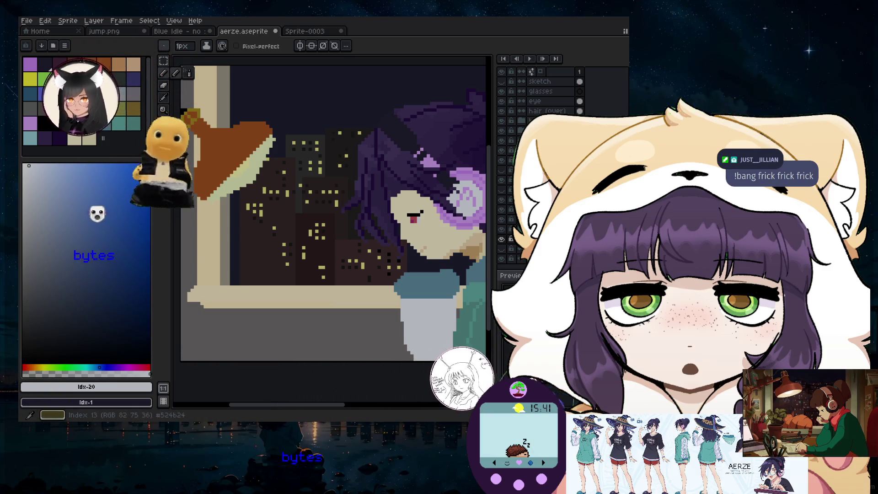
click(104, 79)
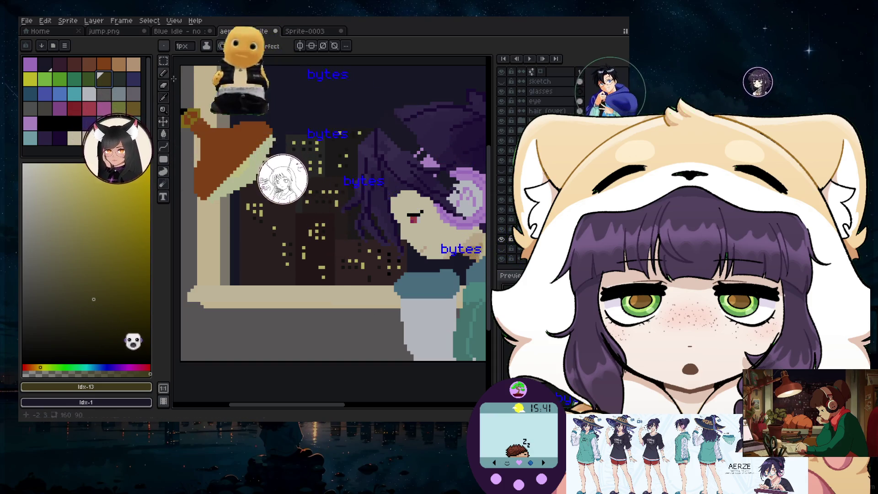
- Mix an orange-brown drawing colour (HSV 30°, 61%, 61%) and enlarge the brush to 13px
click(86, 386)
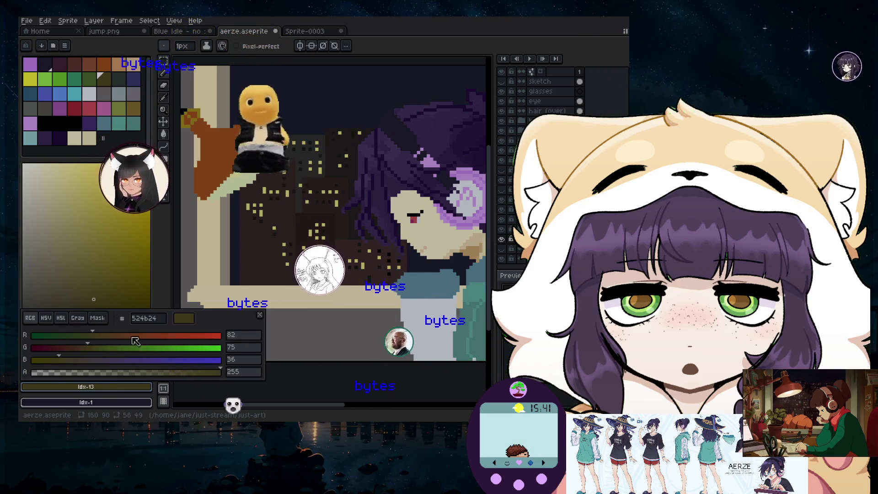
click(117, 391)
click(122, 385)
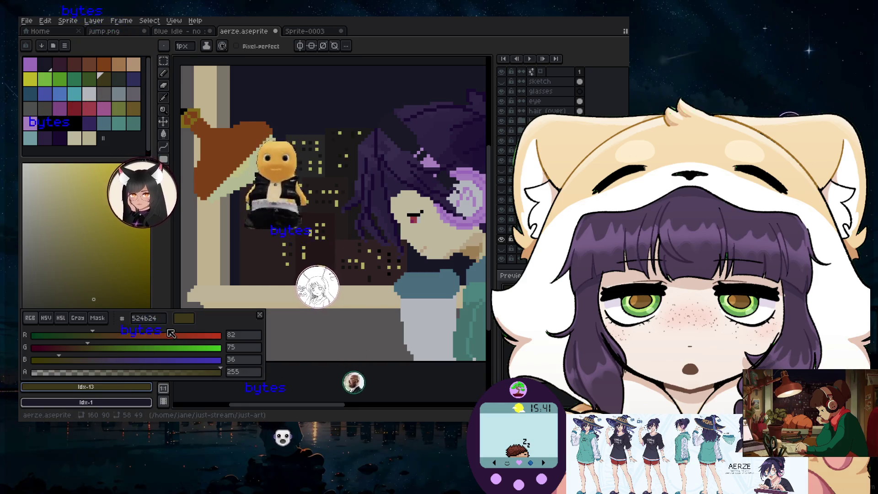
click(138, 295)
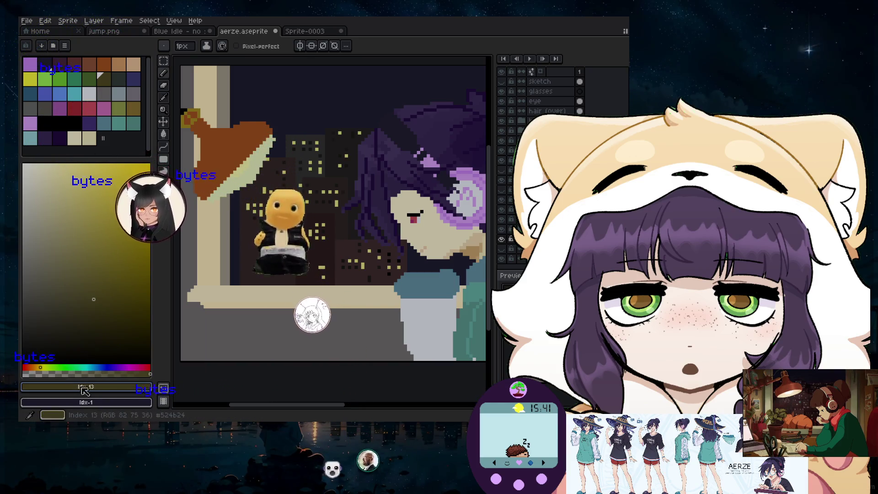
click(36, 367)
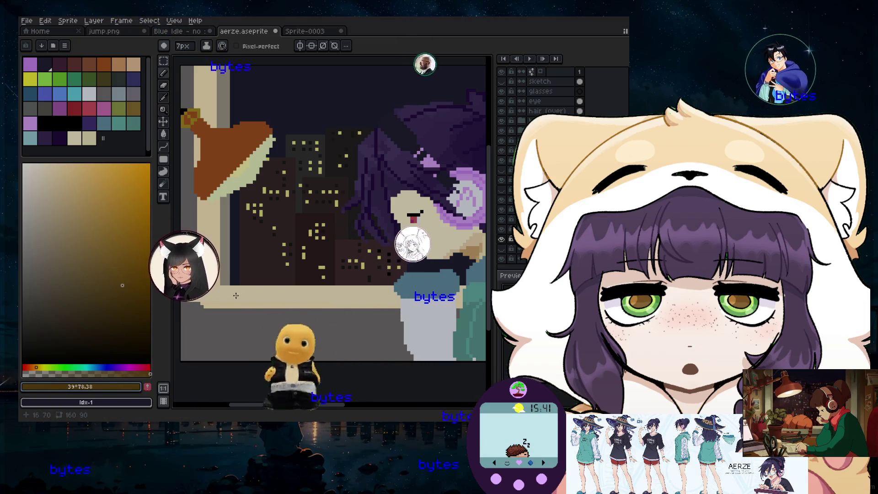
key(e)
click(104, 269)
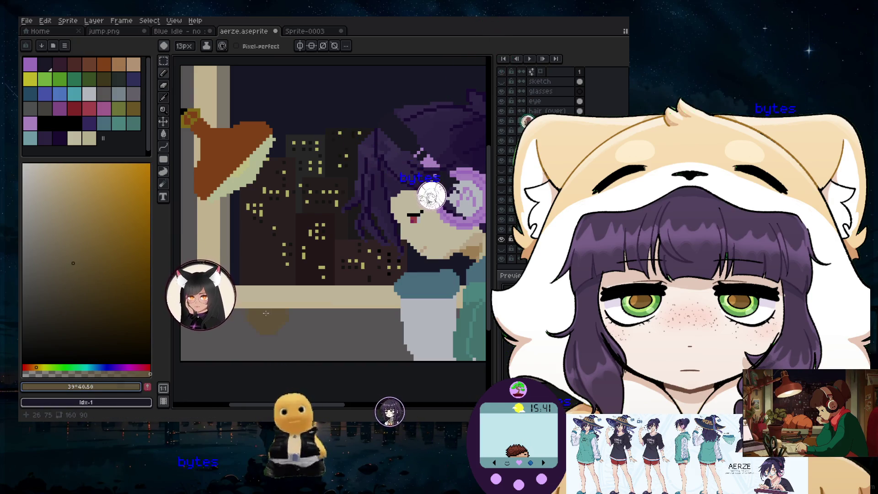
click(34, 367)
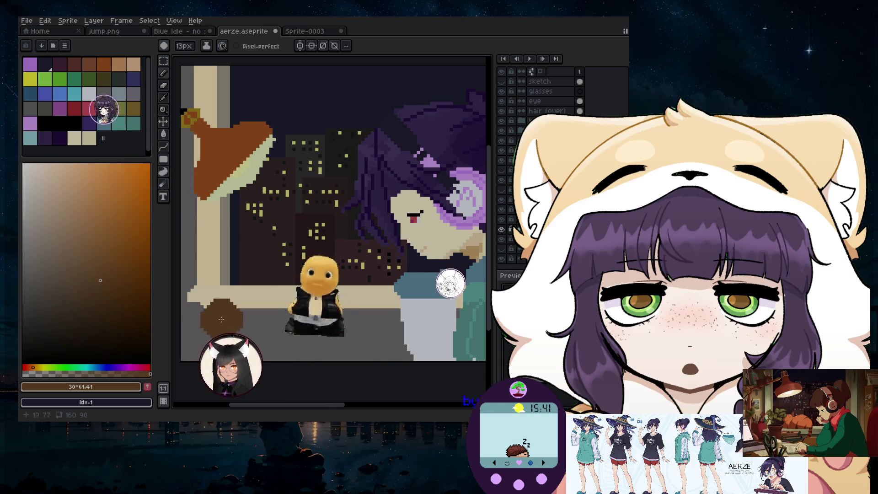
scroll(476, 330, down, 1)
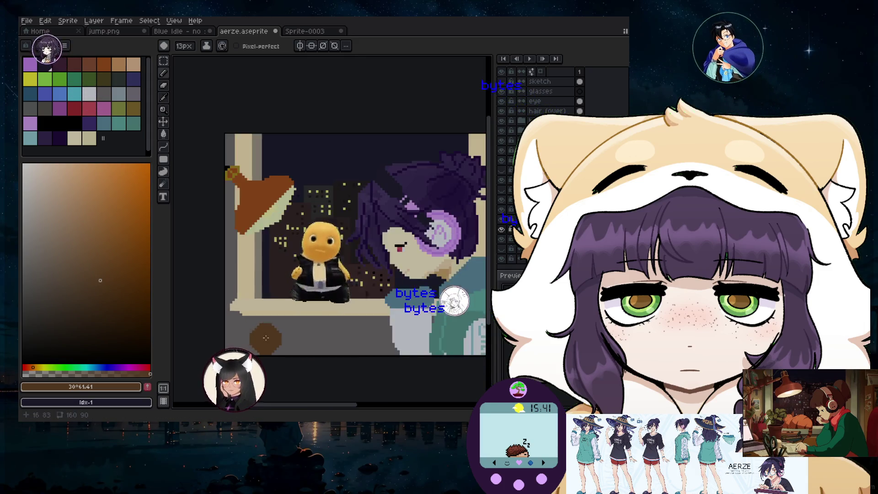
- Select the dark red palette colour idx-27 and the Pencil at 8px brush size
scroll(476, 330, up, 2)
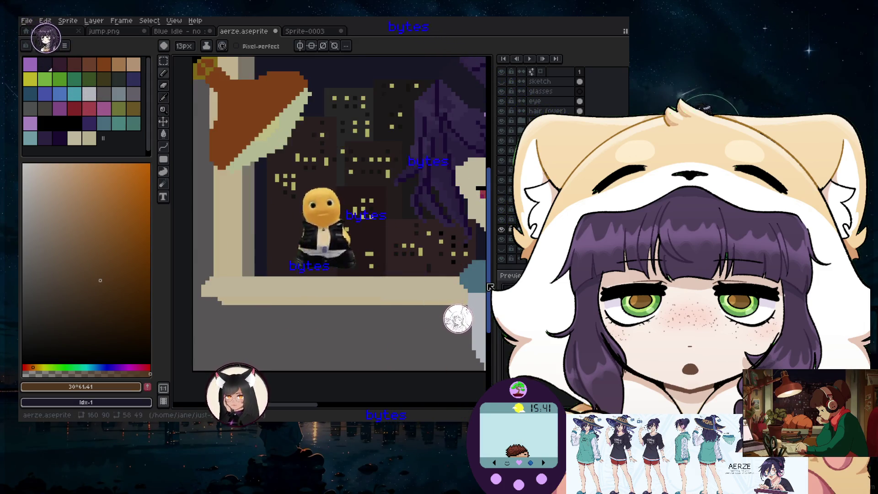
scroll(243, 316, down, 2)
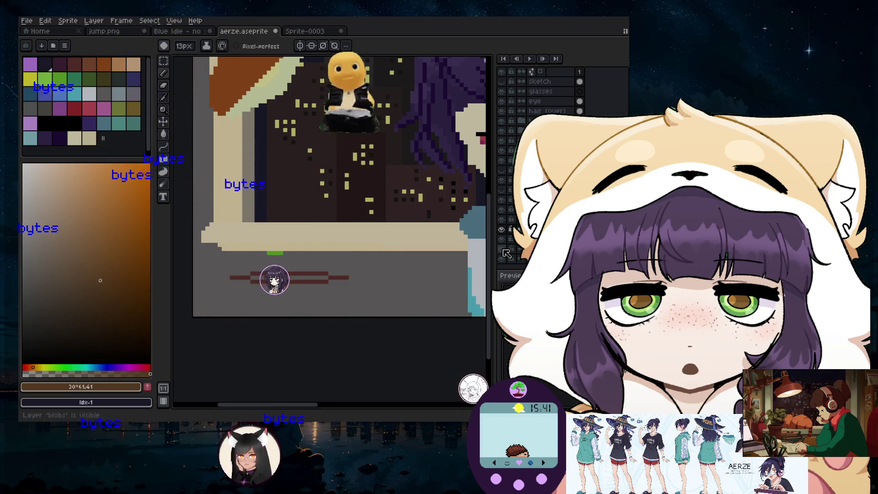
click(167, 87)
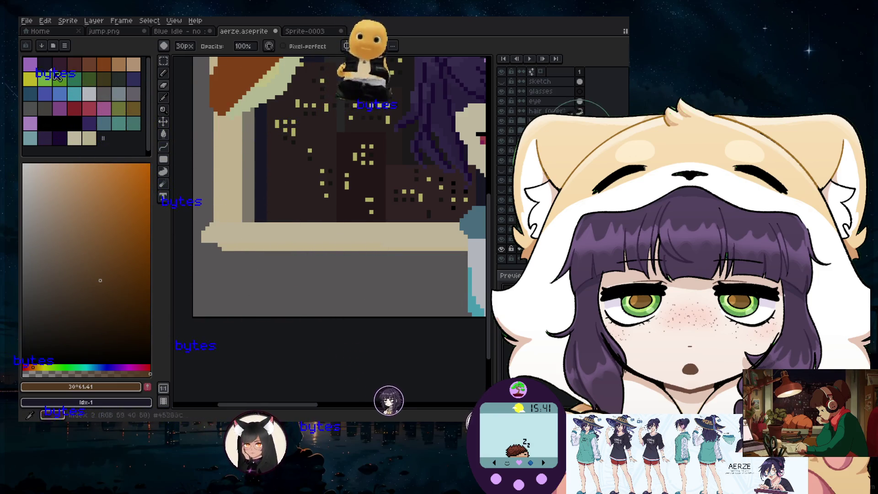
click(129, 112)
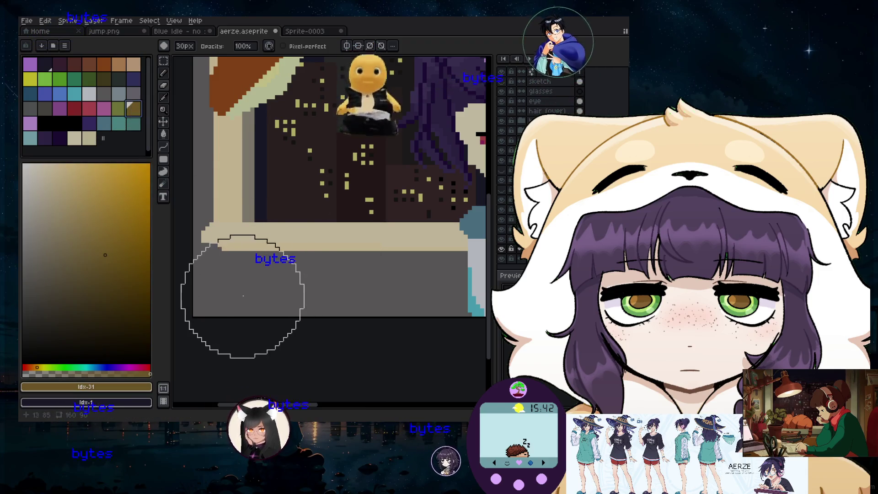
key(minus)
key(minus)
key(minus)
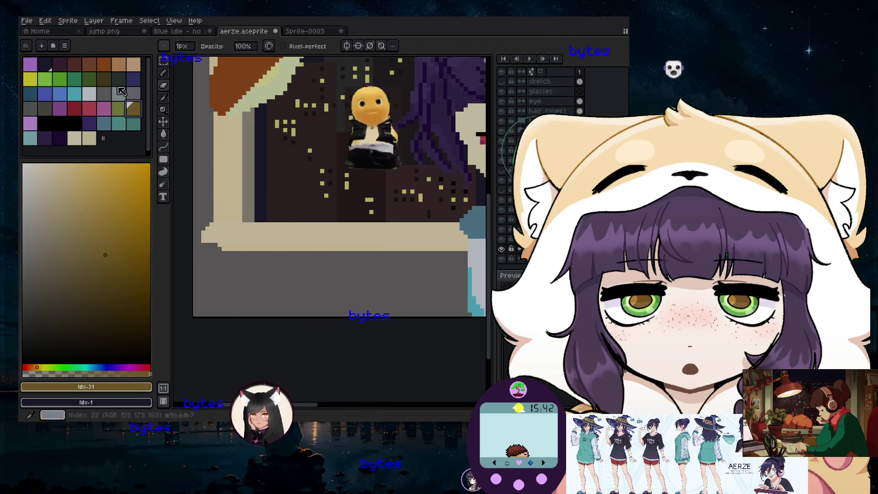
click(71, 114)
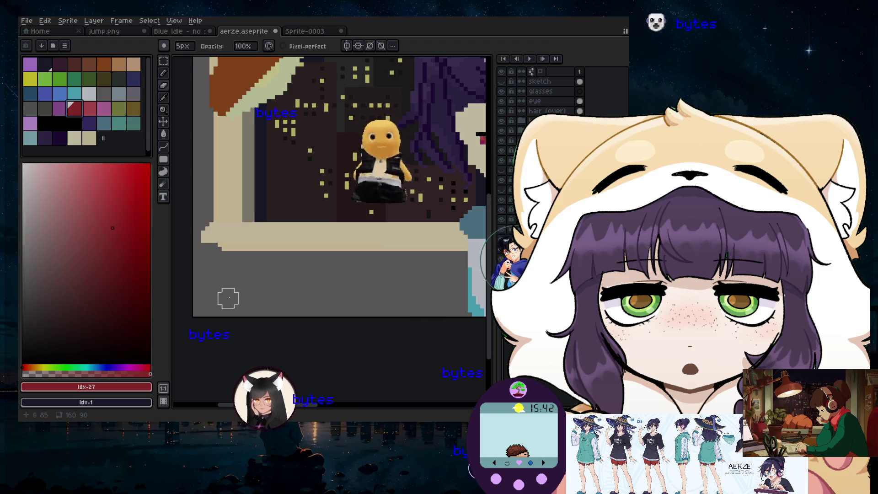
click(167, 74)
key(minus)
key(minus)
key(minus)
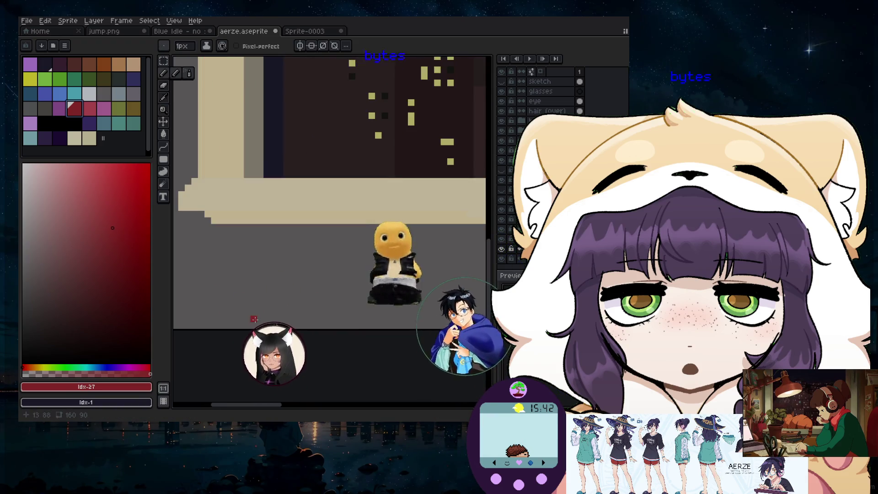
scroll(240, 296, up, 1)
- Sketch the red parallelogram outline below the sill, undoing the stray strokes above it
drag(235, 308, 231, 313)
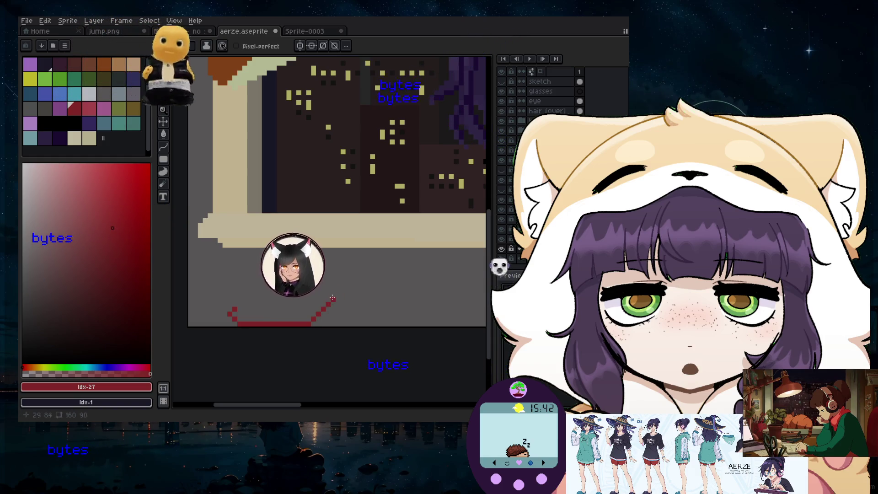
key(v)
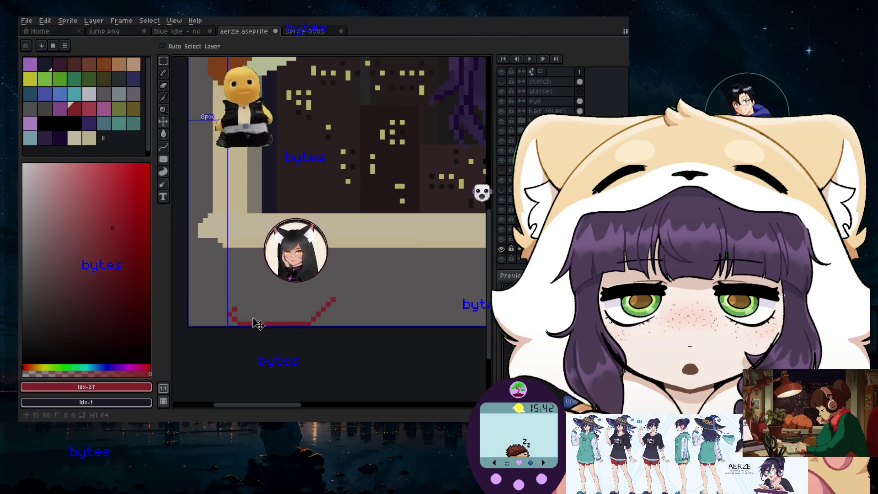
key(b)
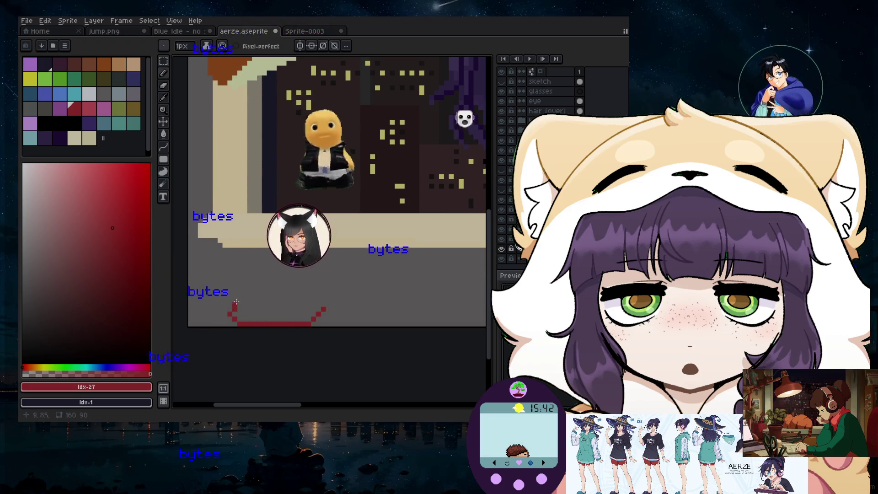
drag(232, 312, 264, 279)
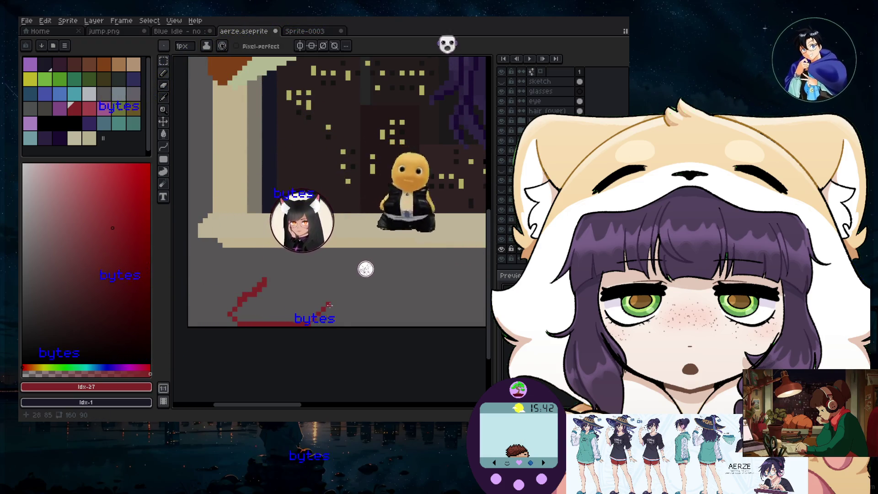
drag(315, 320, 384, 259)
key(ctrl+z)
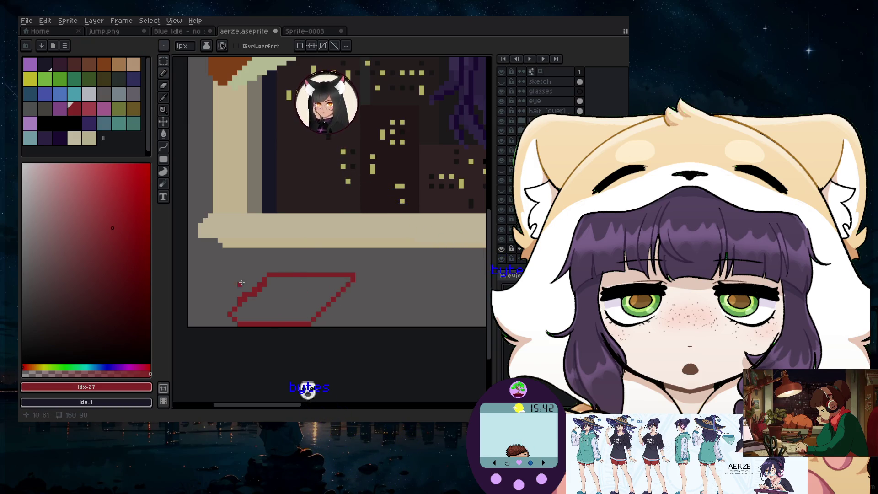
key(e)
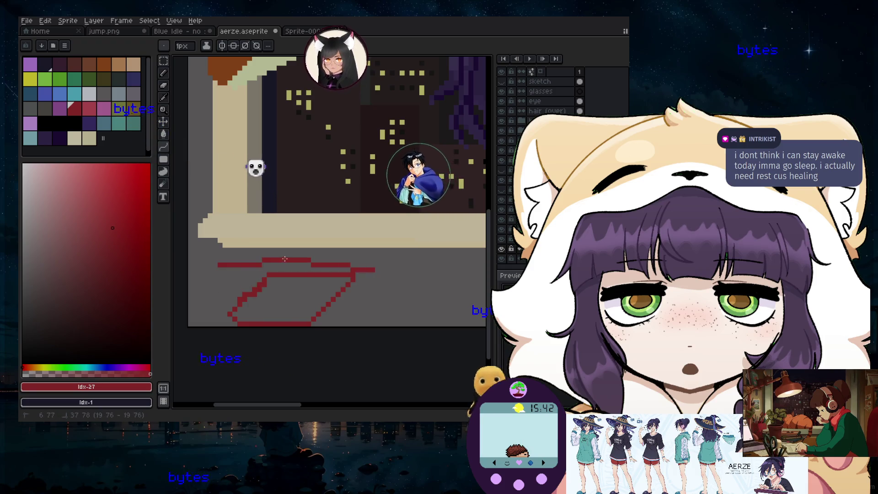
key(ctrl+z)
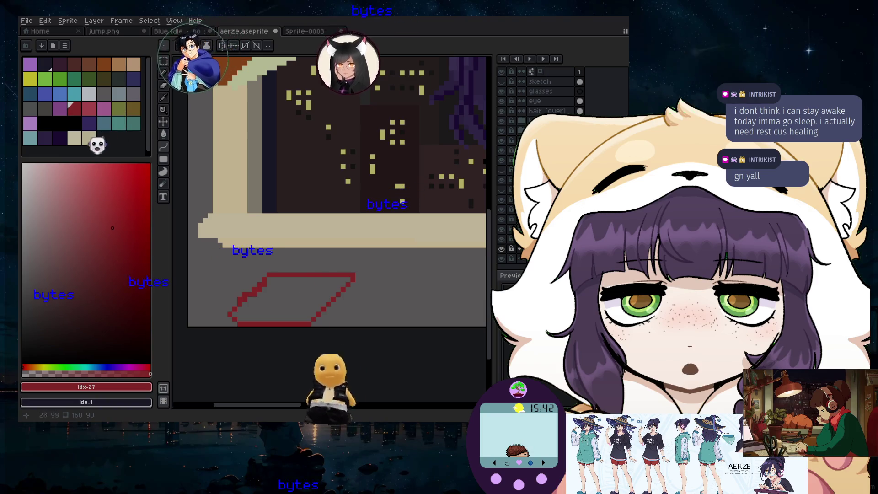
scroll(334, 275, left, 3)
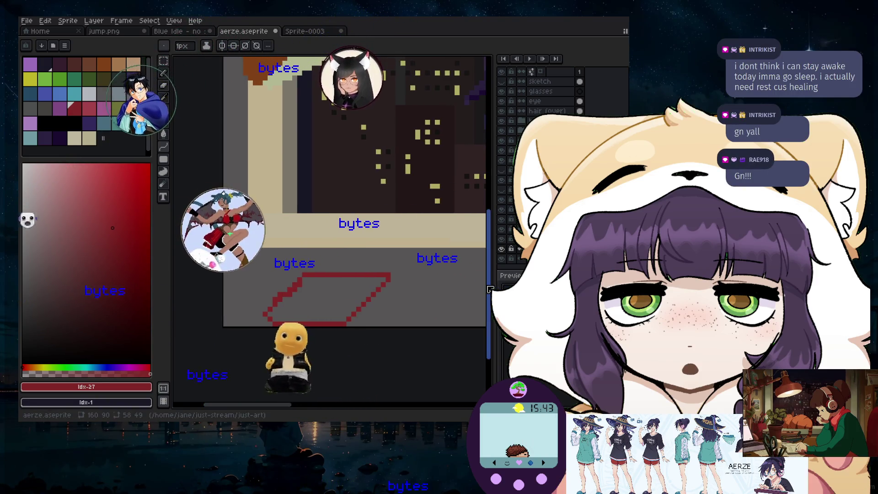
scroll(348, 252, up, 2)
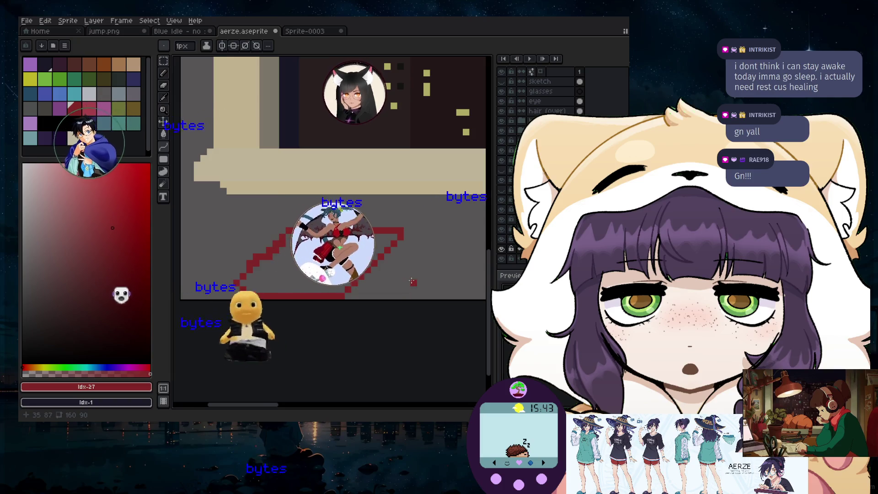
drag(287, 288, 251, 293)
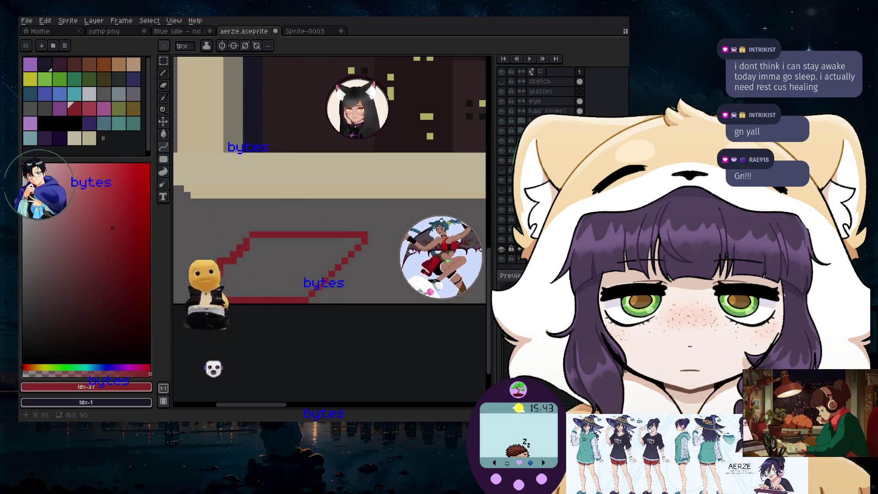
- With a 1px pencil, add dark brown-red diagonal and vertical lines rising toward the sill
key(b)
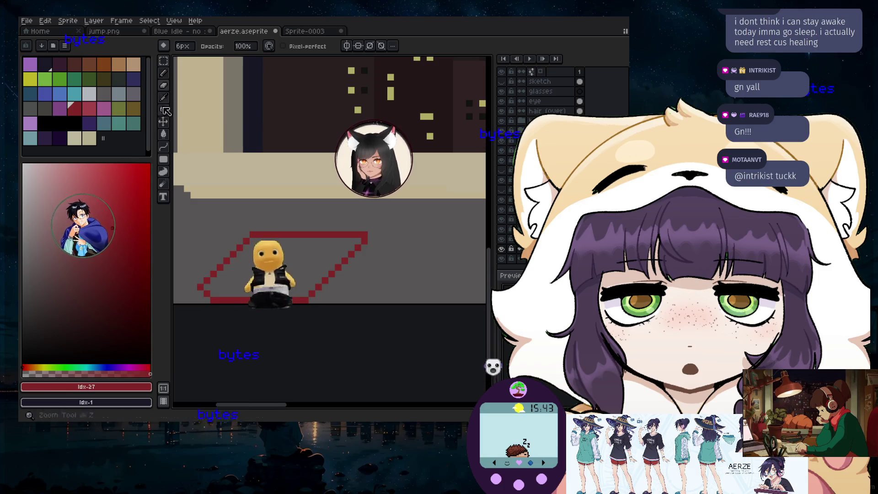
click(164, 74)
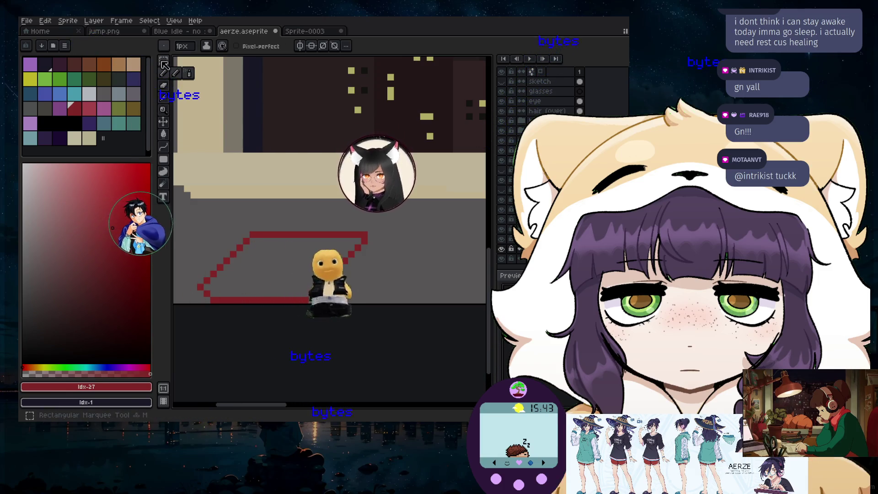
click(198, 299)
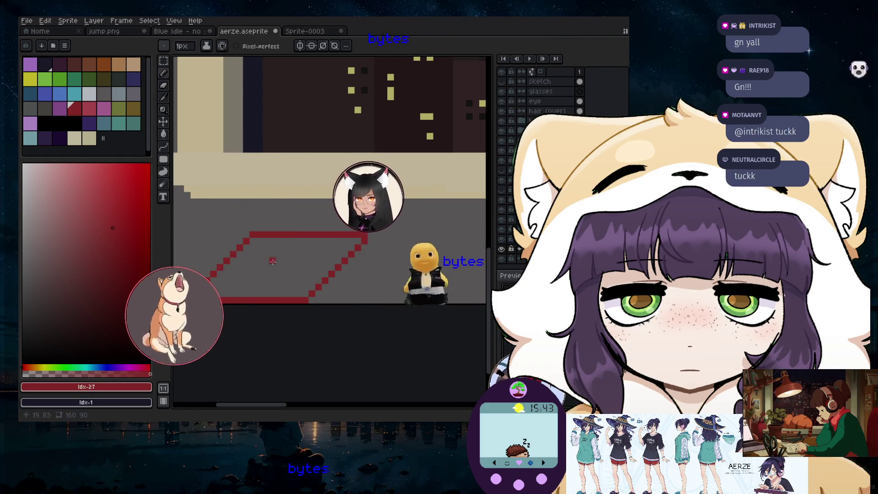
click(77, 64)
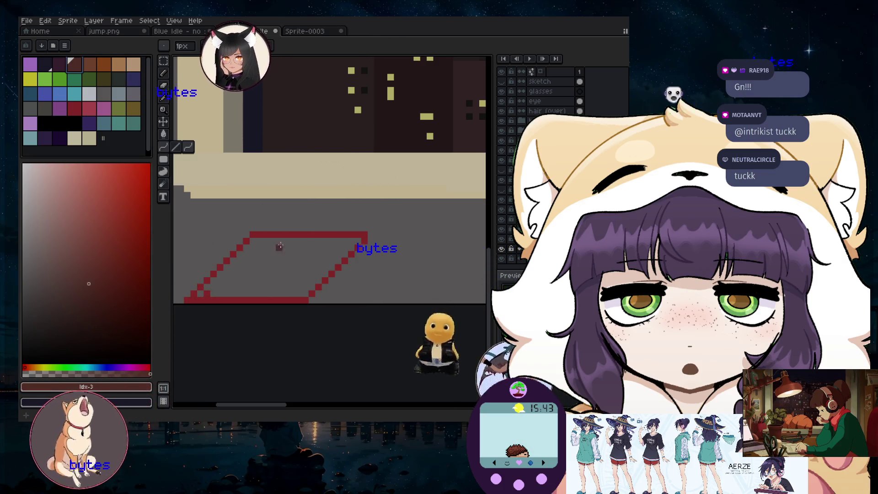
drag(280, 275, 234, 200)
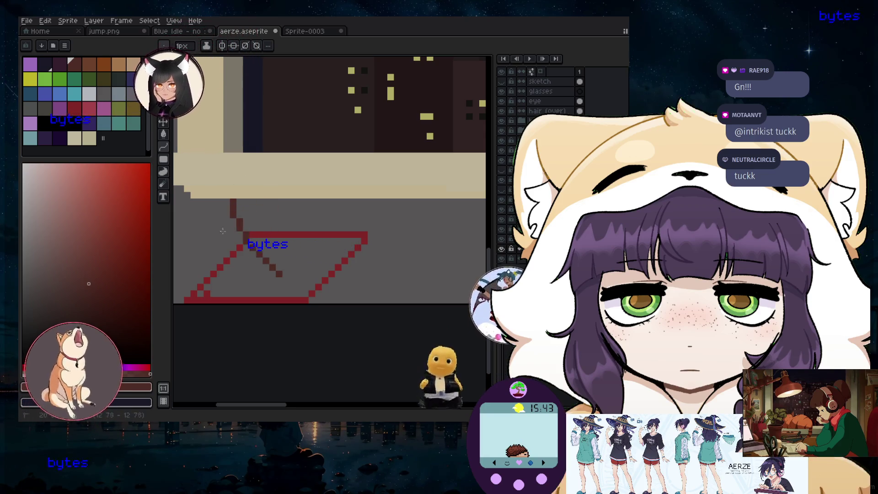
drag(234, 237, 236, 199)
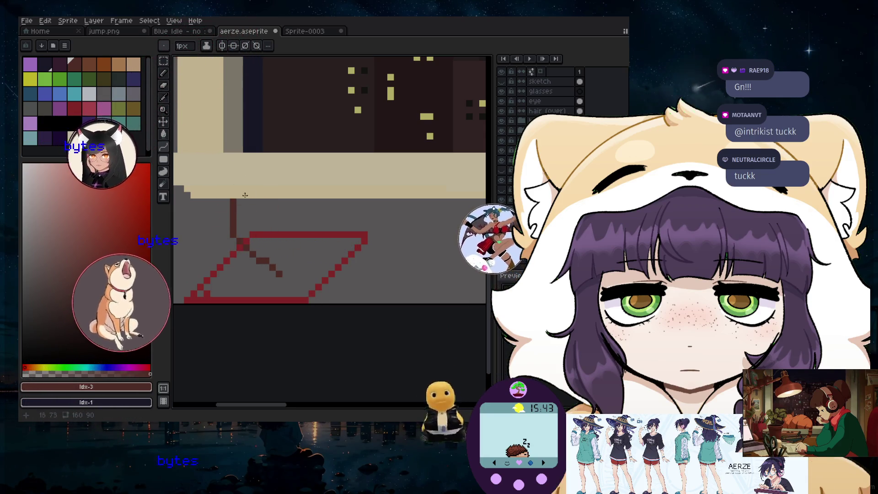
scroll(270, 244, down, 1)
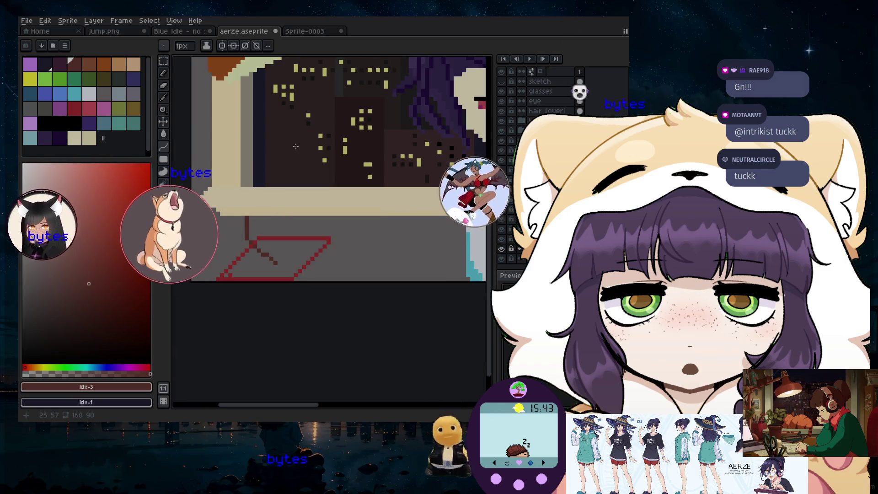
- Hide the red sketch layer and mix a deep reddish-brown colour with a 5px brush
click(502, 250)
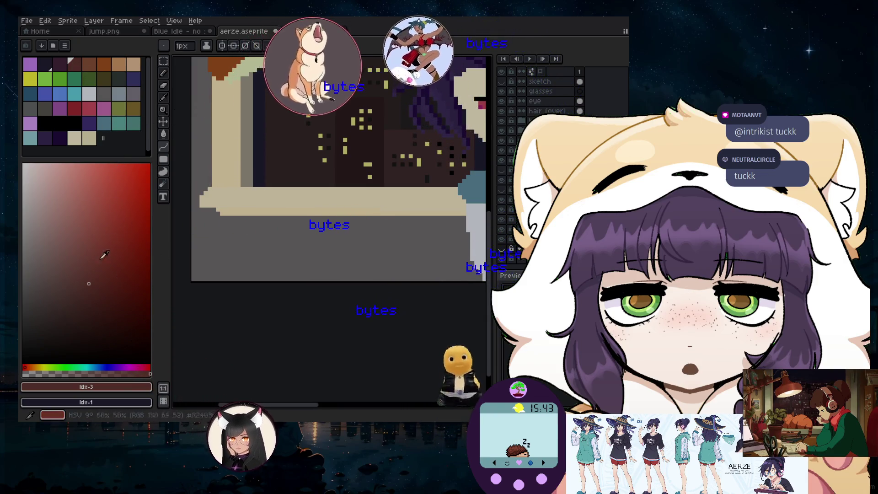
click(33, 368)
click(82, 286)
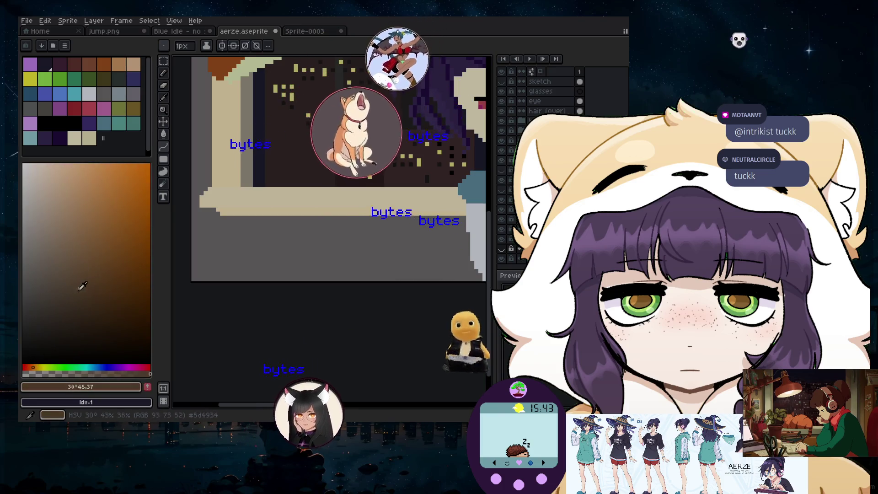
click(58, 288)
click(163, 73)
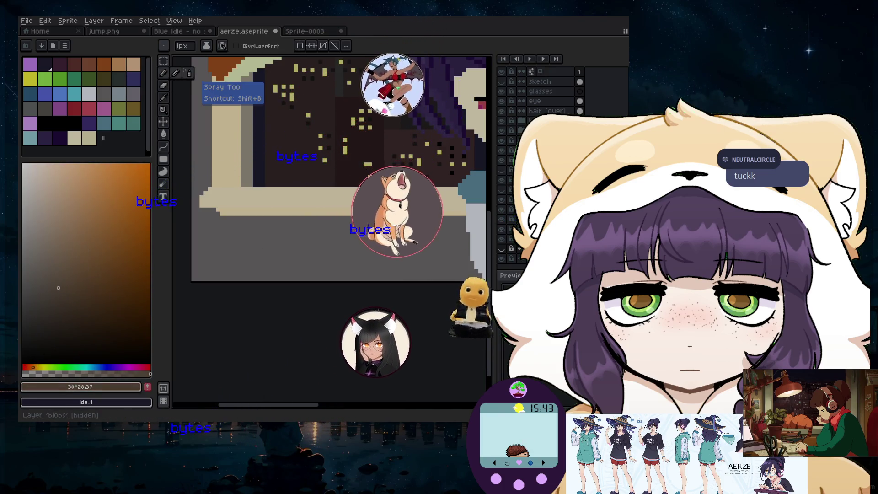
key(plus)
key(plus)
key(plus)
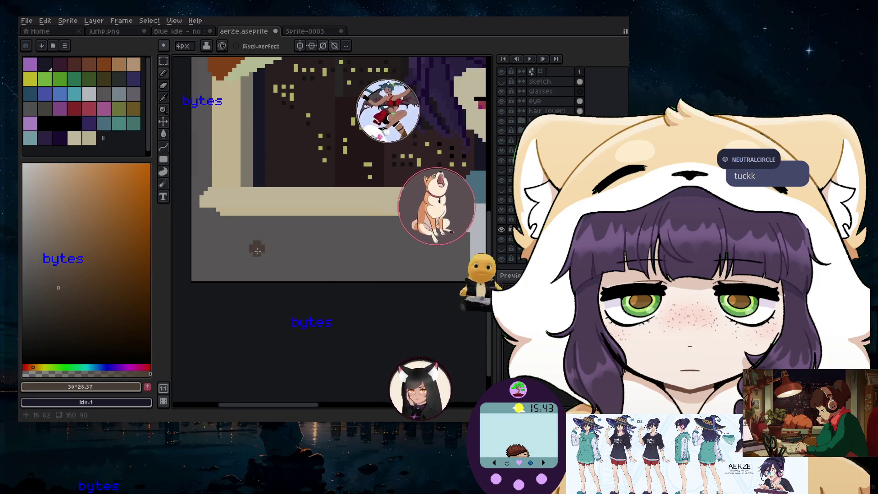
key(plus)
click(76, 274)
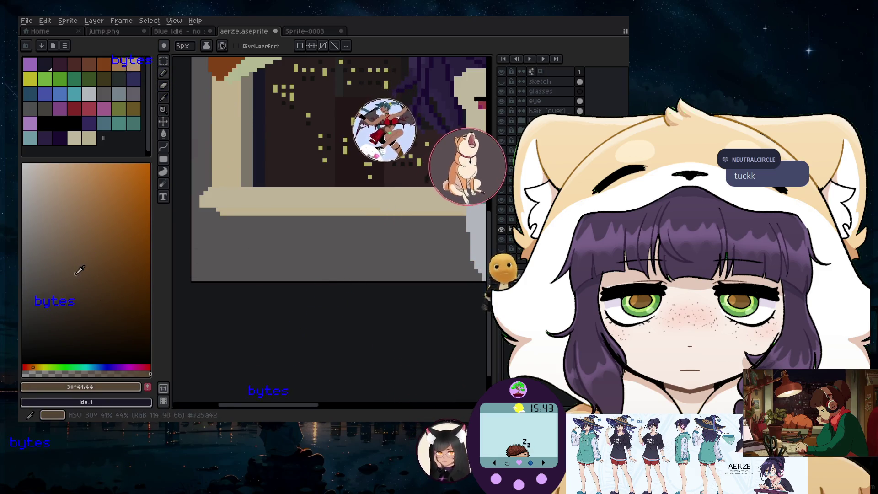
click(44, 368)
click(64, 286)
click(32, 366)
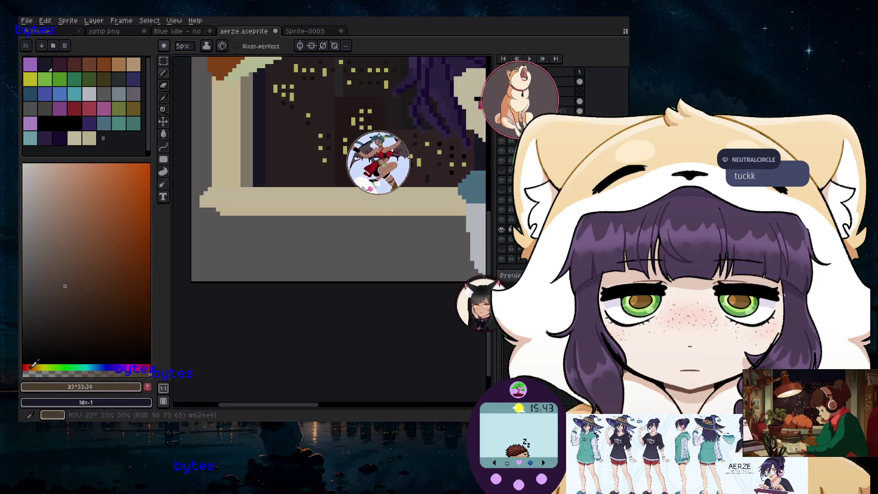
click(101, 300)
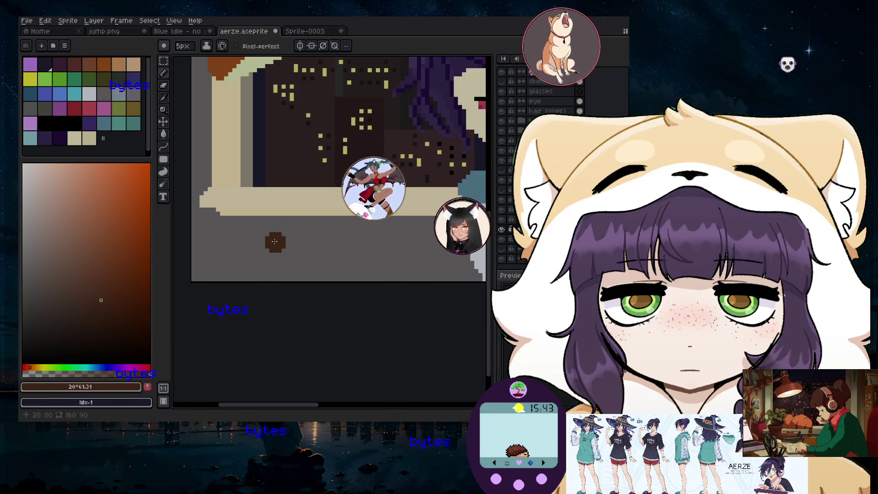
- Switch to the Line tool at 2px width and test the brown with a dot
key(l)
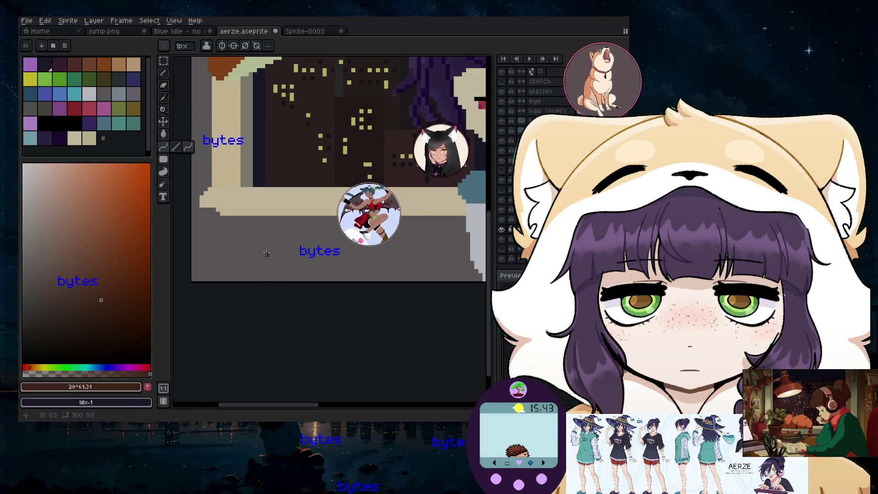
key(plus)
click(261, 249)
- Undo the test dot and draw a thin 1px brown curved stroke down from the sill
key(ctrl+z)
key(minus)
mouse_move(267, 260)
mouse_down()
mouse_move(267, 148)
mouse_move(257, 222)
mouse_move(274, 223)
mouse_move(266, 206)
mouse_up()
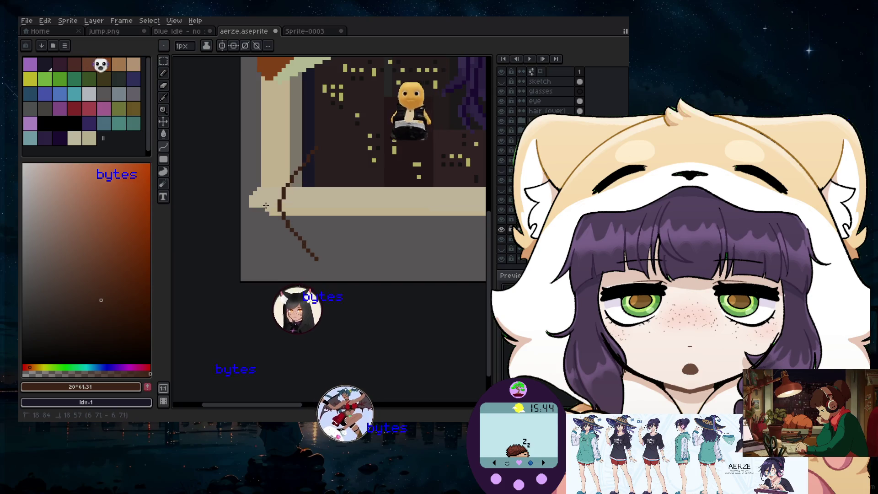
mouse_move(266, 206)
mouse_down()
mouse_move(274, 202)
mouse_move(263, 205)
mouse_up()
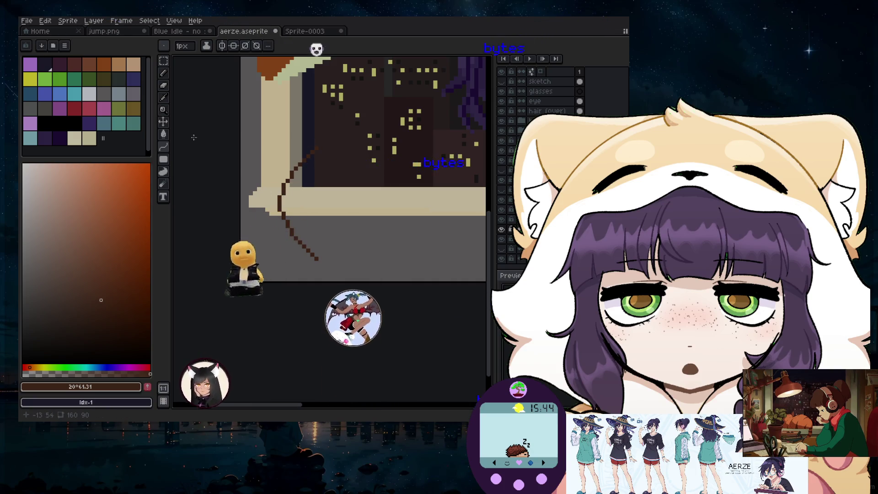
- Add a brown curve rising from the stroke and a horizontal brown branch along the sill
key(b)
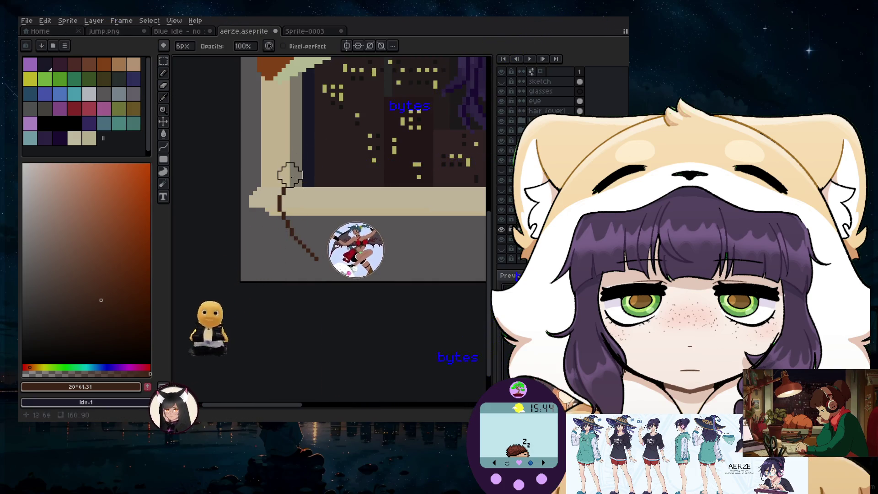
key(b)
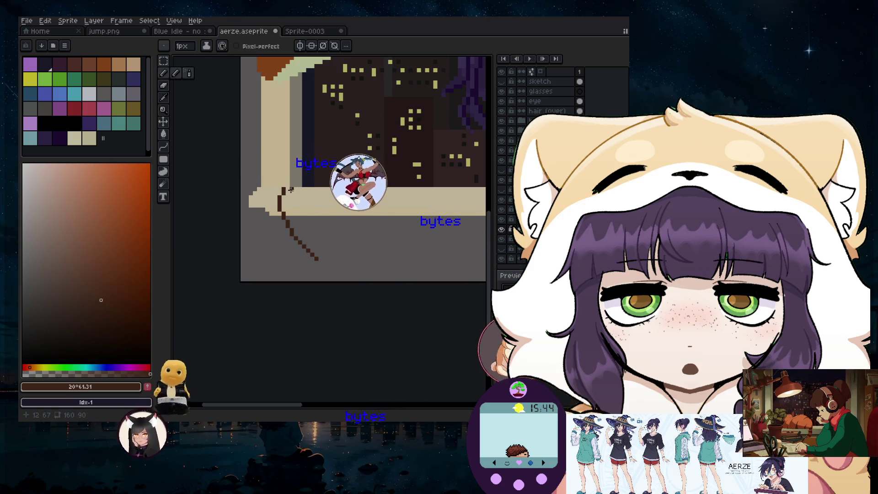
drag(284, 185, 336, 154)
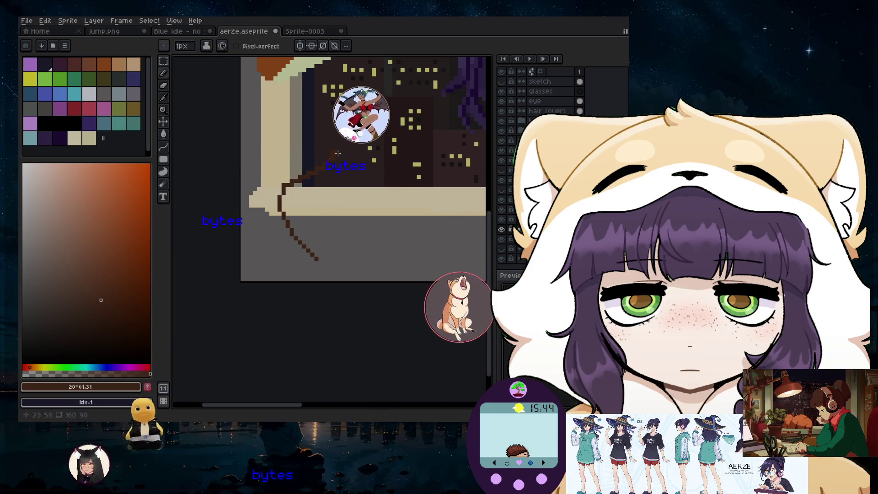
key(ctrl+z)
key(shift+l)
mouse_move(283, 187)
mouse_down()
mouse_move(331, 136)
mouse_move(291, 135)
mouse_up()
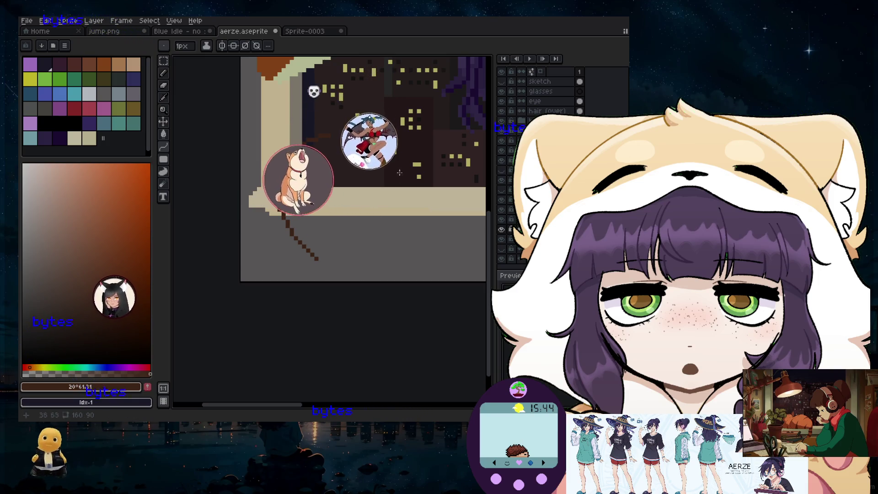
mouse_move(280, 198)
mouse_down()
mouse_move(347, 197)
mouse_move(374, 222)
mouse_move(335, 181)
mouse_up()
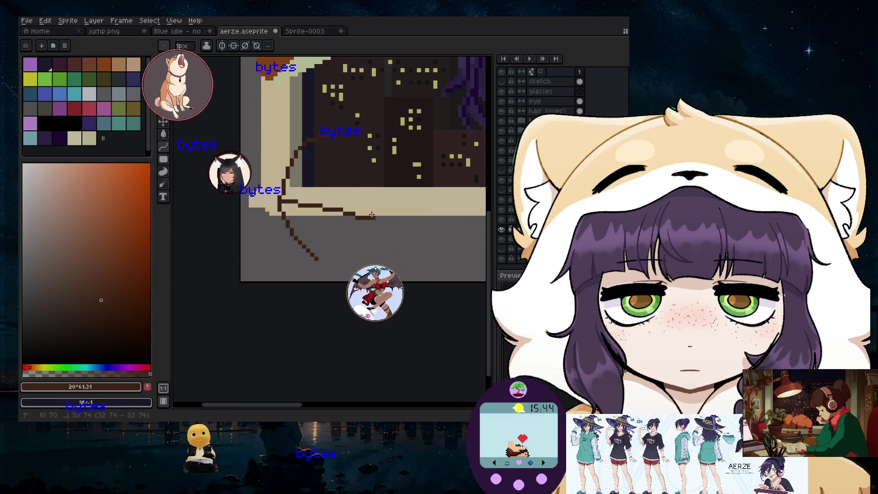
click(336, 181)
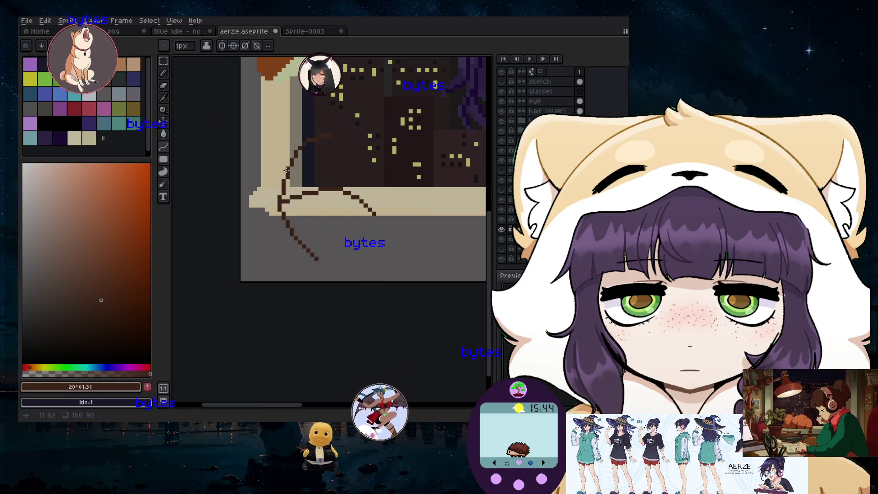
- Add short brown side branches off the curve and beside the diagonal line, then try the eraser
drag(261, 160, 277, 152)
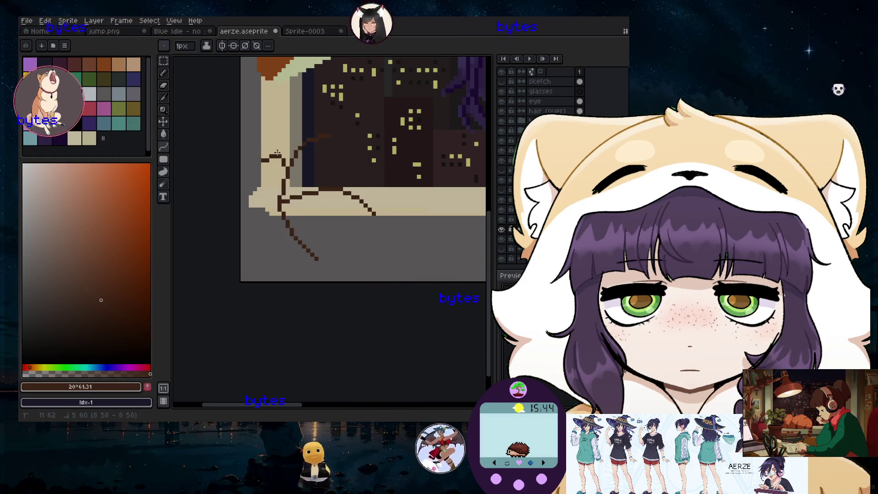
scroll(313, 254, up, 2)
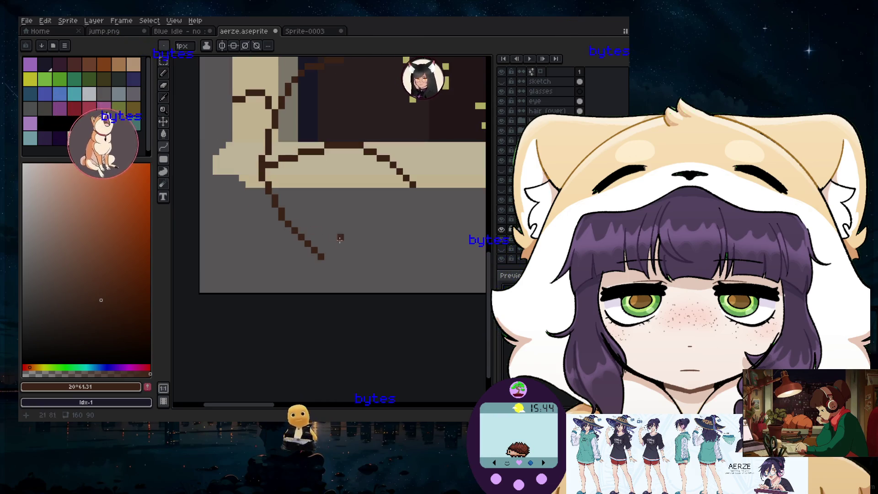
mouse_move(285, 215)
mouse_down()
mouse_move(360, 262)
mouse_move(334, 216)
mouse_up()
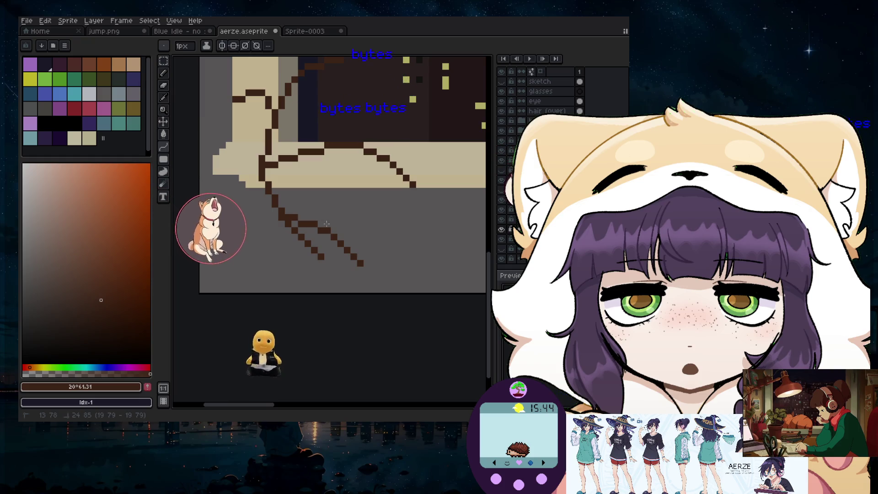
click(166, 88)
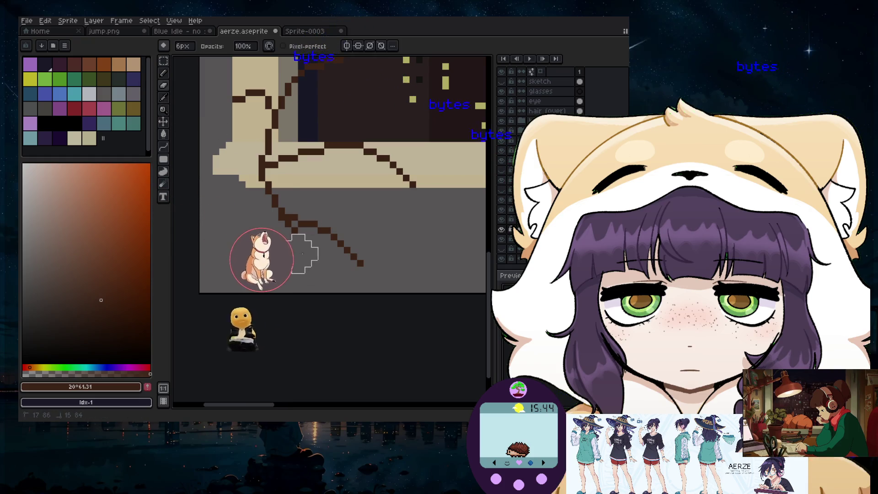
scroll(292, 231, down, 2)
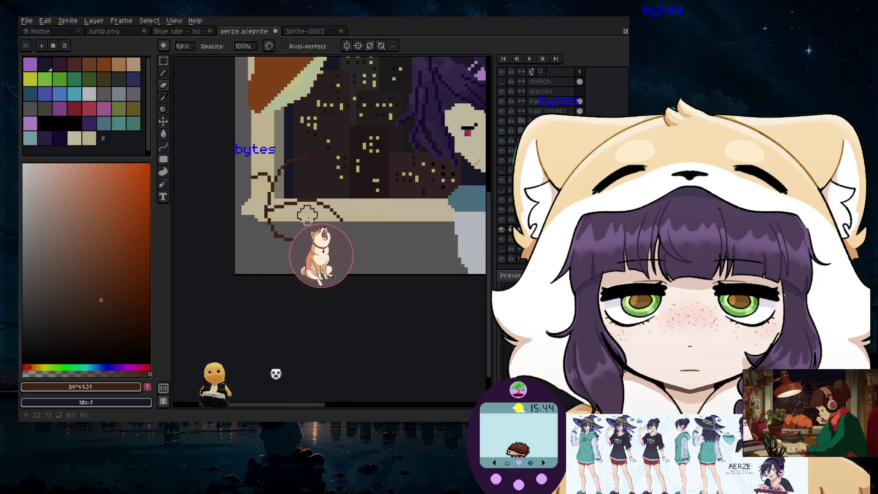
scroll(307, 218, up, 1)
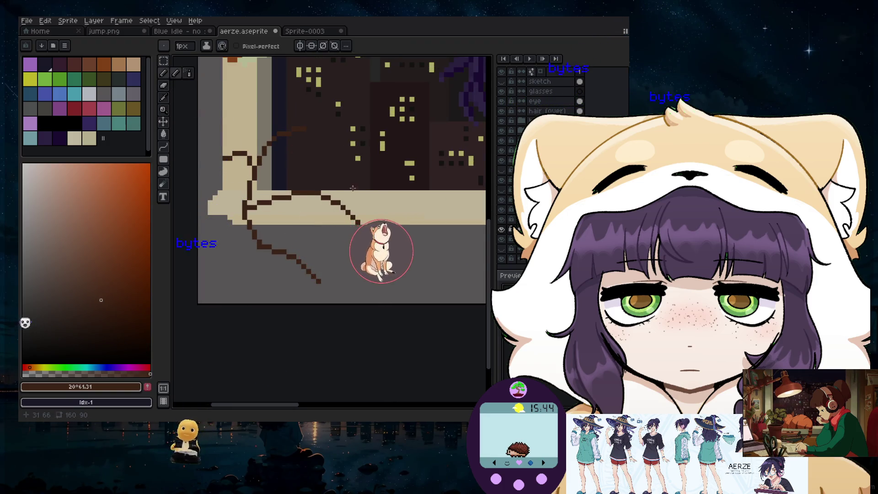
scroll(352, 188, up, 2)
- Undo a stray horizontal sill stroke and pick dark green as the drawing colour
drag(332, 229, 383, 221)
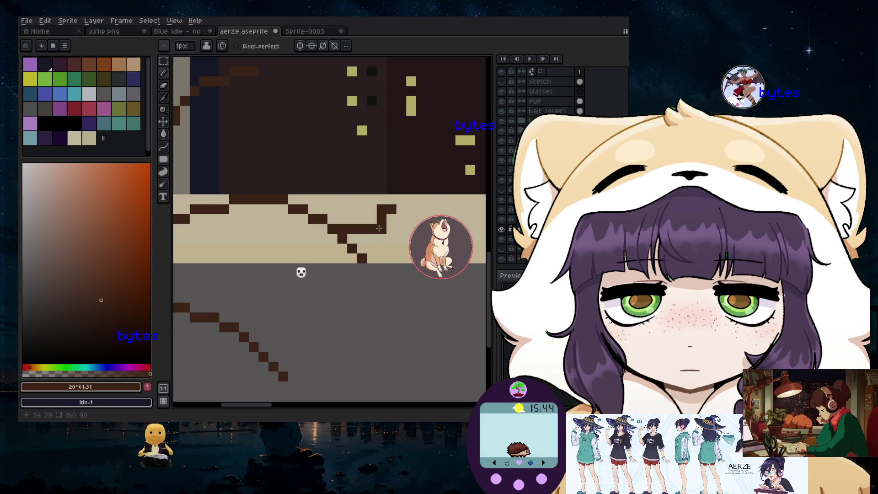
key(ctrl+z)
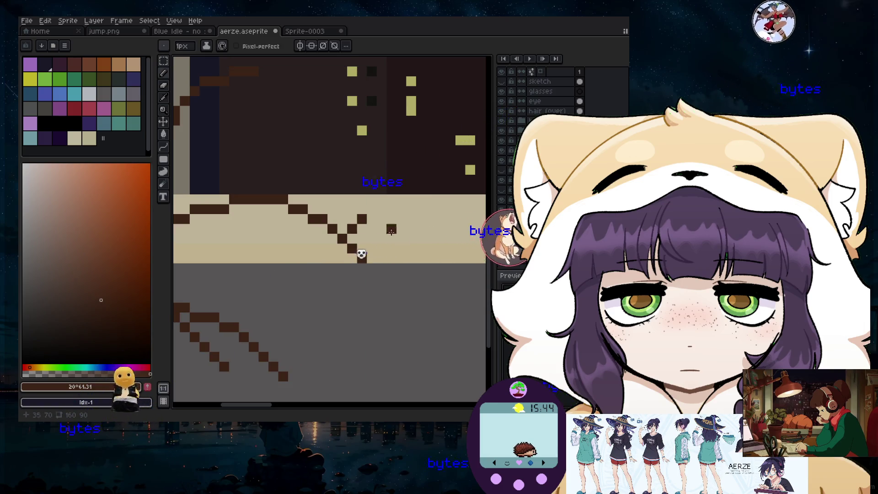
scroll(256, 257, down, 2)
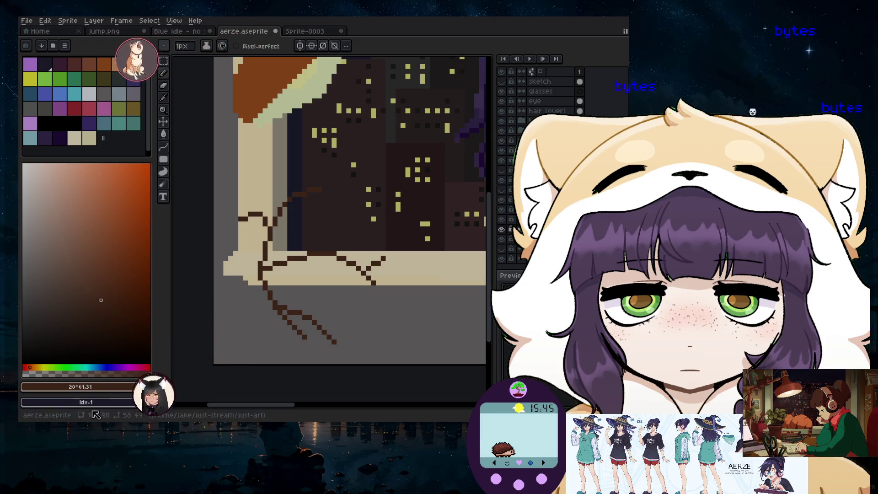
click(62, 368)
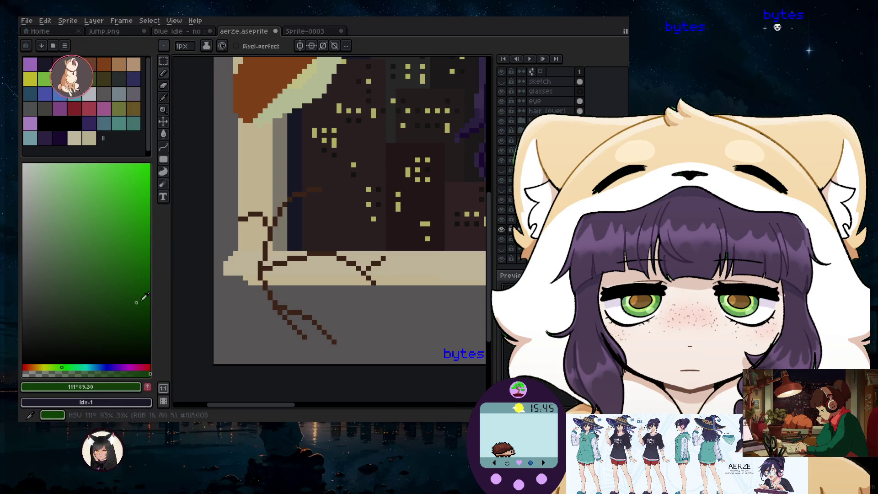
- Create a new empty layer and name it 'leaves'
scroll(427, 253, up, 1)
scroll(324, 202, down, 1)
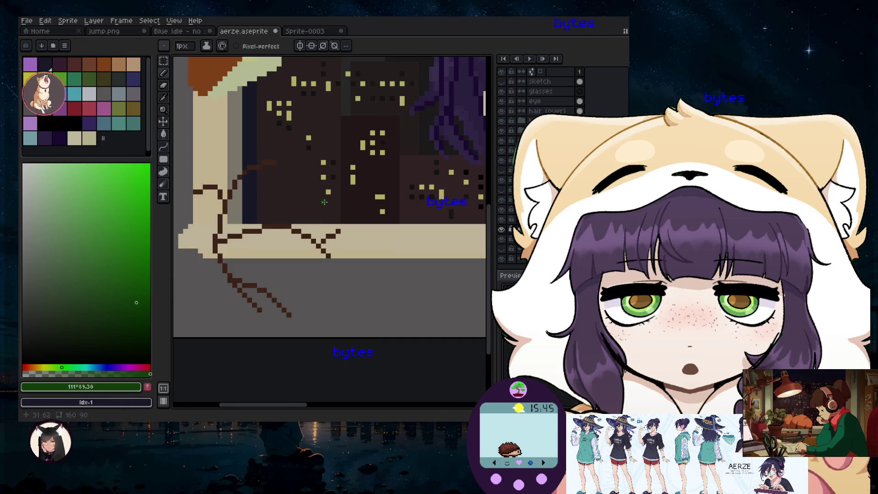
click(94, 21)
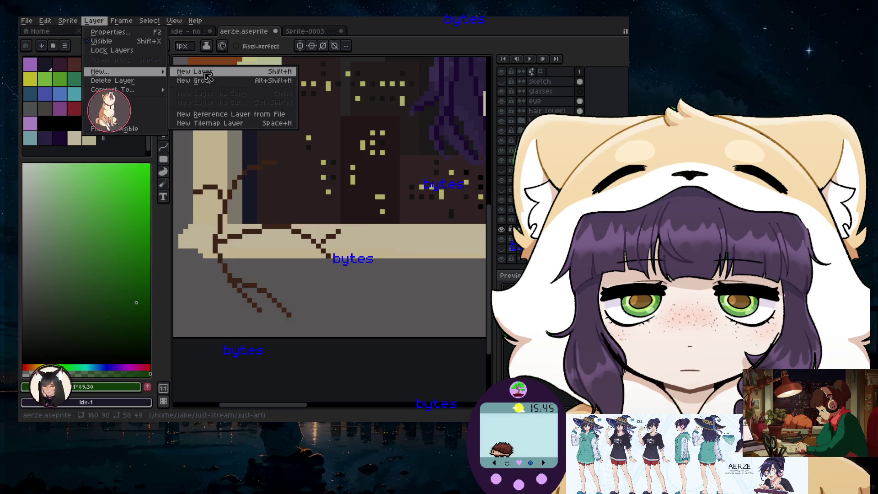
key(Escape)
double_click(544, 228)
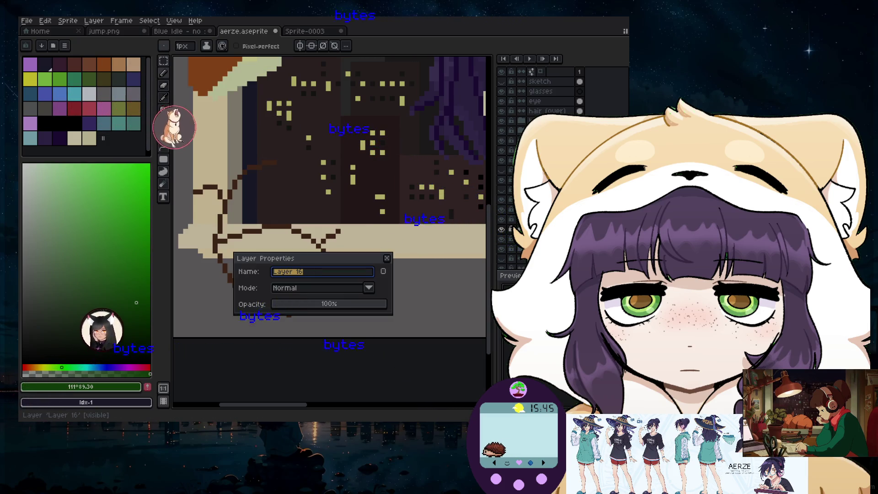
key(Return)
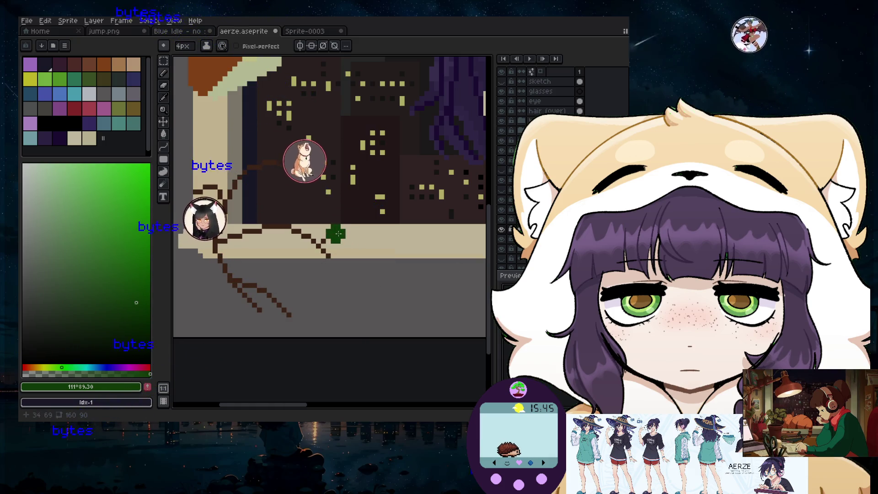
- Paint dark green leaf clumps along the sill branch and a small clump on the left branch
scroll(338, 234, up, 1)
scroll(336, 228, up, 1)
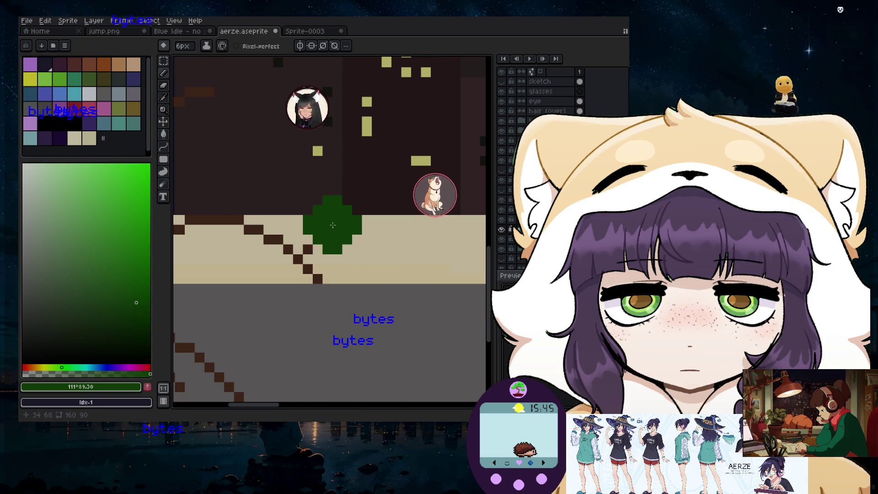
drag(323, 215, 367, 241)
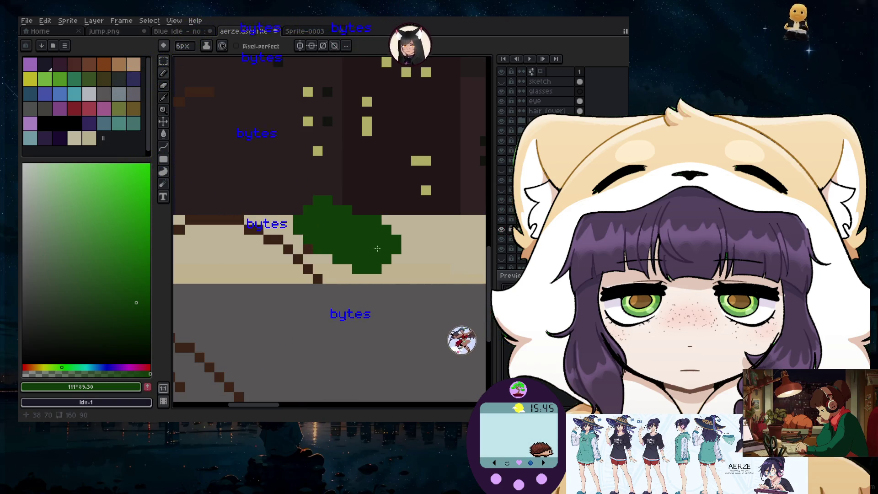
drag(380, 240, 394, 239)
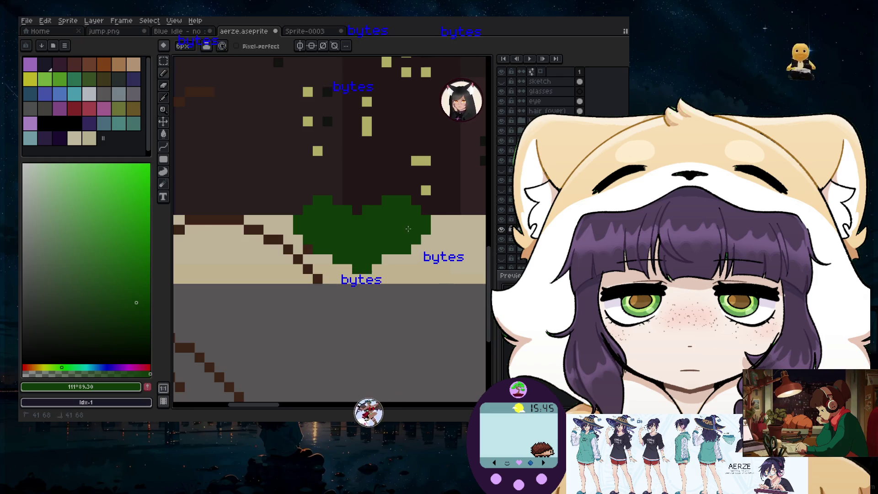
scroll(346, 222, down, 2)
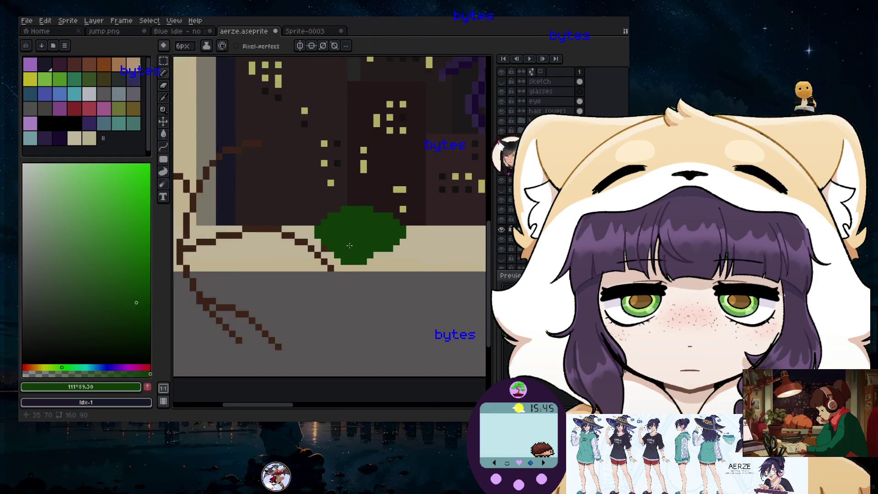
scroll(352, 238, down, 1)
scroll(356, 249, up, 1)
scroll(366, 271, up, 2)
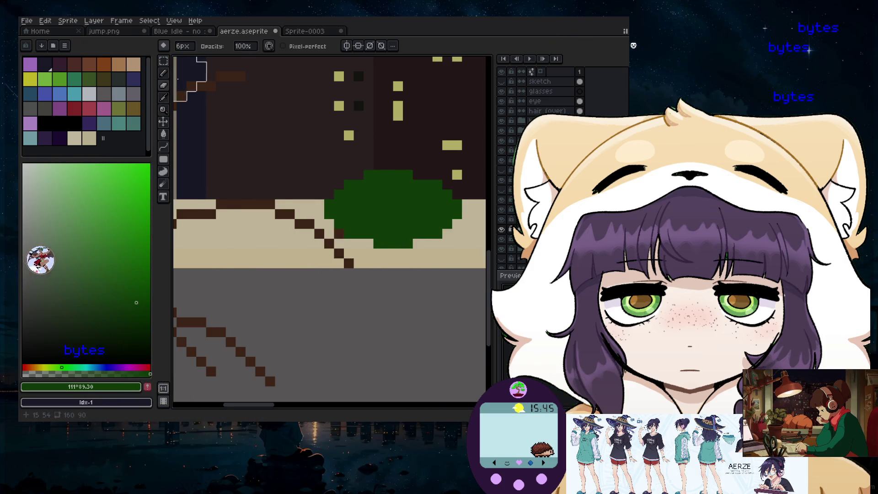
key(minus)
click(287, 196)
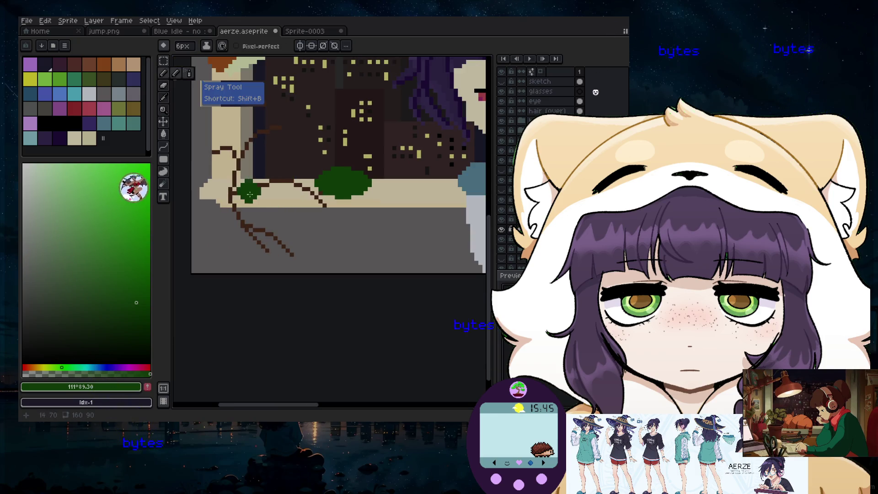
- Zoom in and out over the bonsai to inspect its branches and leaf clumps on the sill
scroll(237, 184, up, 1)
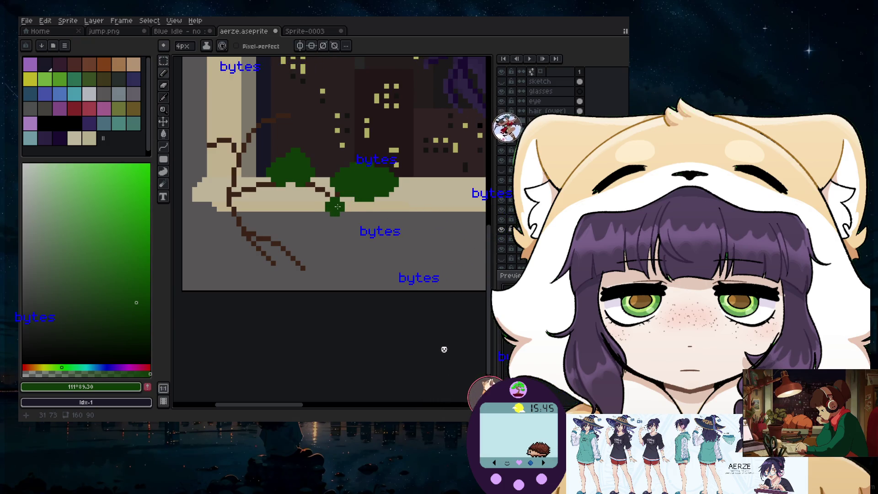
scroll(338, 208, up, 2)
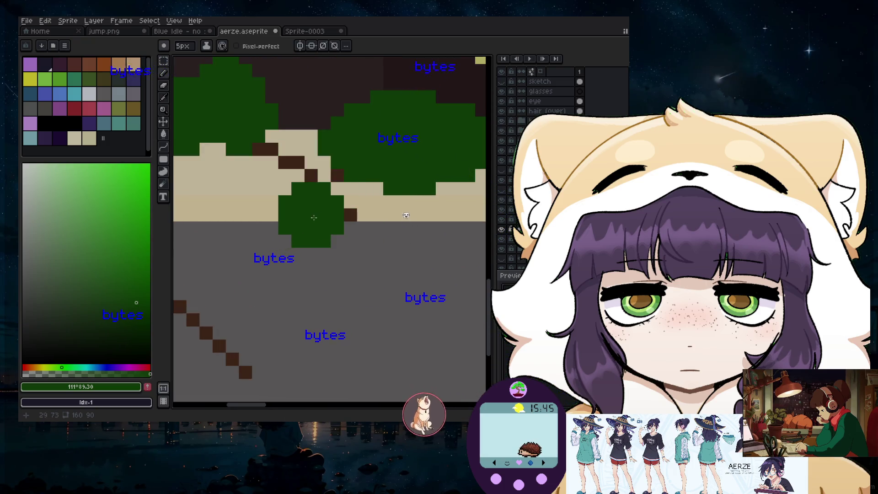
scroll(248, 266, down, 1)
scroll(247, 266, down, 1)
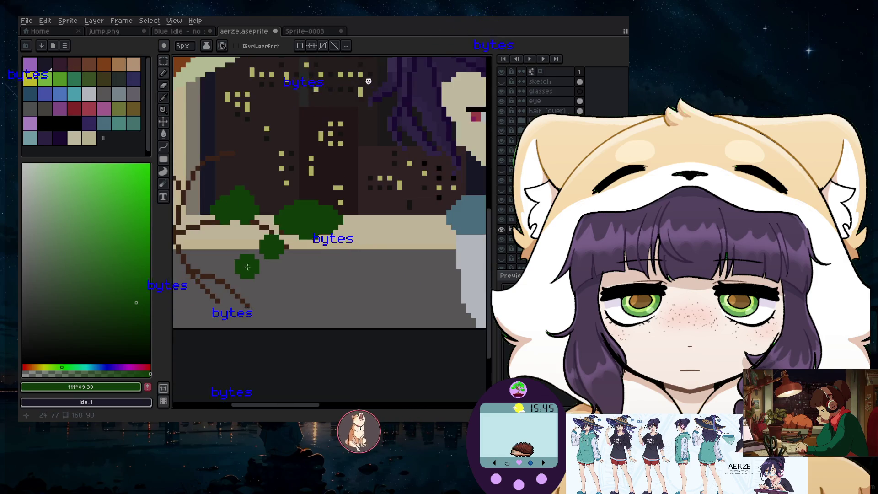
scroll(271, 164, up, 1)
scroll(271, 165, up, 1)
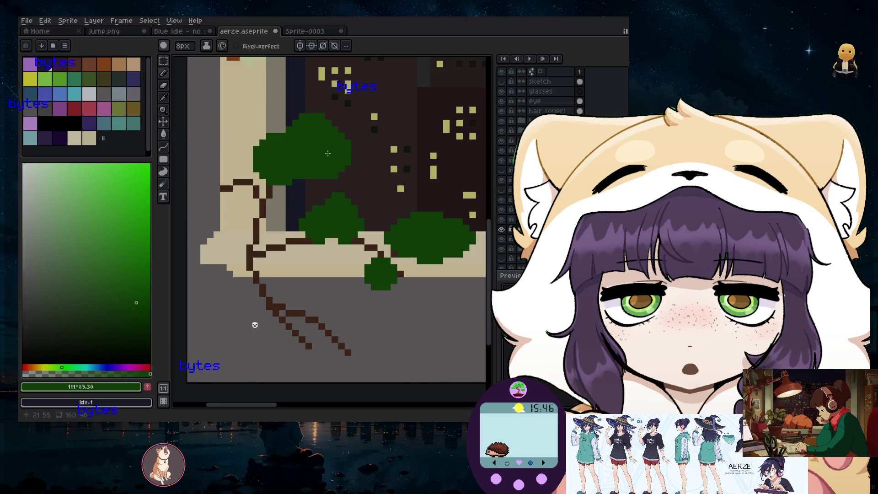
scroll(391, 162, down, 2)
scroll(380, 139, up, 1)
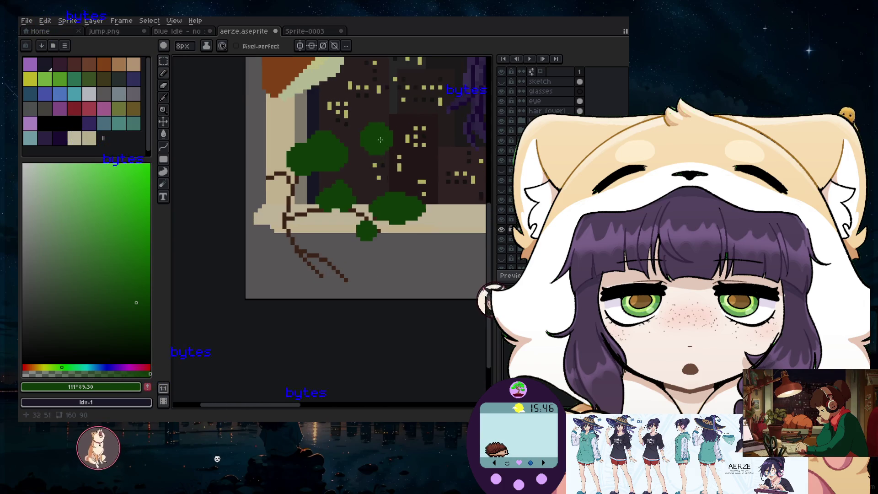
scroll(323, 292, up, 2)
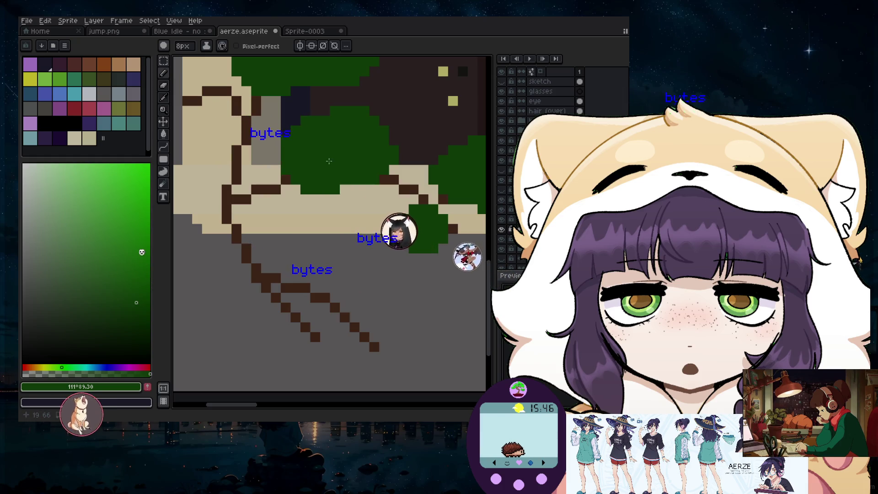
scroll(353, 173, down, 3)
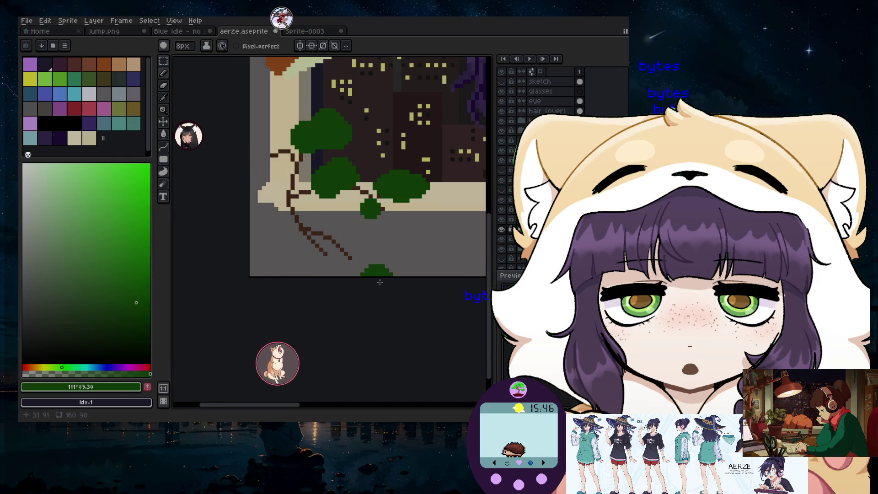
scroll(320, 206, up, 1)
scroll(284, 149, up, 1)
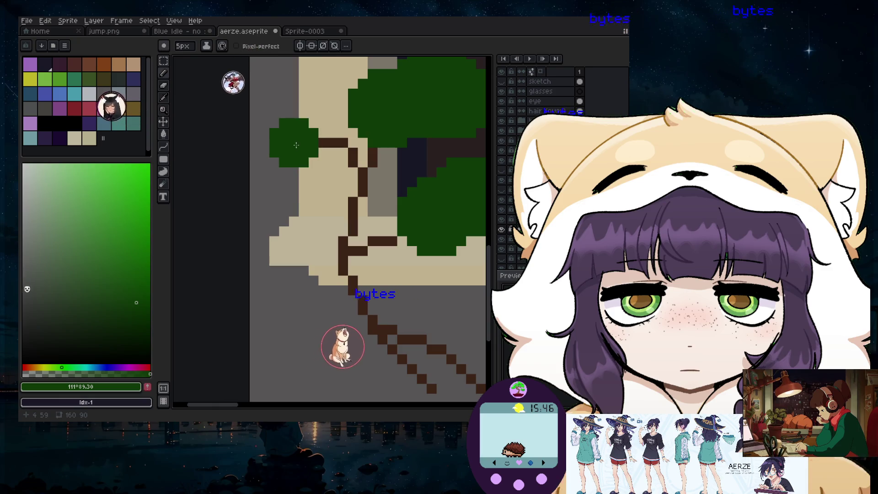
scroll(296, 217, down, 2)
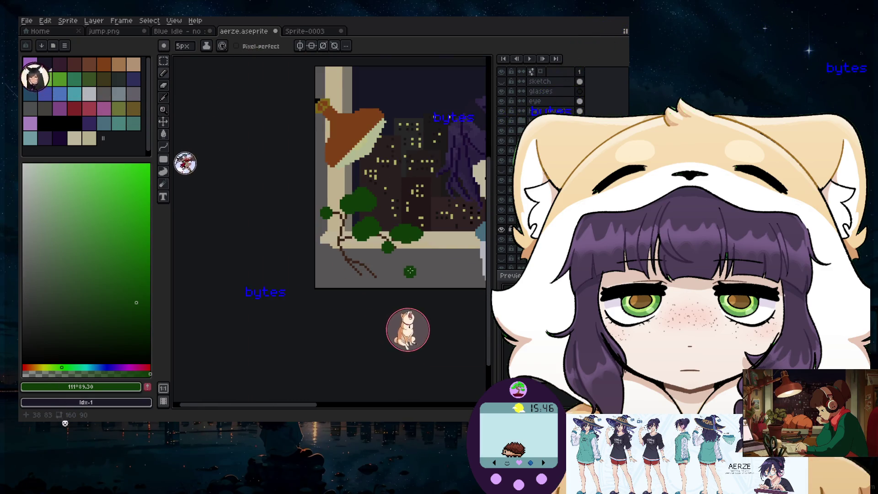
scroll(376, 265, up, 1)
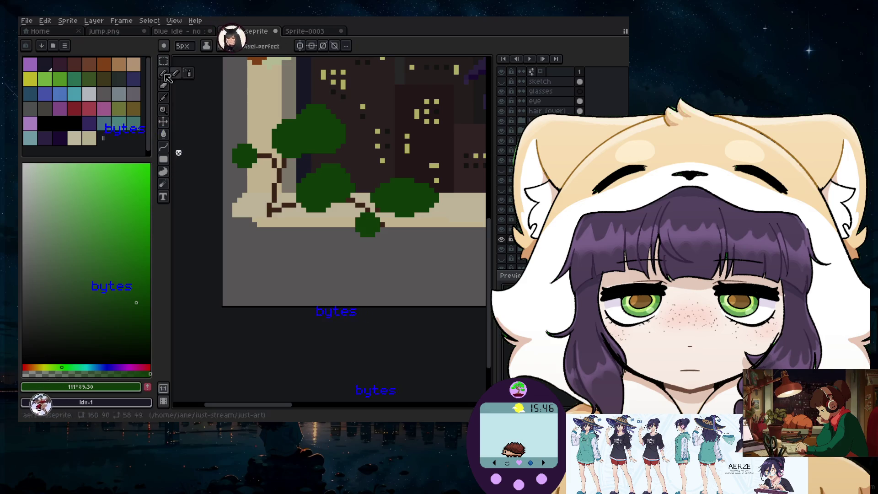
- Restore the trunk below the sill and eyedrop the branch brown from the canvas
key(ctrl+z)
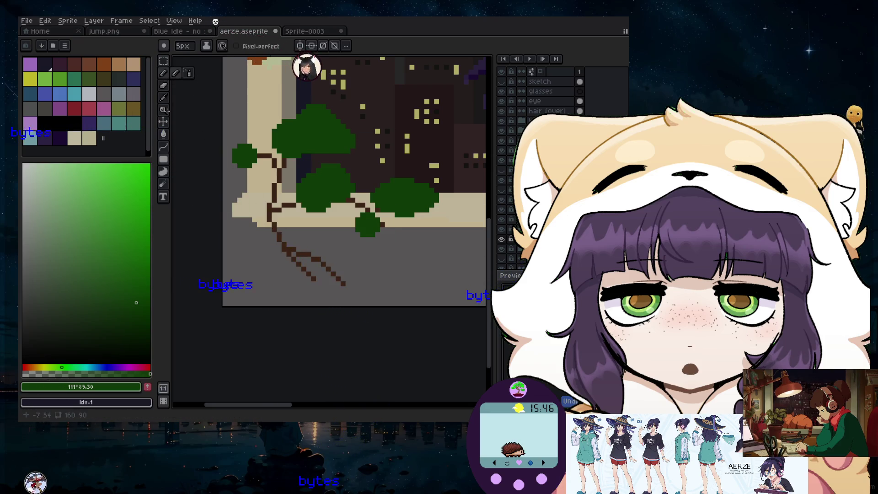
key(i)
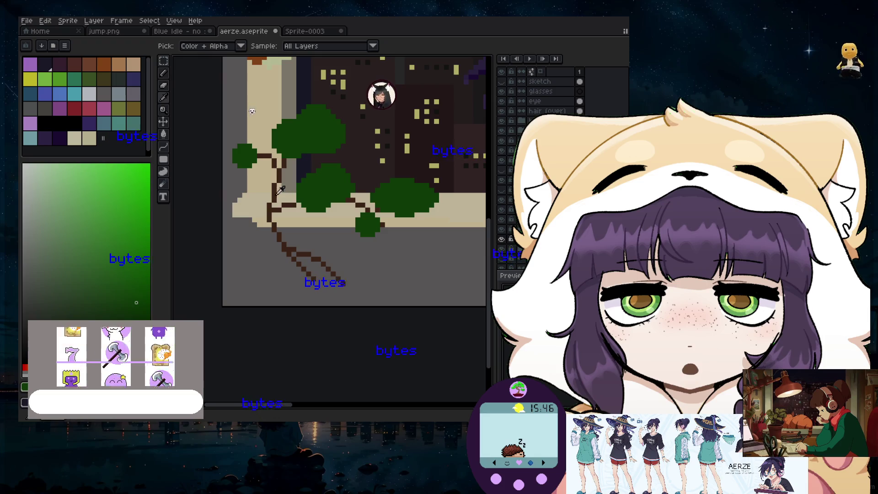
click(277, 187)
key(b)
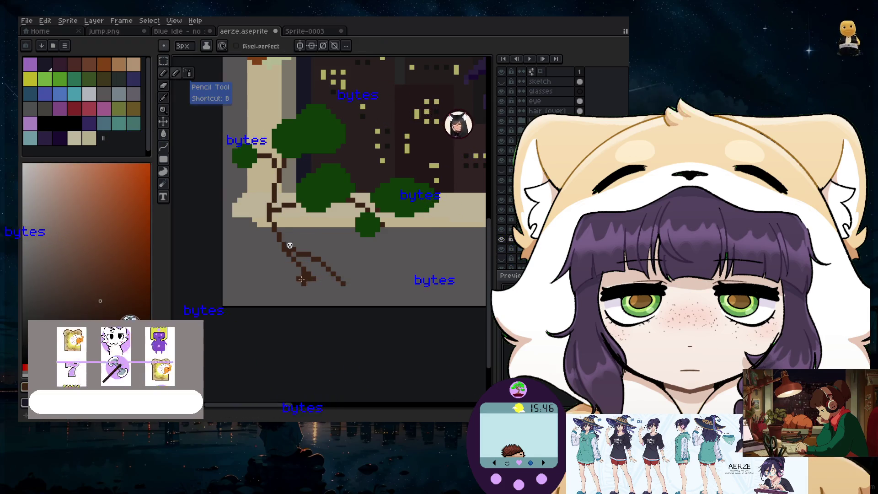
- Thicken the hanging trunk with brown strokes using the Line and Pencil tools
scroll(299, 278, up, 3)
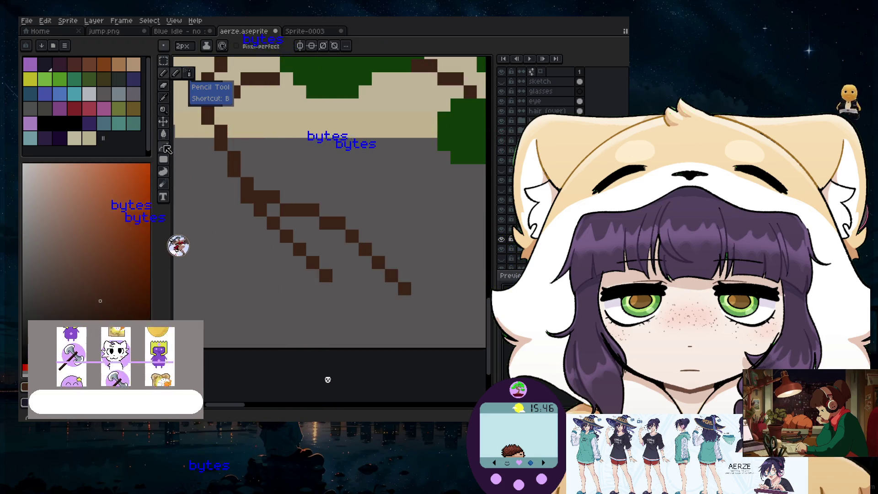
click(181, 151)
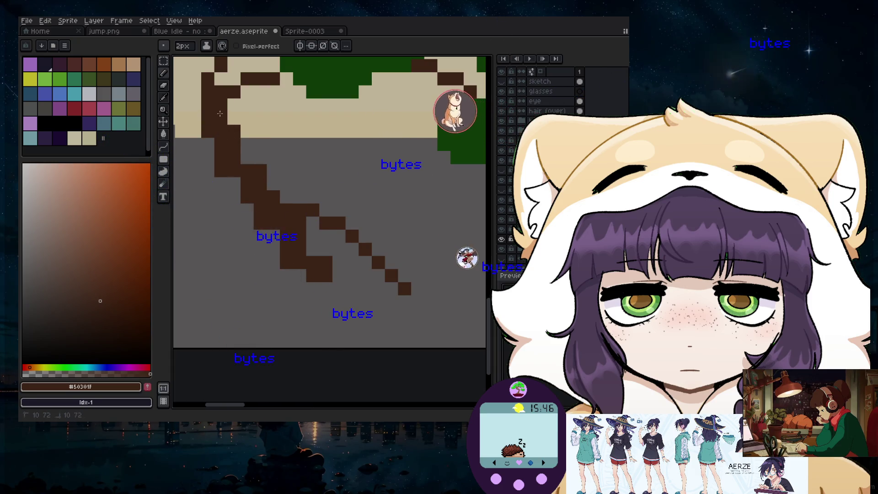
scroll(220, 114, down, 2)
scroll(265, 214, up, 1)
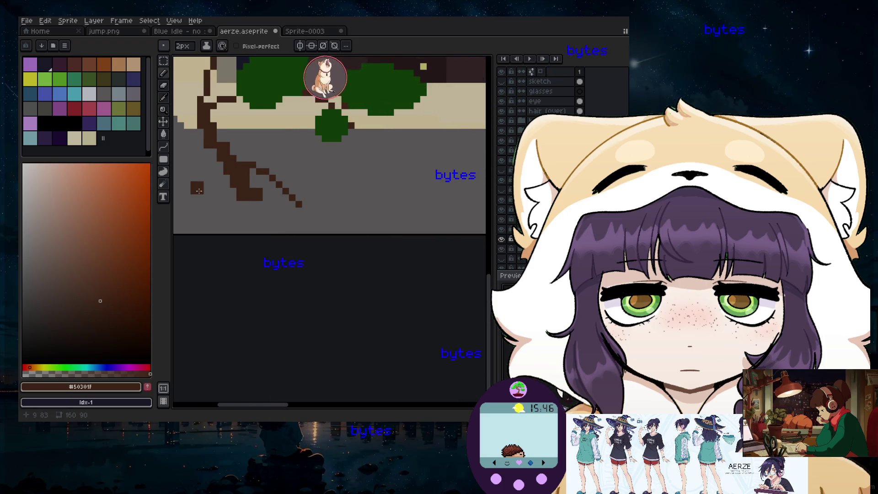
scroll(207, 194, down, 1)
scroll(293, 183, down, 1)
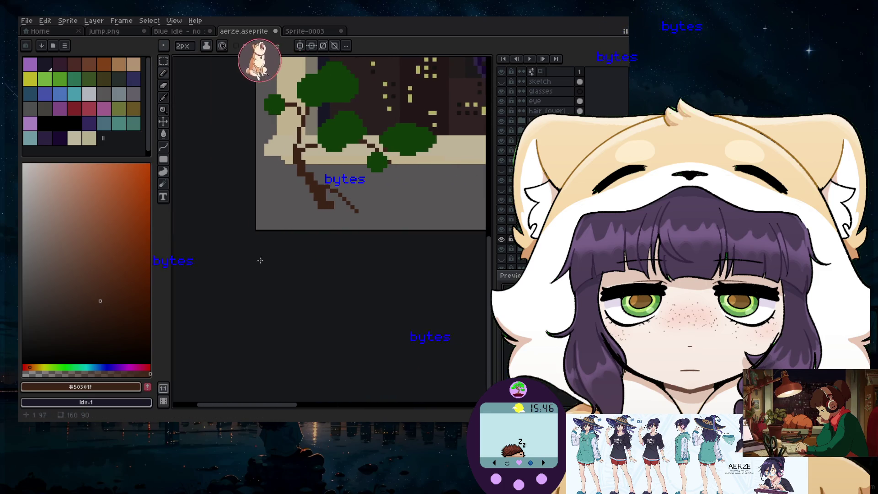
scroll(311, 166, up, 3)
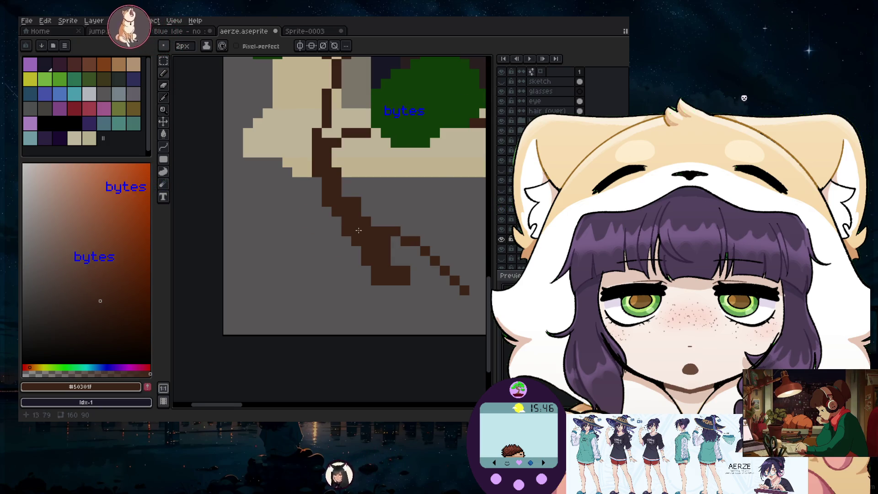
click(163, 73)
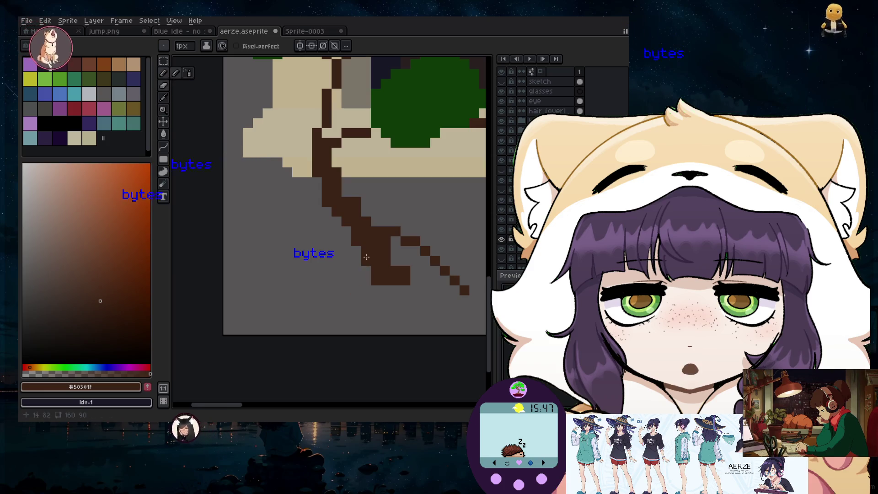
- Add brown pixels and a pixel block to fill out the lower trunk
scroll(319, 219, up, 3)
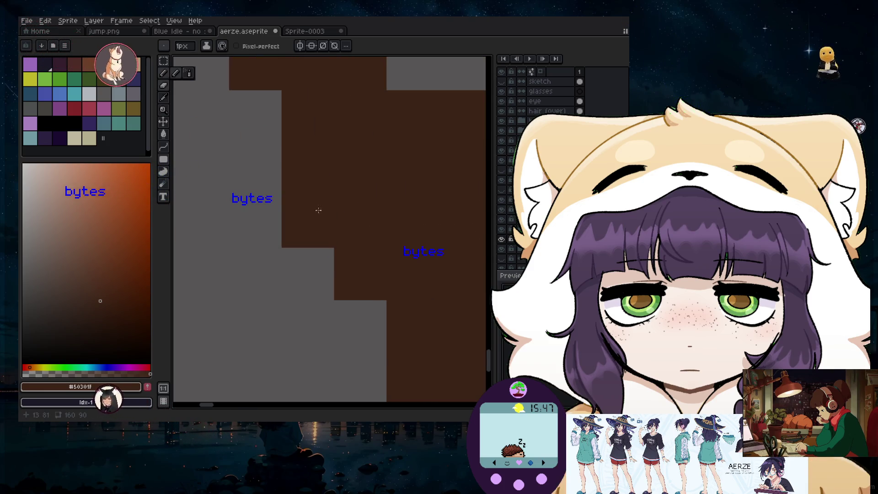
click(255, 117)
click(256, 169)
scroll(277, 288, down, 3)
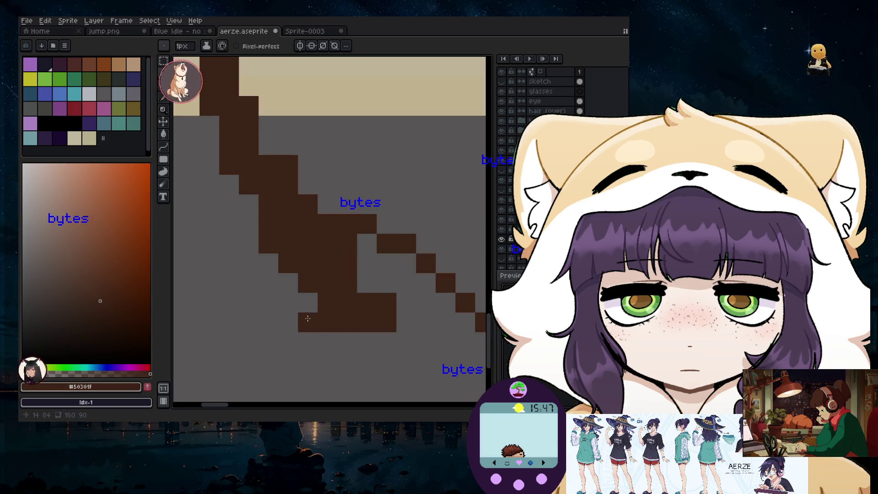
click(232, 254)
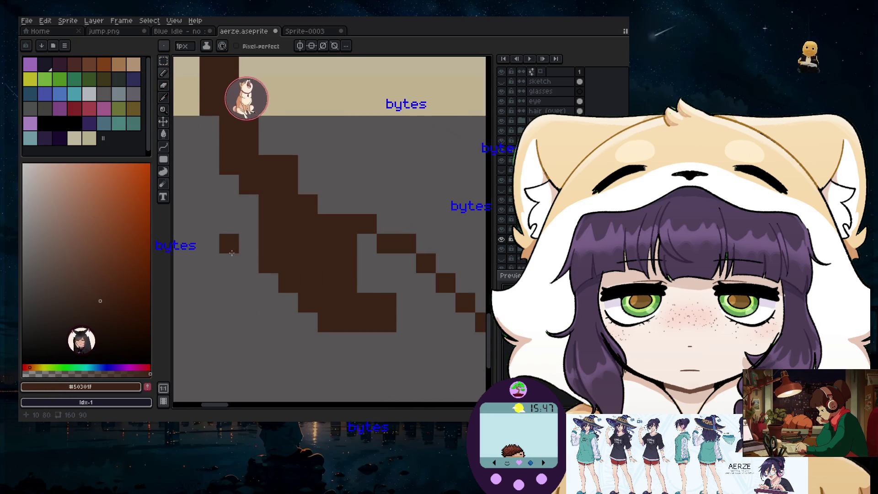
scroll(258, 202, down, 2)
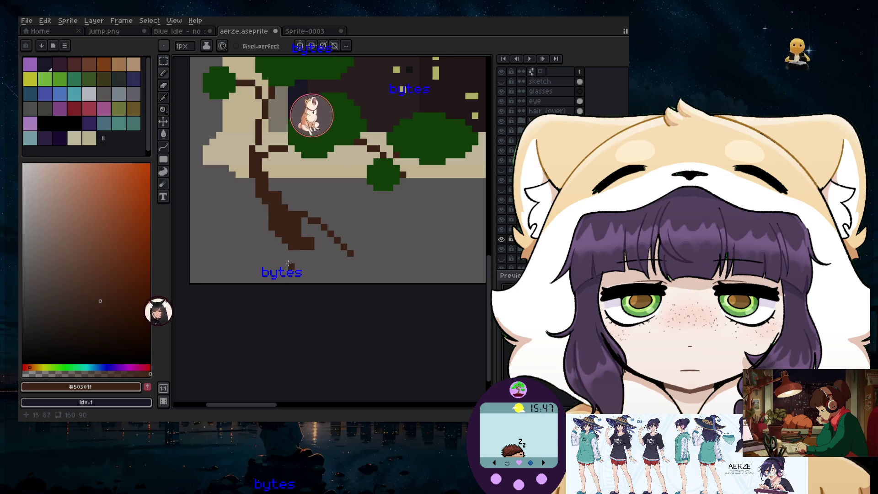
scroll(332, 229, up, 2)
- Erase the thin diagonal branch below the trunk with a 10px eraser
key(minus)
key(minus)
key(minus)
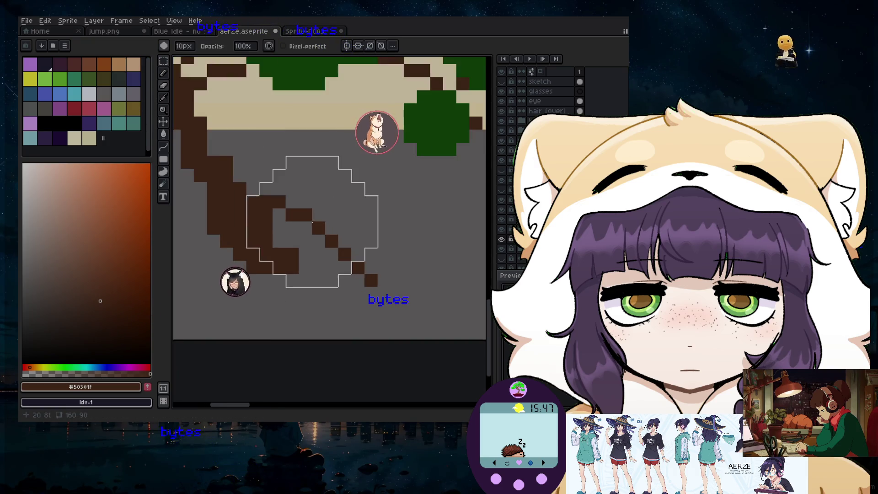
drag(284, 202, 293, 185)
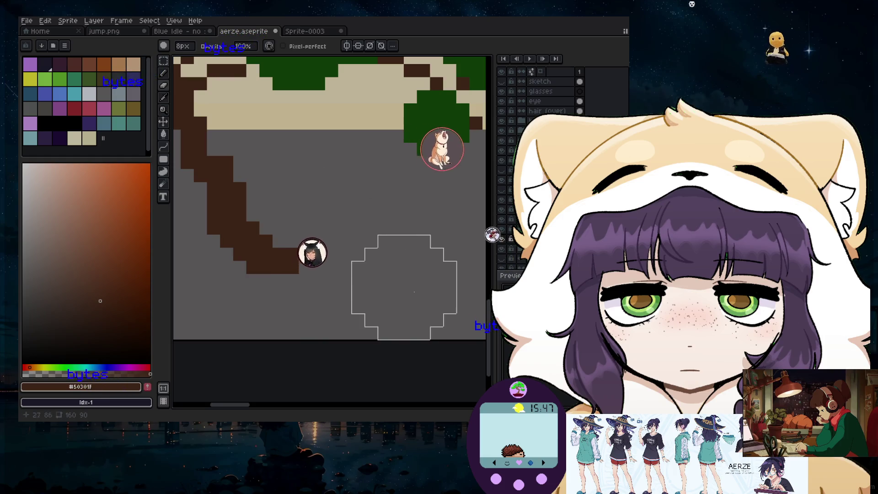
scroll(350, 204, down, 2)
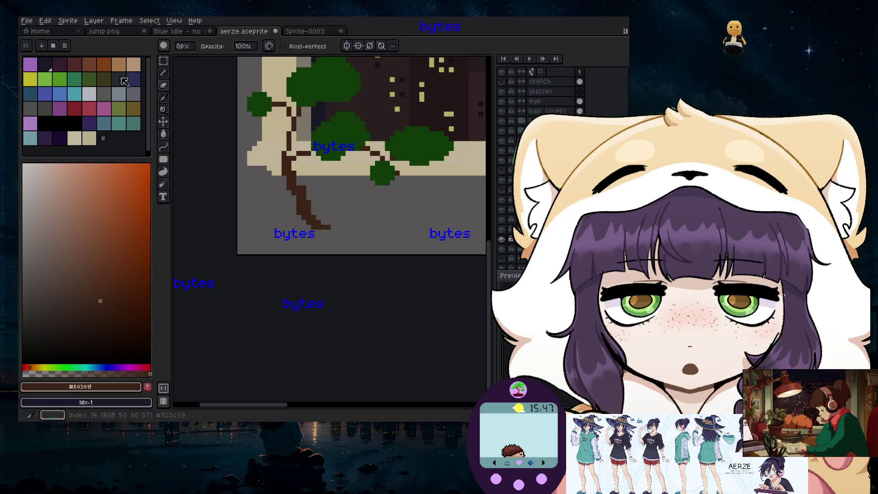
click(98, 25)
- Add a new empty layer and choose red with a 1px pencil
mouse_move(109, 73)
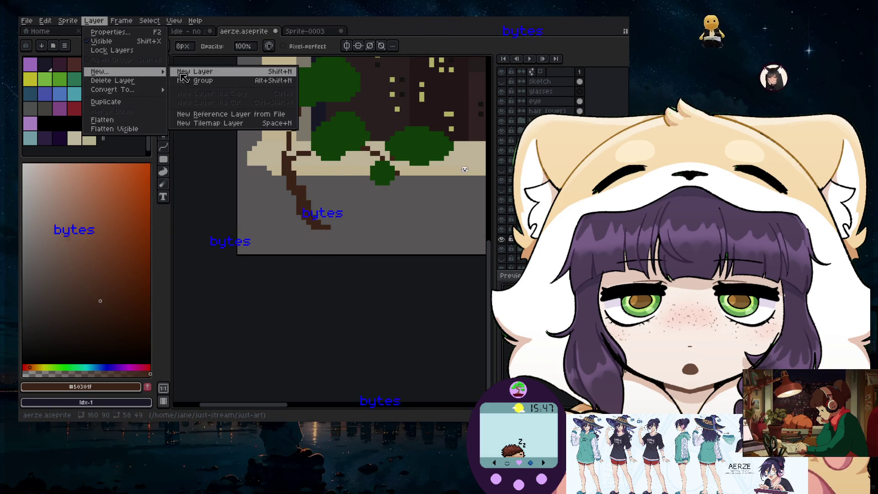
click(180, 74)
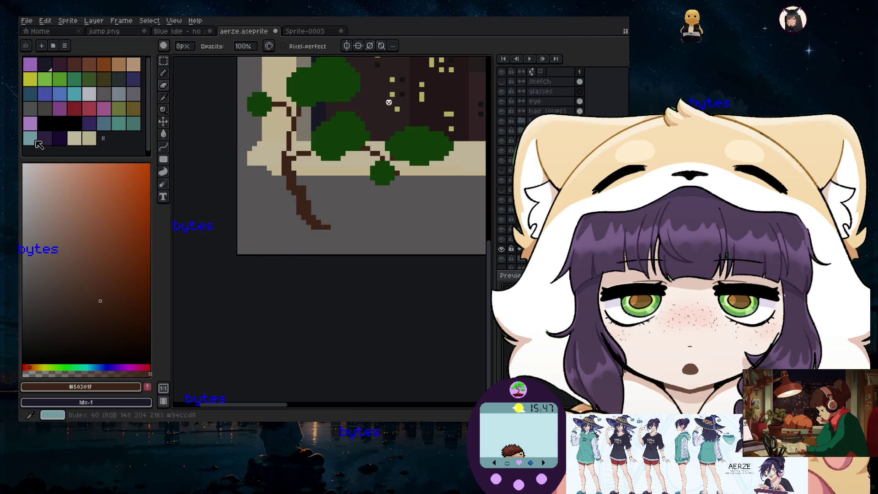
click(72, 109)
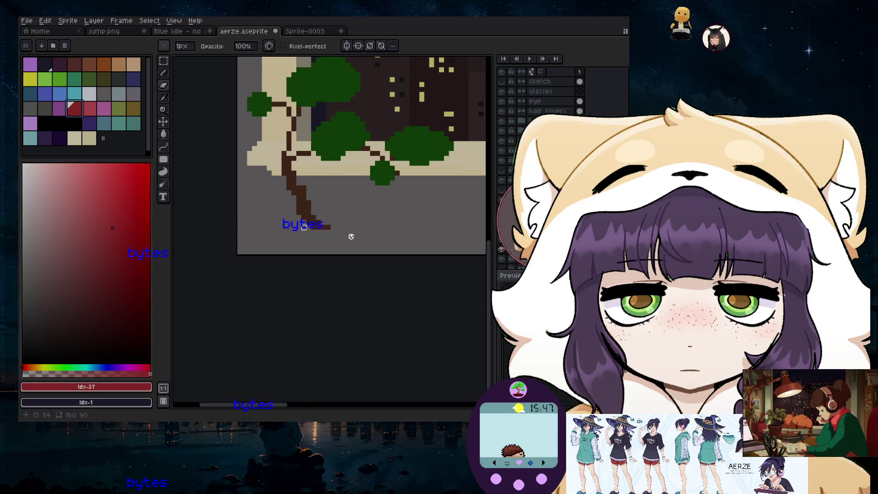
scroll(303, 227, up, 2)
key(b)
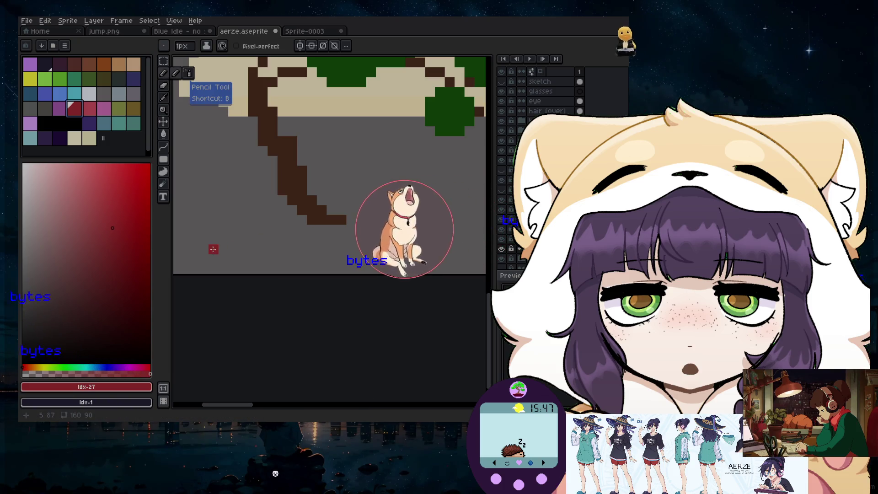
- Draw a thick red bar of three stacked horizontal lines for the pot base
key(l)
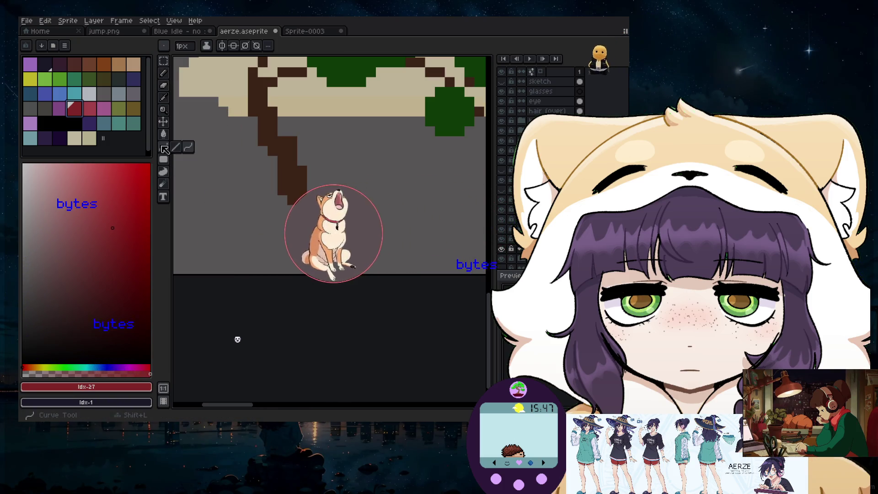
drag(204, 250, 474, 250)
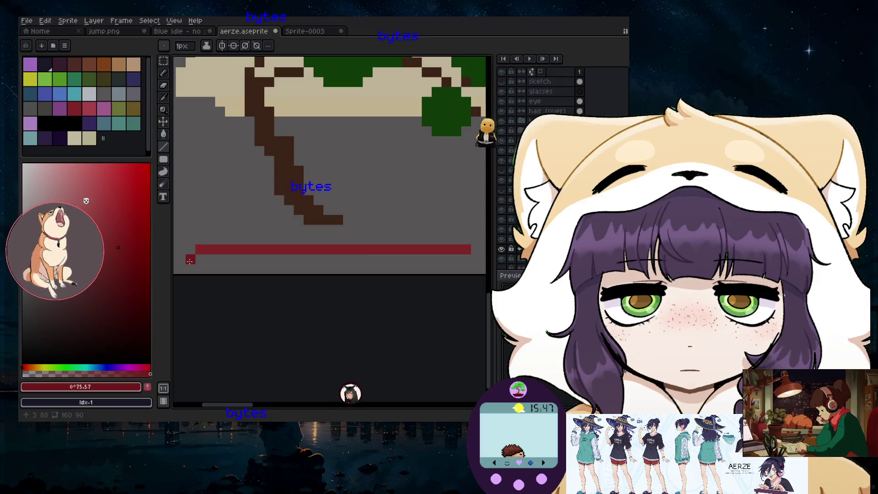
drag(189, 259, 476, 256)
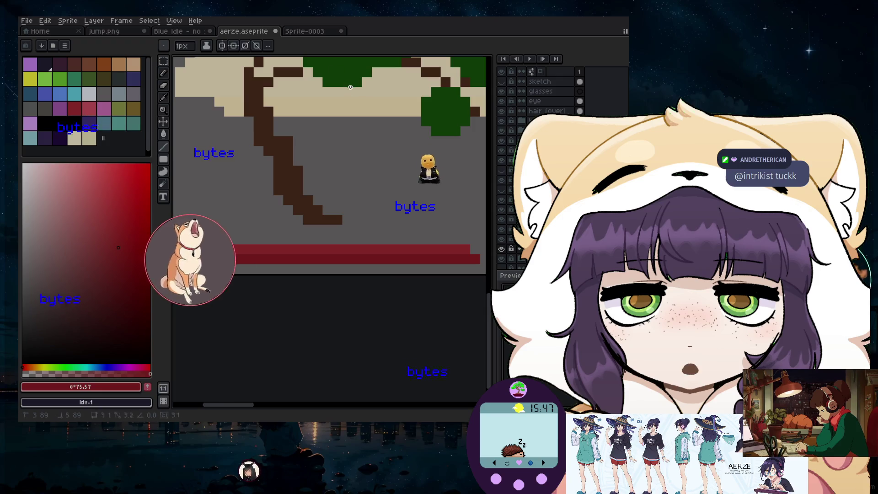
drag(190, 268, 482, 269)
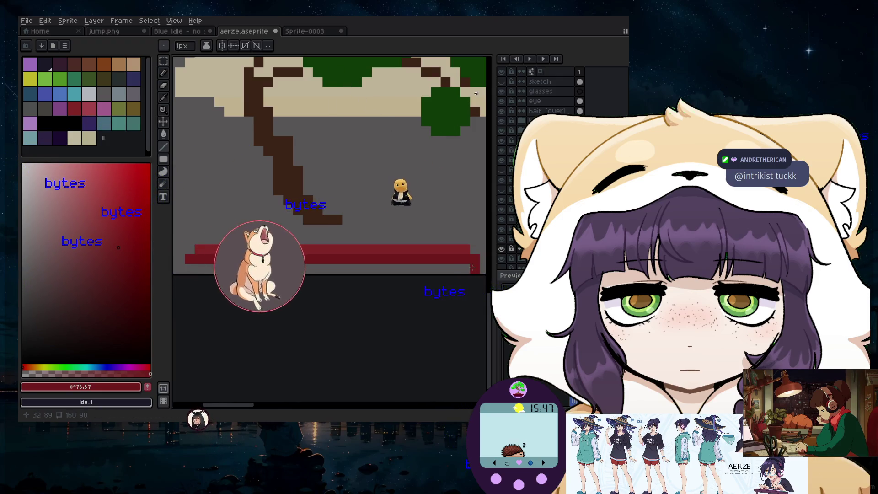
click(197, 243)
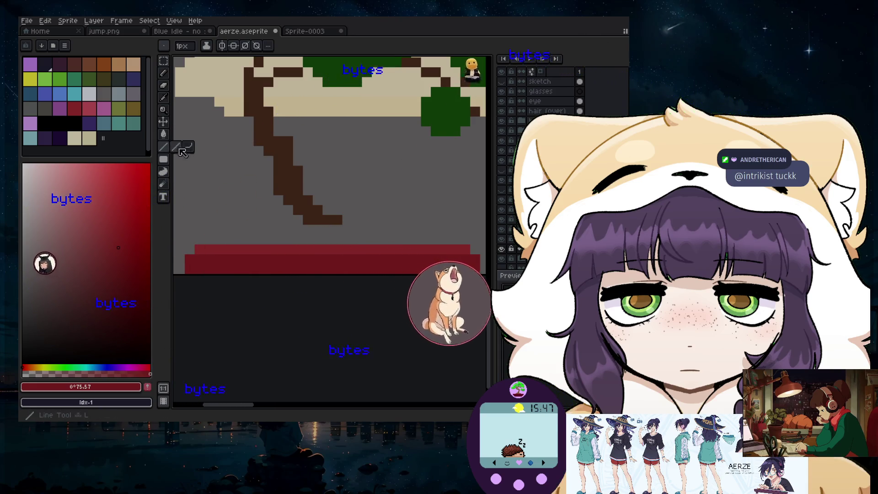
- Draw the pot's diagonal red left edge up toward the trunk
click(266, 229)
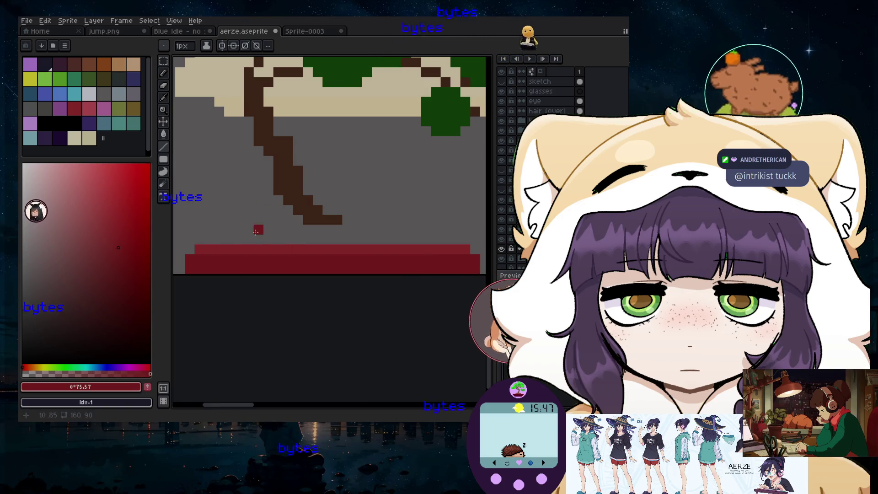
drag(200, 239, 267, 181)
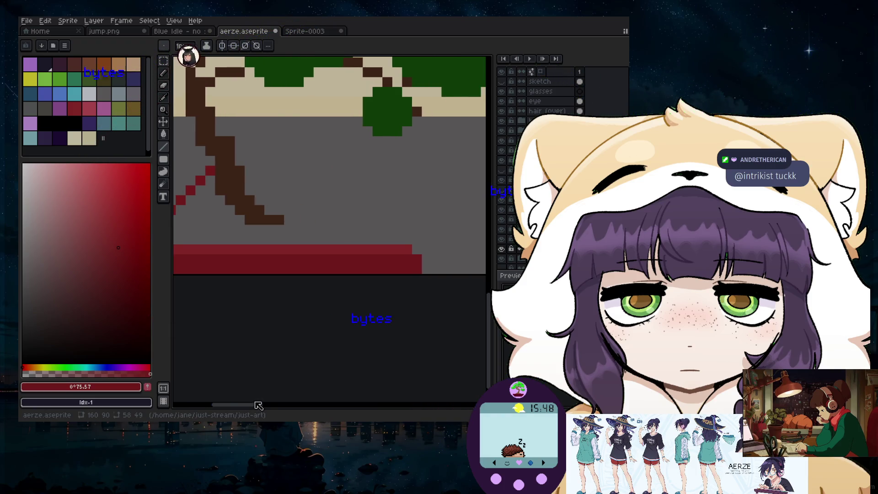
scroll(384, 265, down, 2)
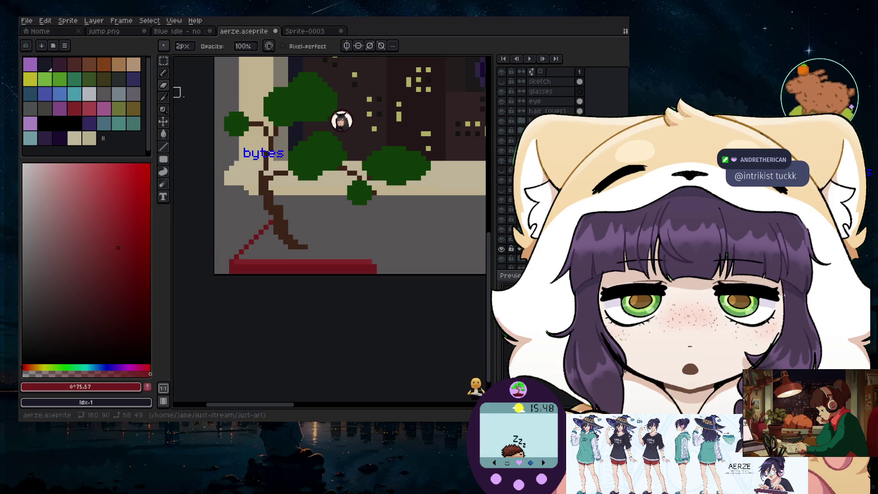
- Undo the red bar's right end and eyedrop the pot red with a 1px pencil
key(ctrl+z)
scroll(374, 272, up, 5)
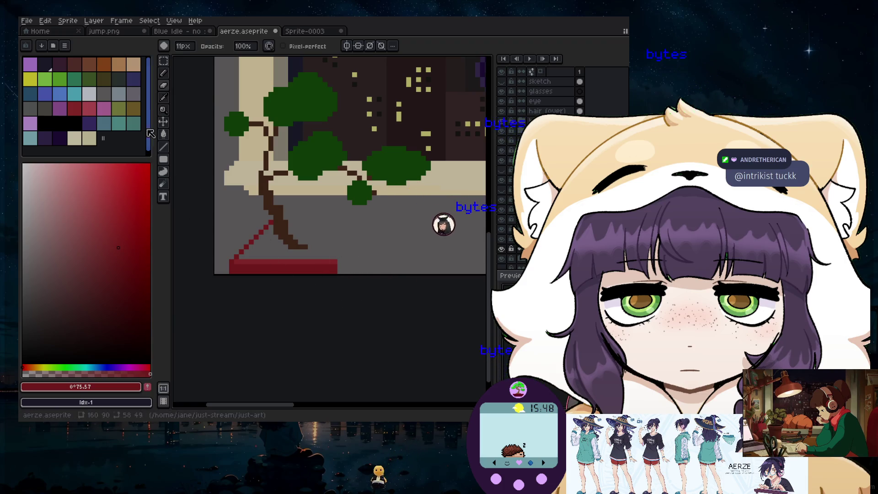
click(74, 108)
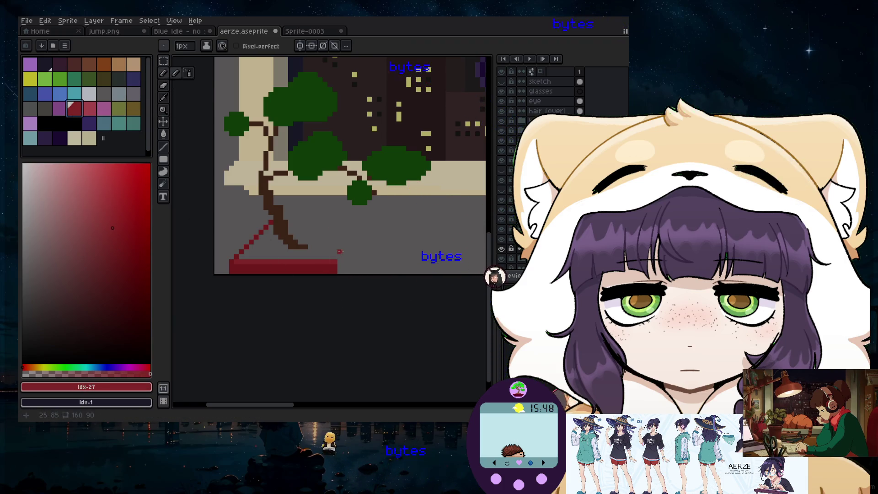
scroll(343, 268, up, 1)
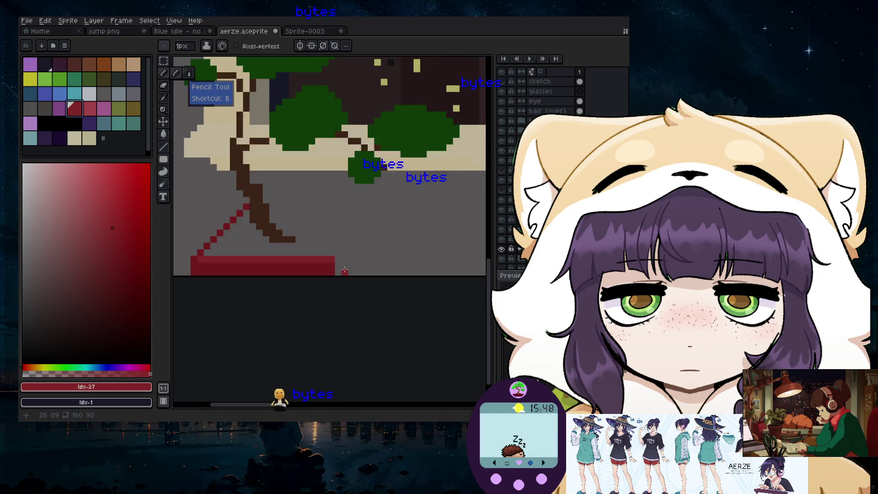
scroll(342, 271, up, 1)
key(minus)
scroll(342, 251, down, 1)
click(171, 102)
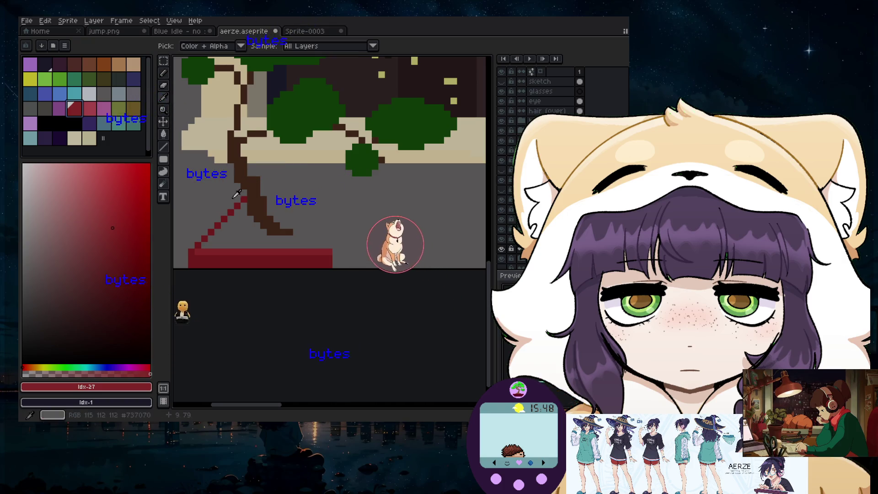
click(237, 210)
click(163, 73)
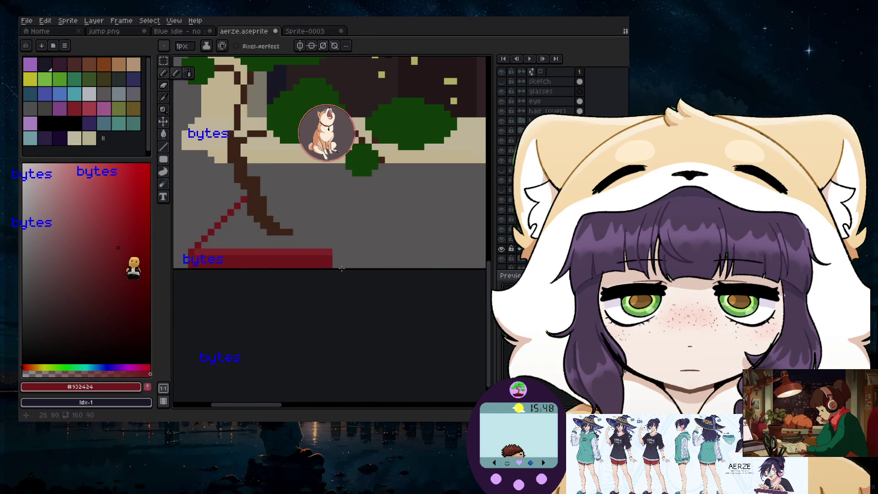
- Draw the pot's red right diagonal, top rim line and right edge down to the base
drag(332, 253, 356, 199)
key(ctrl+z)
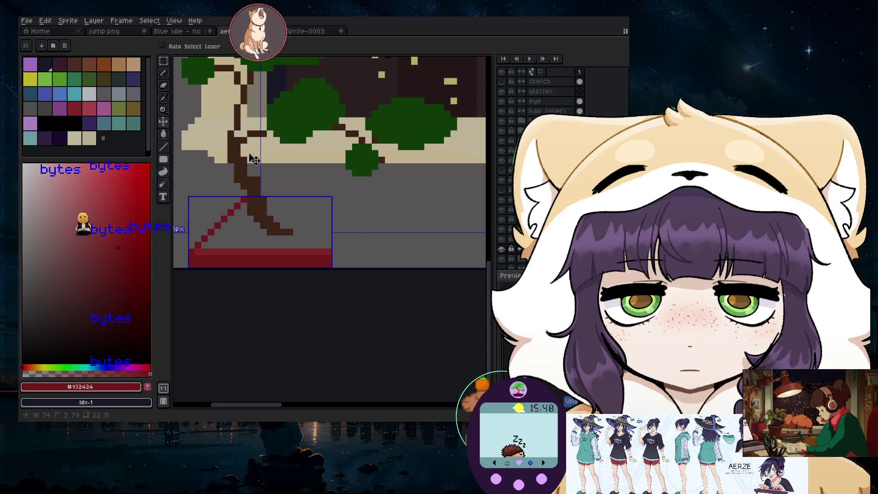
key(l)
mouse_move(331, 243)
mouse_down()
mouse_move(364, 194)
mouse_move(382, 205)
mouse_move(373, 209)
mouse_up()
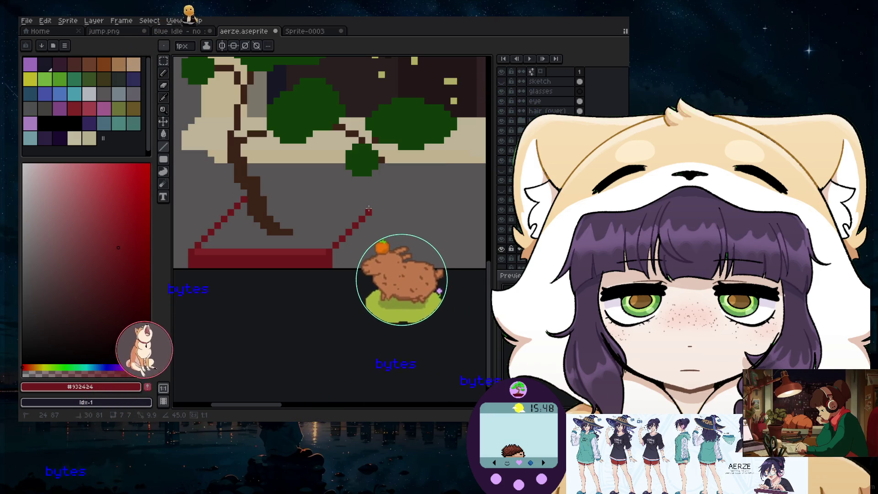
mouse_move(373, 208)
mouse_down()
mouse_move(375, 200)
mouse_move(246, 200)
mouse_move(377, 200)
mouse_move(336, 247)
mouse_up()
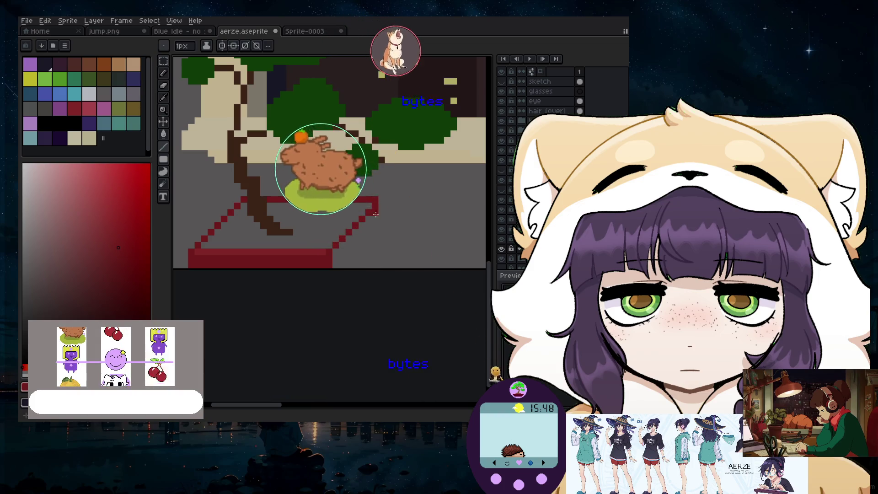
drag(374, 211, 373, 230)
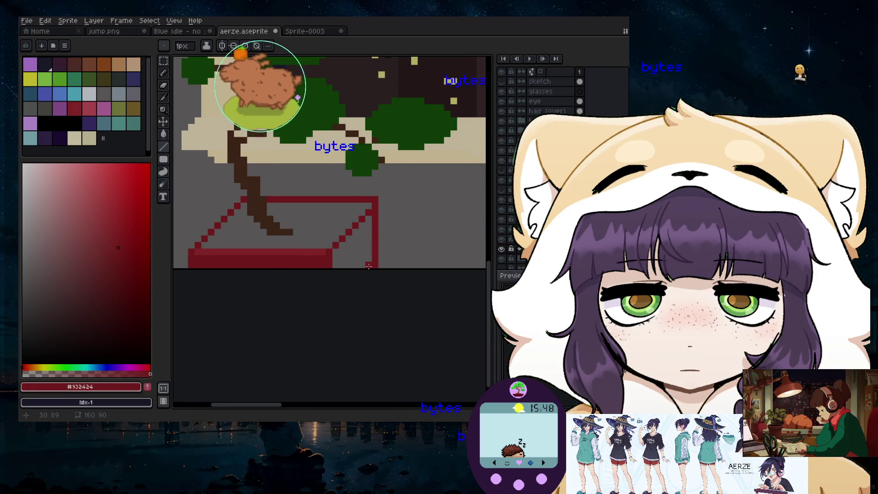
scroll(370, 269, down, 2)
scroll(372, 278, down, 1)
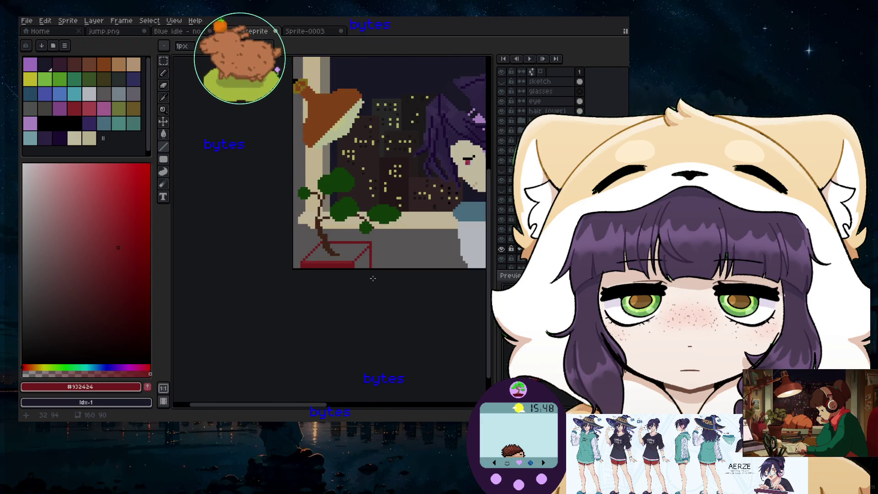
scroll(373, 275, up, 1)
scroll(370, 272, up, 1)
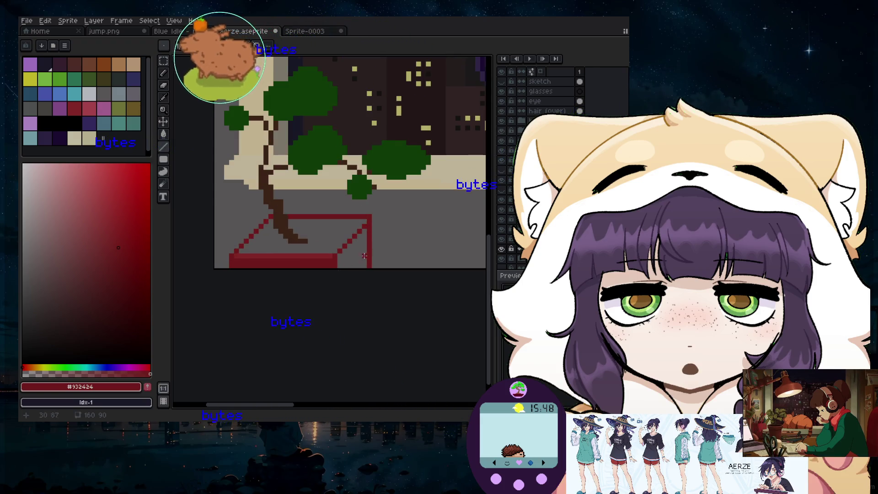
scroll(339, 261, up, 1)
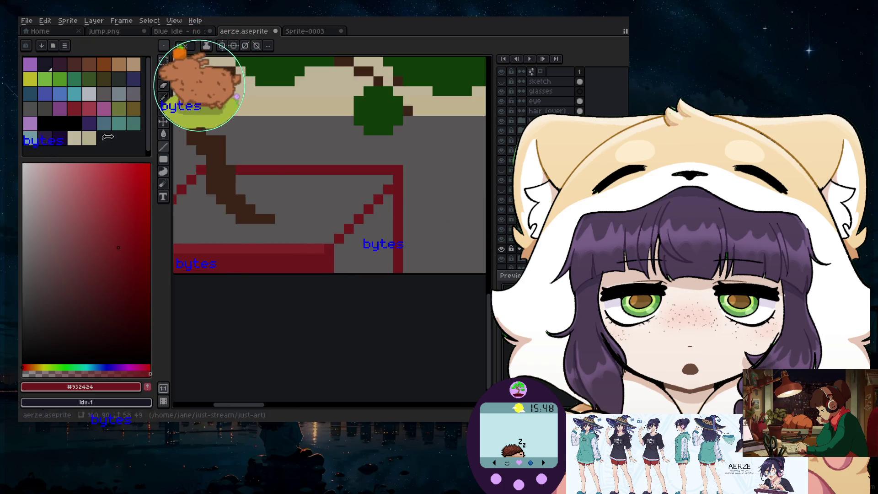
click(75, 110)
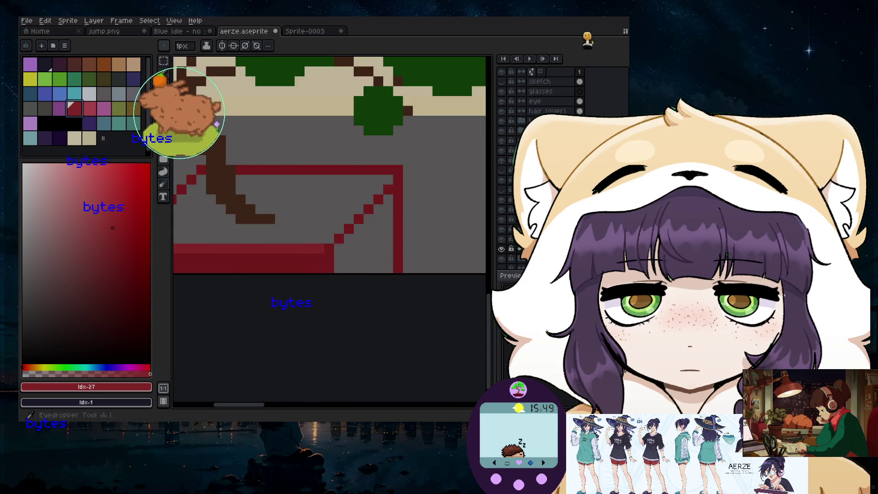
- Flood-fill the pot outline with red using the Paint Bucket
key(g)
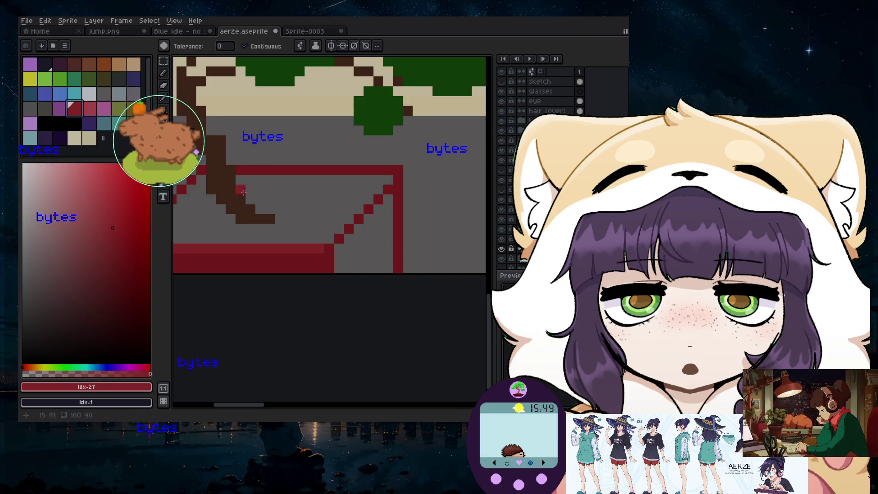
click(367, 259)
scroll(367, 259, down, 1)
scroll(320, 242, down, 1)
scroll(296, 229, up, 1)
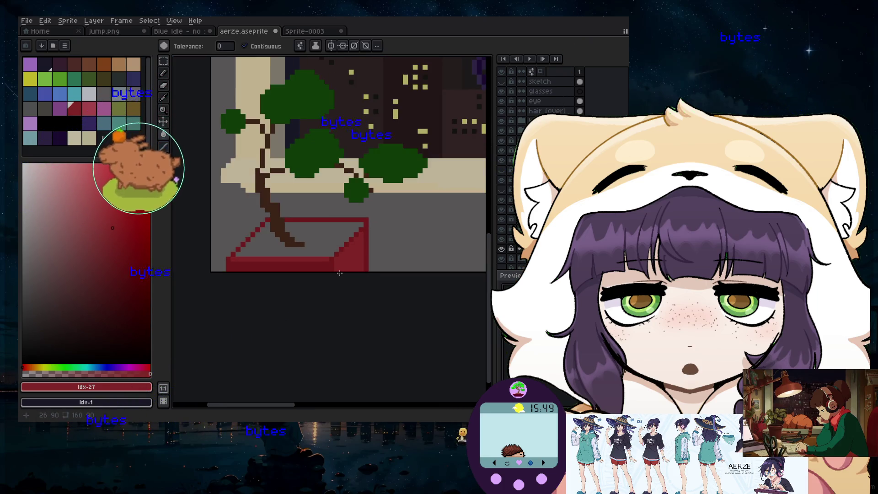
scroll(297, 233, up, 2)
scroll(297, 233, down, 2)
scroll(297, 233, up, 1)
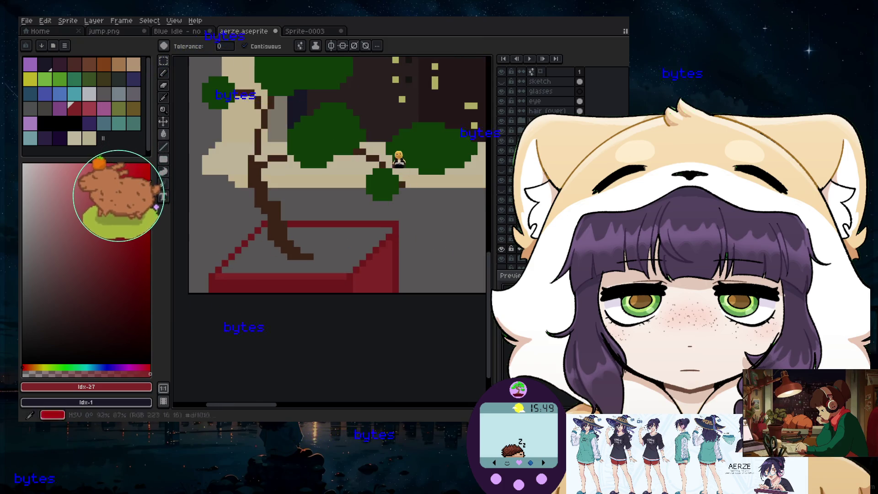
- Pick a brown palette swatch and return to the Pencil
click(76, 67)
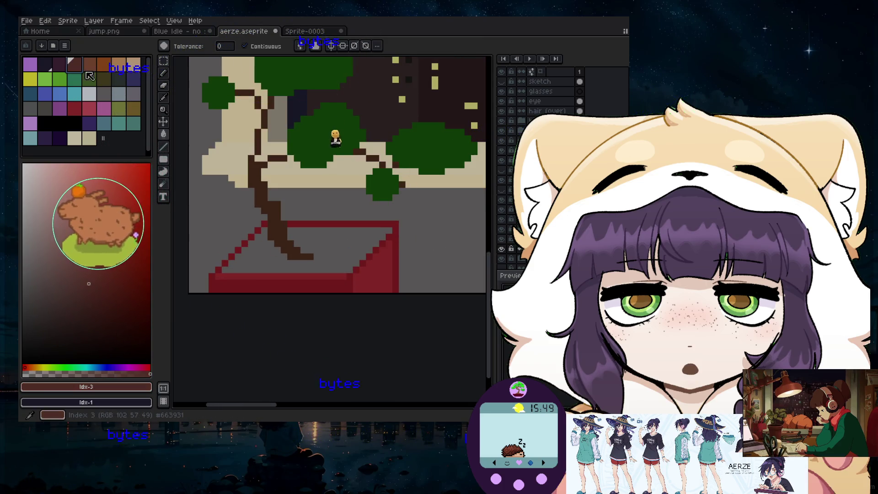
scroll(292, 320, down, 2)
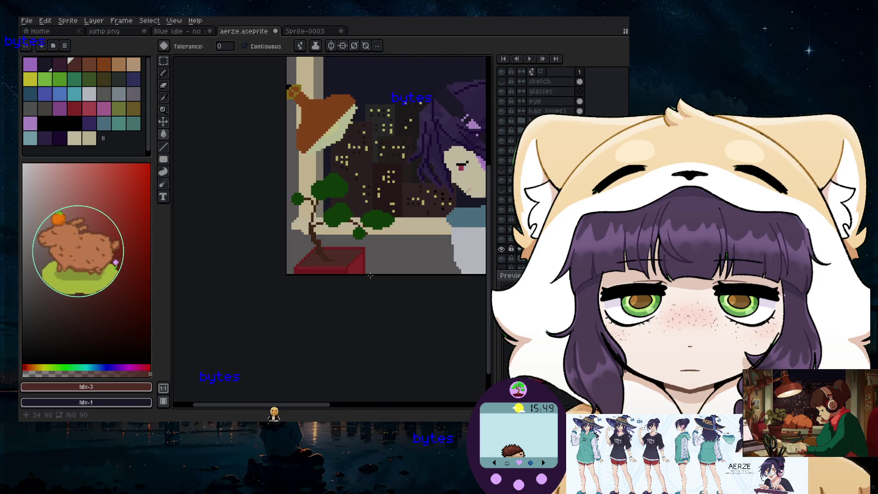
scroll(337, 275, up, 1)
scroll(333, 264, up, 1)
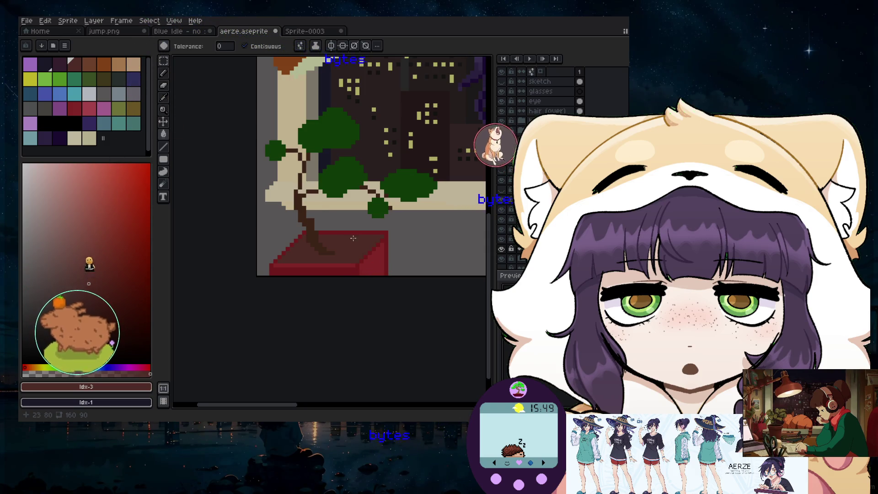
scroll(352, 249, up, 1)
scroll(346, 262, up, 1)
scroll(347, 259, down, 1)
scroll(341, 265, up, 2)
scroll(336, 271, down, 1)
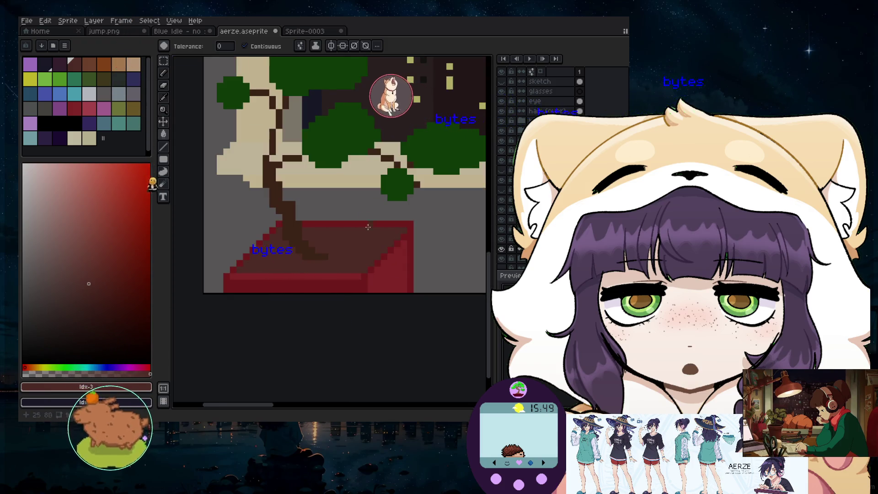
scroll(348, 227, up, 2)
scroll(357, 189, up, 1)
scroll(361, 186, down, 3)
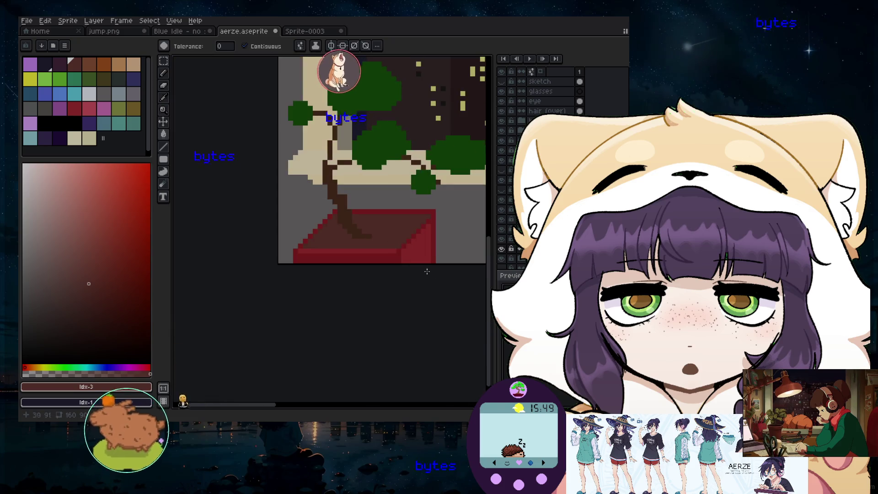
scroll(361, 196, up, 3)
scroll(363, 243, down, 2)
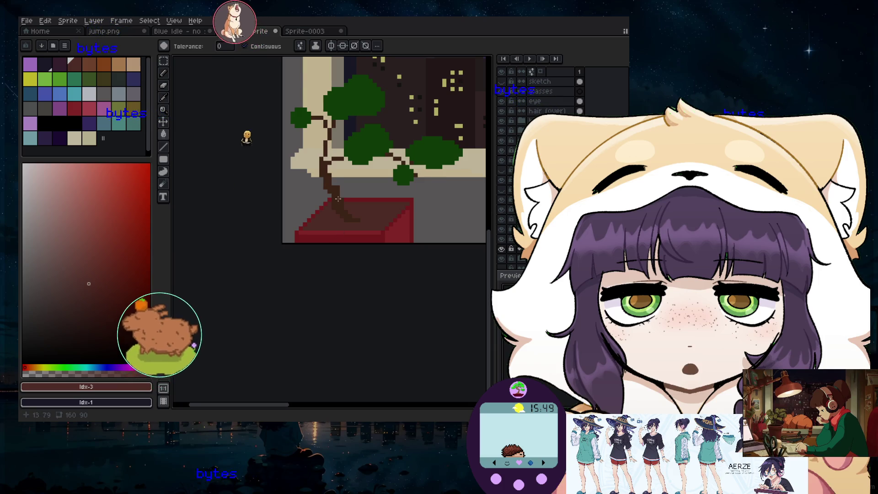
scroll(340, 198, down, 1)
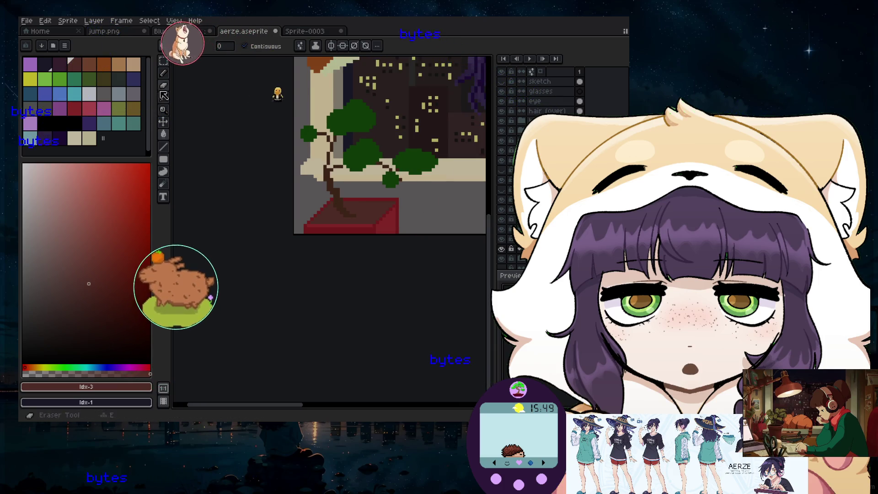
click(163, 73)
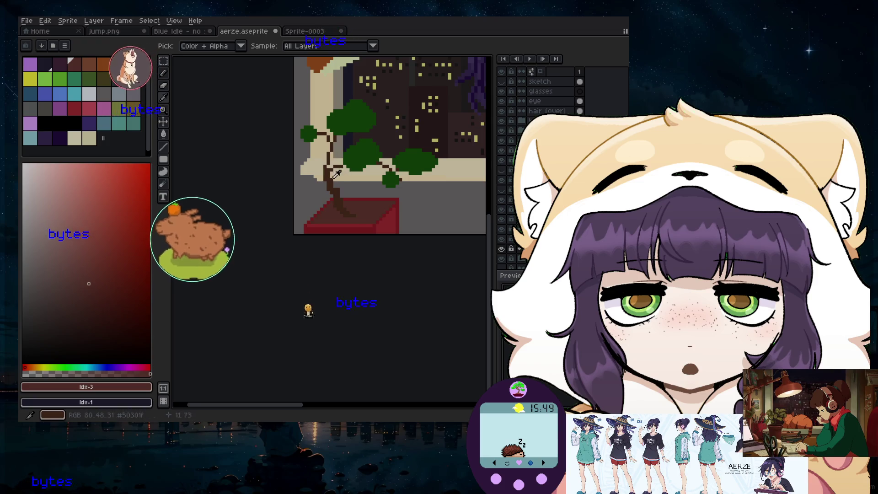
- Pick a dark brown and shade the trunk base and the soil beside it
click(30, 367)
click(99, 301)
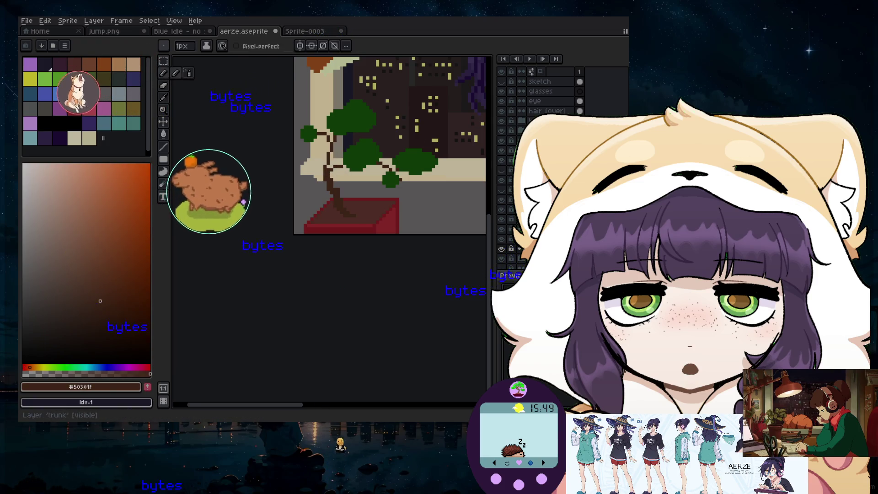
scroll(332, 254, up, 5)
click(329, 220)
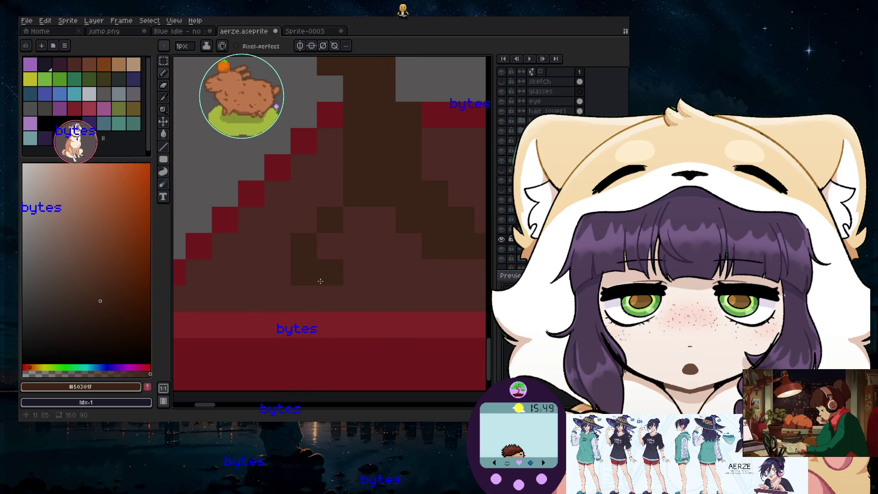
scroll(417, 287, down, 5)
scroll(417, 287, up, 5)
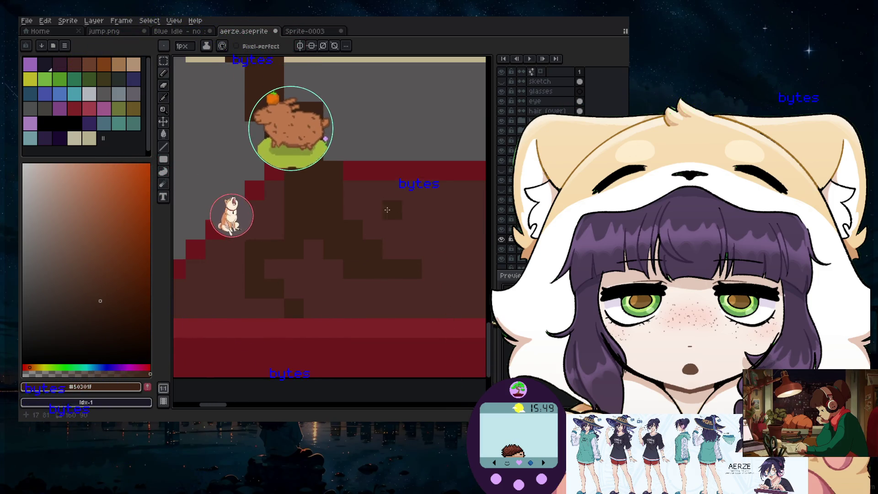
click(376, 217)
drag(377, 217, 416, 227)
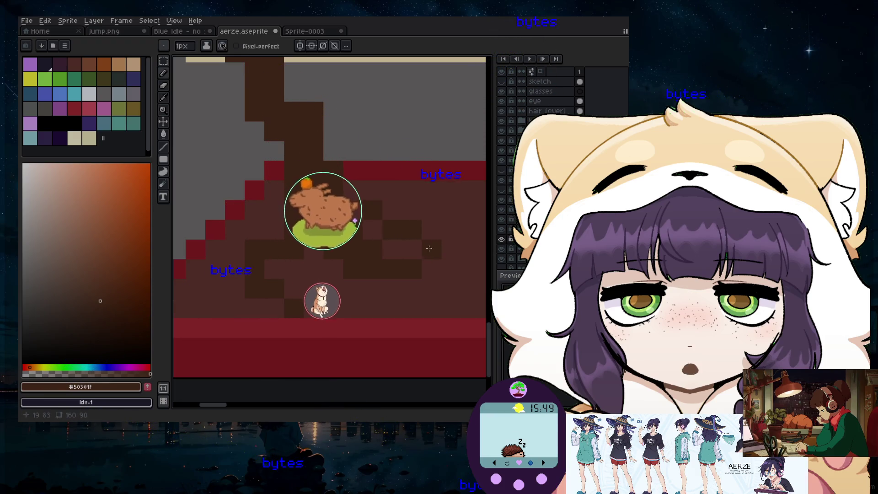
scroll(373, 209, down, 2)
scroll(373, 209, up, 1)
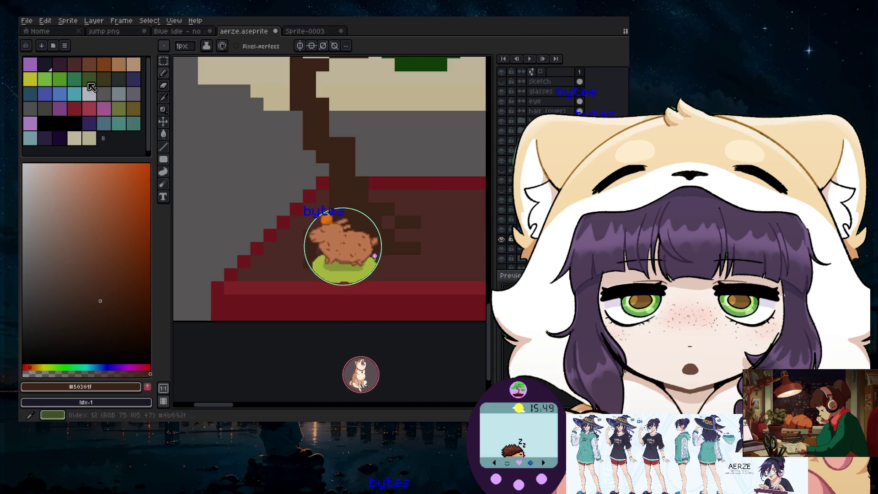
- Save the dark brown to the palette, then paint a slightly darker brown pixel on the soil
click(149, 387)
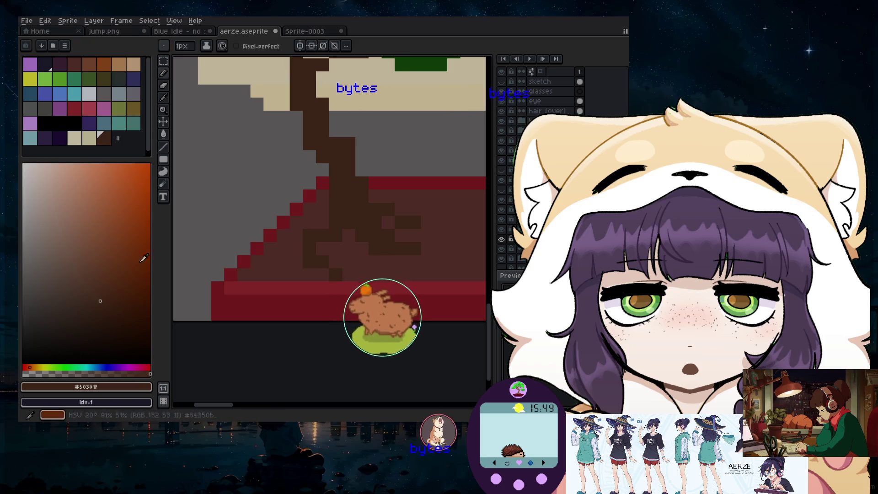
click(108, 262)
click(105, 265)
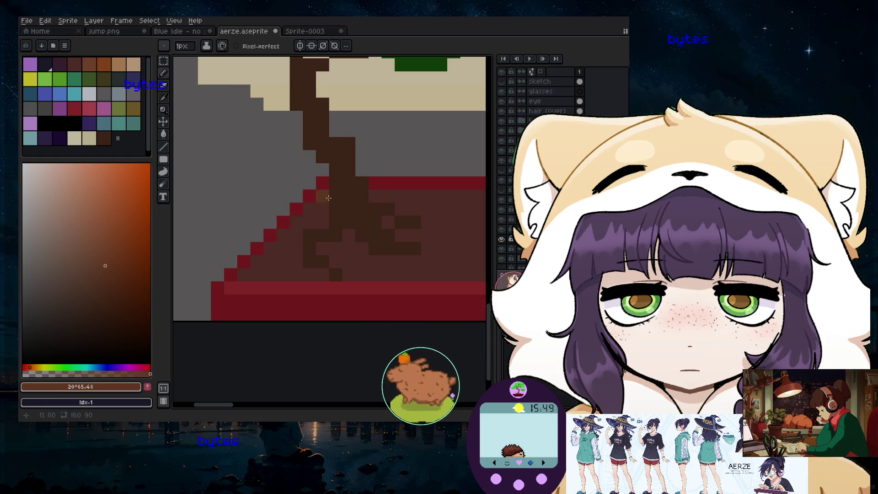
click(105, 272)
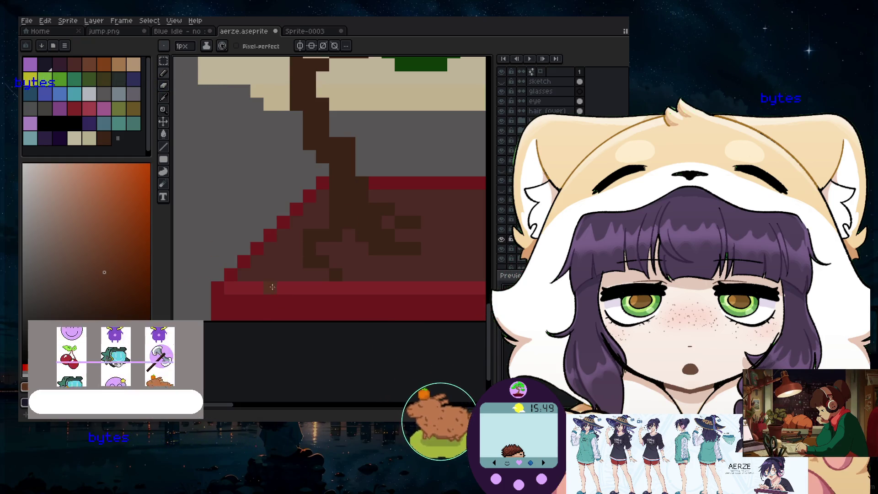
click(375, 143)
scroll(374, 142, down, 2)
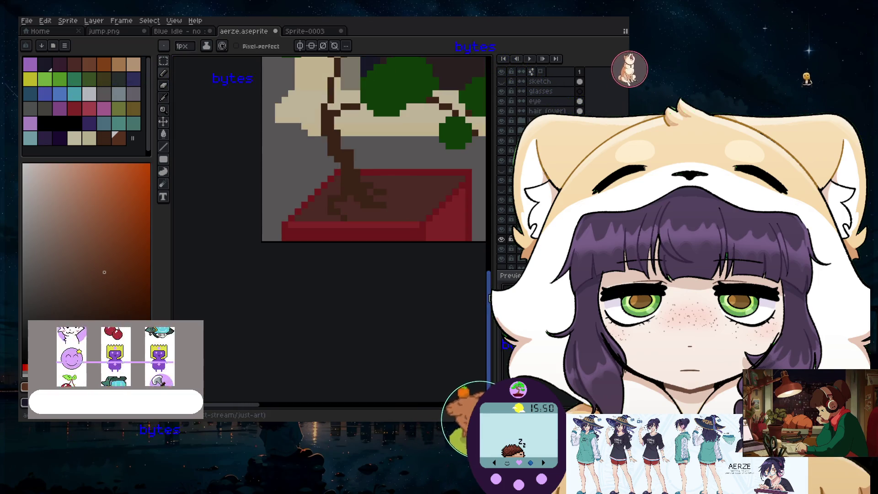
scroll(349, 88, up, 5)
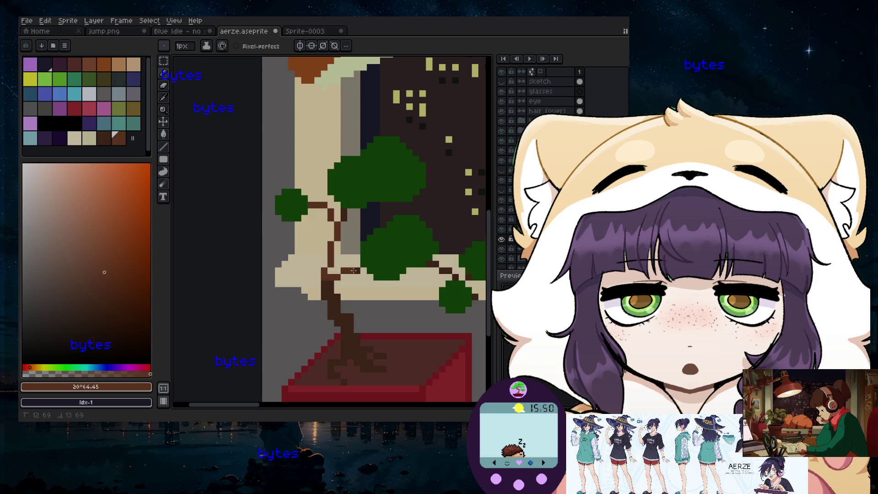
- Draw a dark-brown row under the left branch, undoing one stray trunk pixel
scroll(426, 266, up, 3)
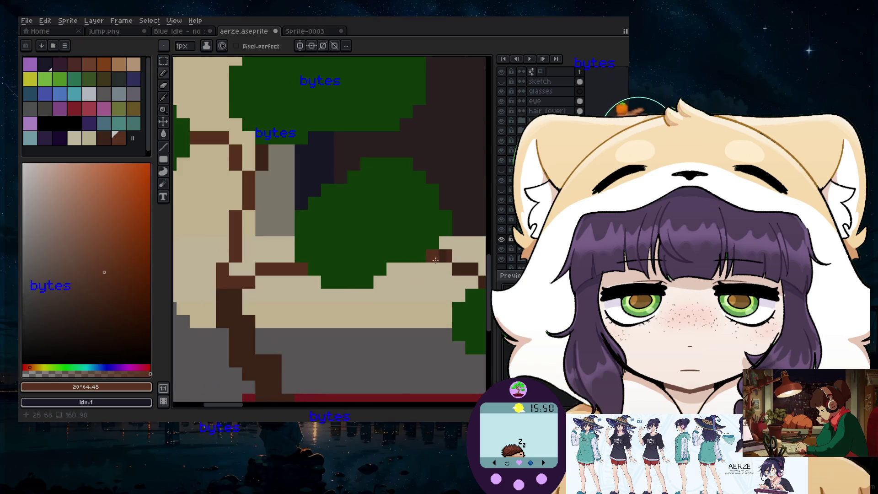
scroll(469, 269, down, 3)
scroll(352, 318, up, 3)
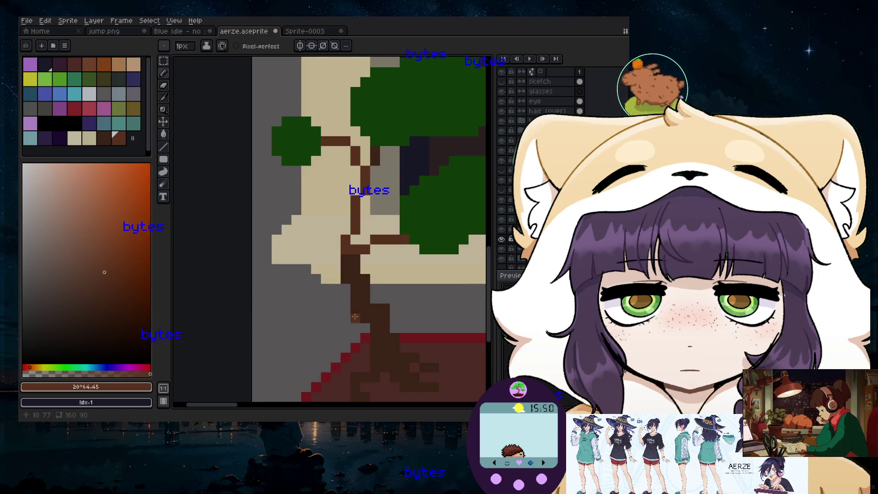
click(104, 137)
scroll(357, 165, up, 2)
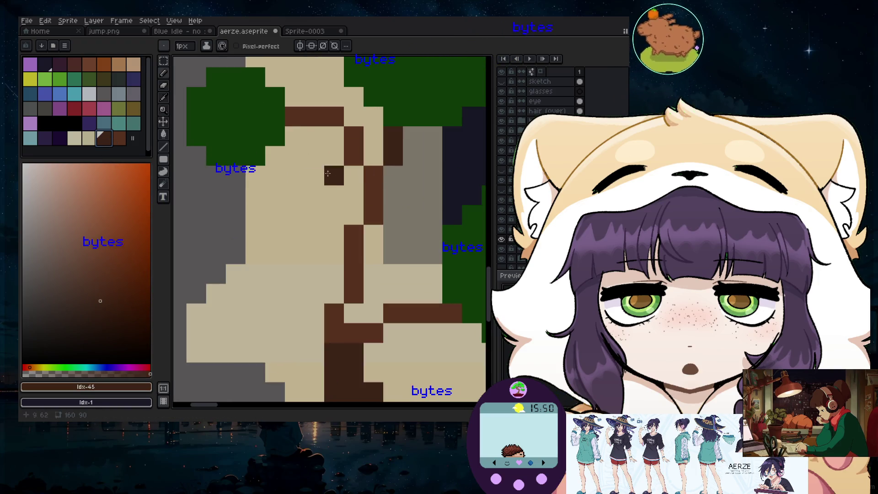
mouse_move(295, 137)
mouse_down()
mouse_move(338, 145)
mouse_move(364, 178)
mouse_up()
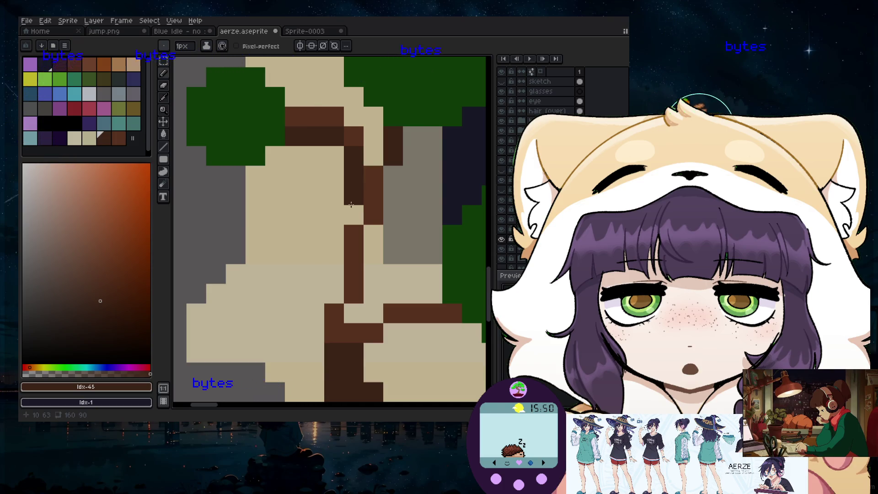
scroll(371, 219, down, 2)
scroll(366, 230, down, 2)
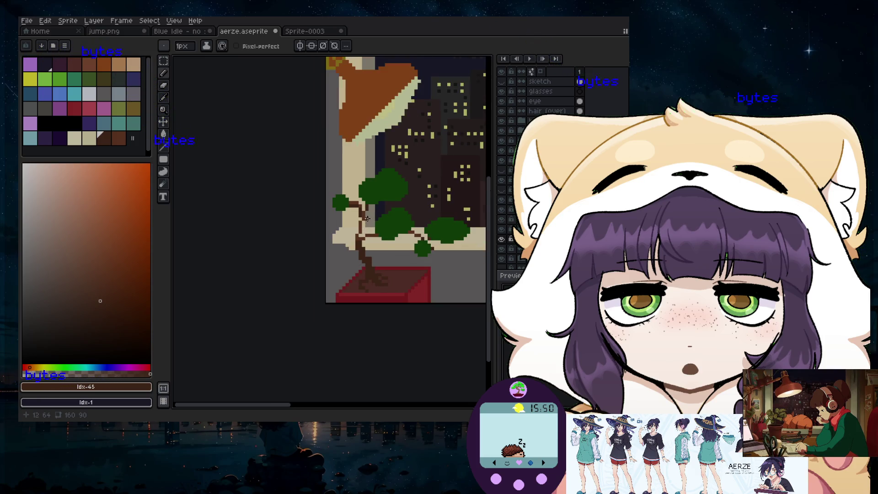
scroll(369, 219, up, 1)
scroll(412, 224, up, 1)
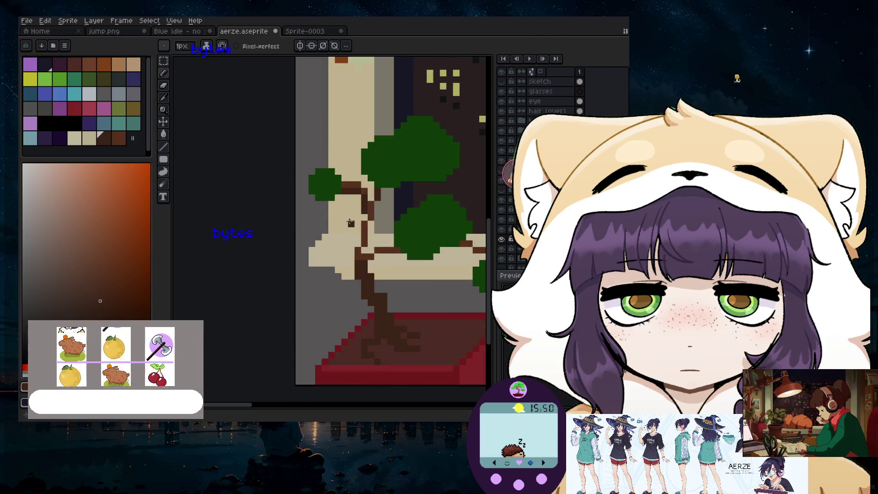
scroll(357, 208, up, 2)
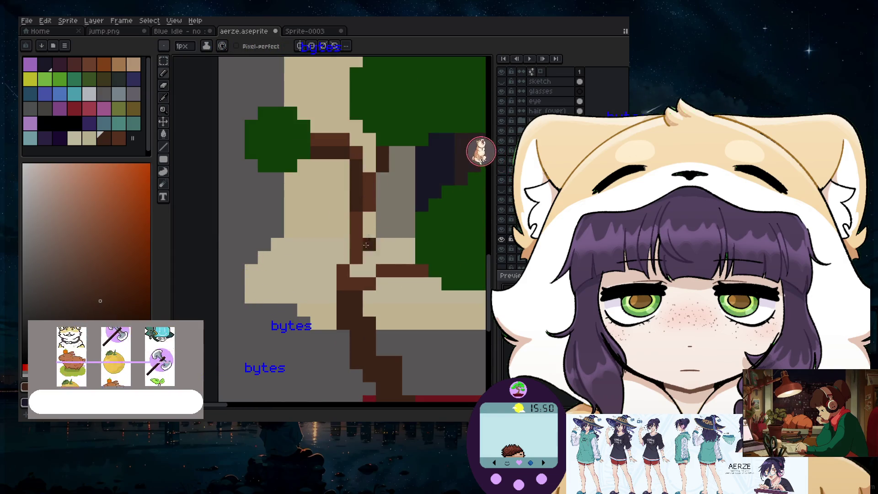
click(348, 262)
key(ctrl+z)
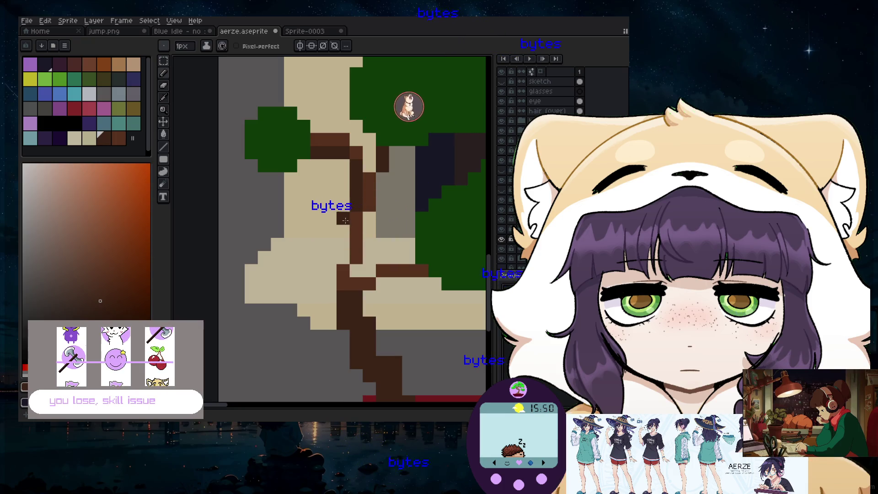
scroll(342, 249, down, 2)
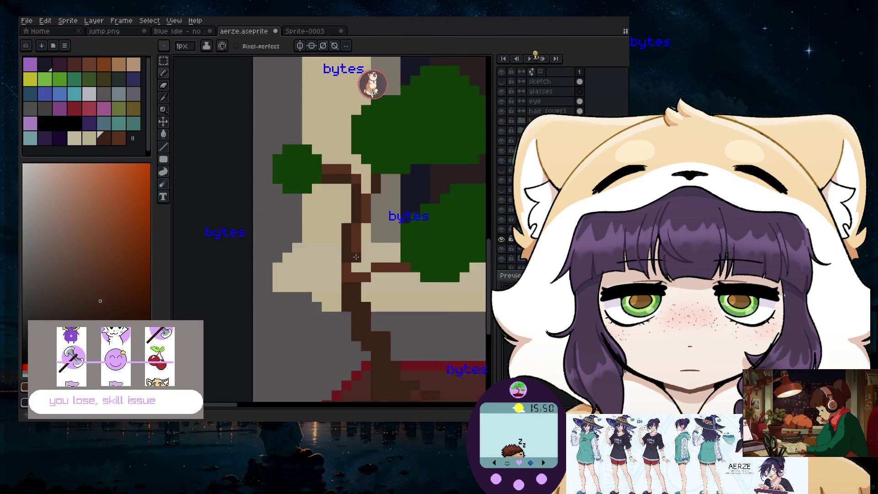
scroll(365, 266, down, 1)
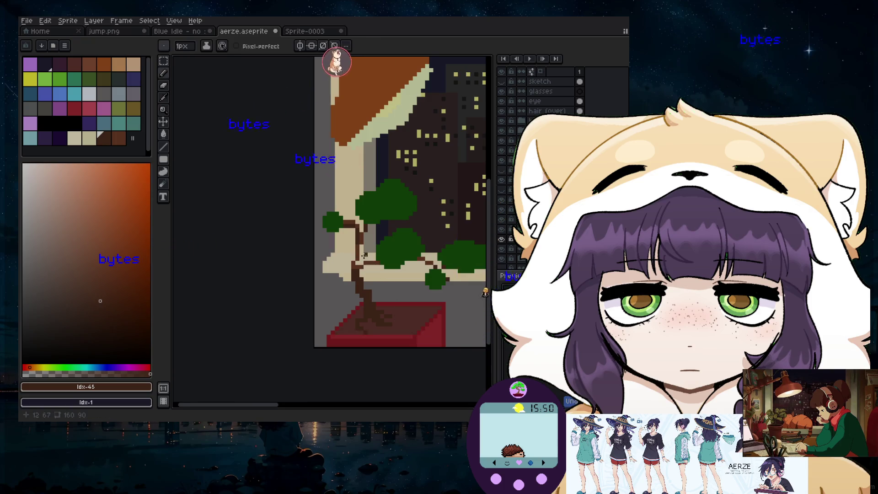
scroll(365, 255, up, 1)
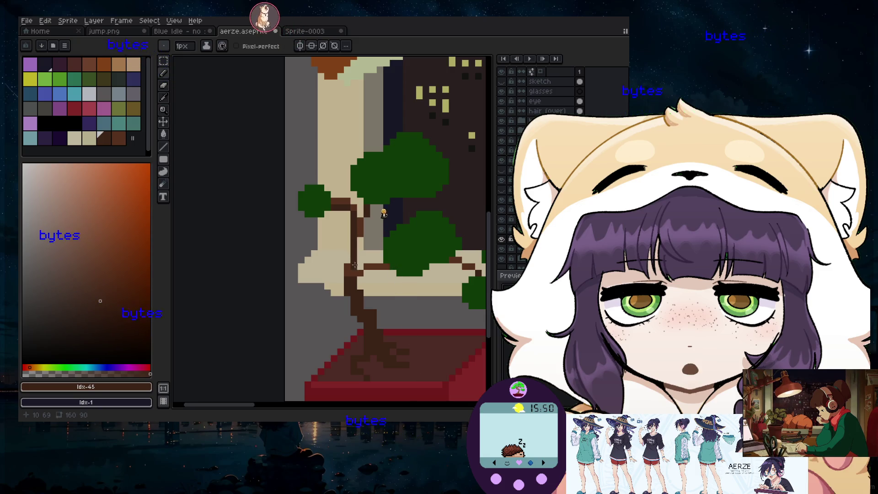
scroll(351, 265, down, 1)
scroll(356, 278, up, 2)
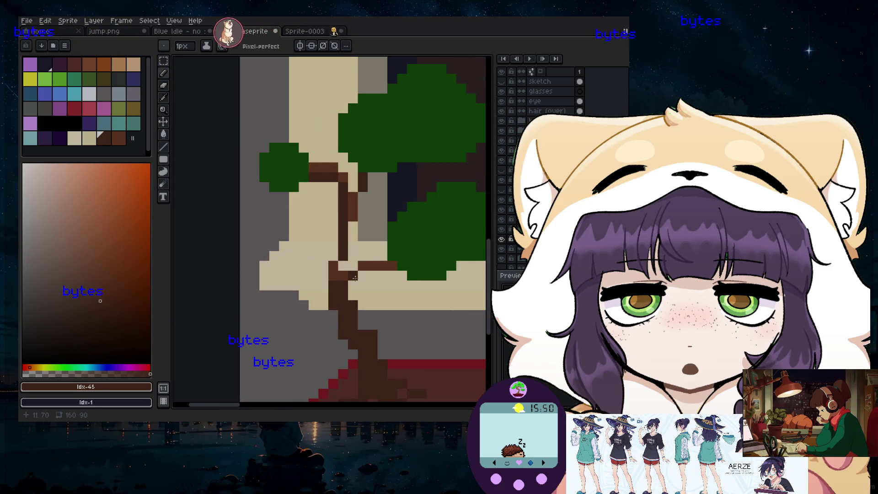
scroll(344, 267, down, 1)
scroll(338, 268, down, 1)
scroll(319, 270, up, 2)
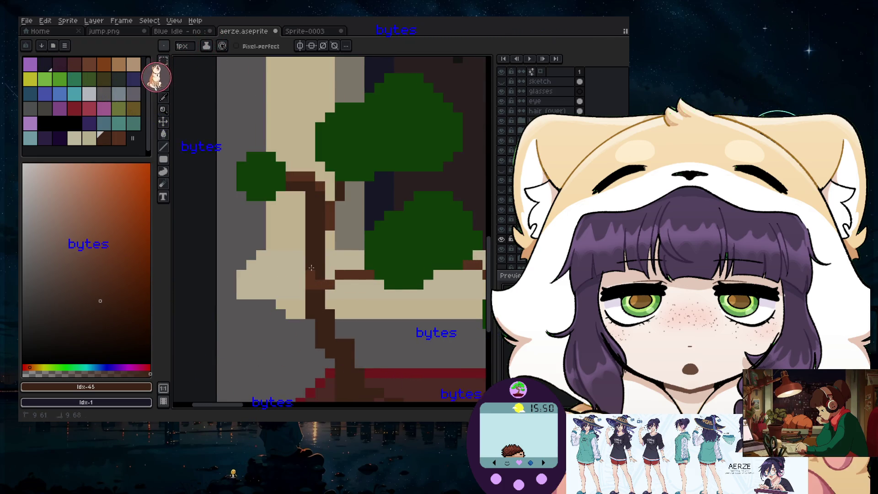
scroll(311, 267, down, 2)
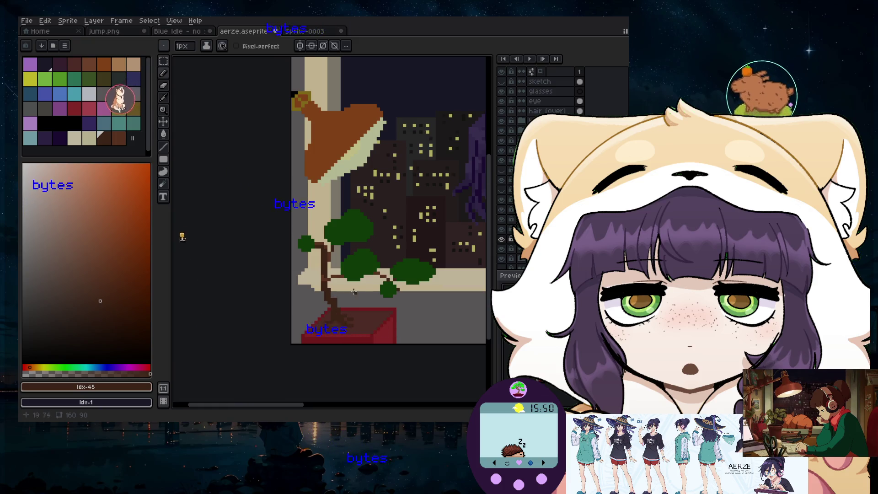
scroll(328, 275, up, 1)
scroll(354, 294, down, 1)
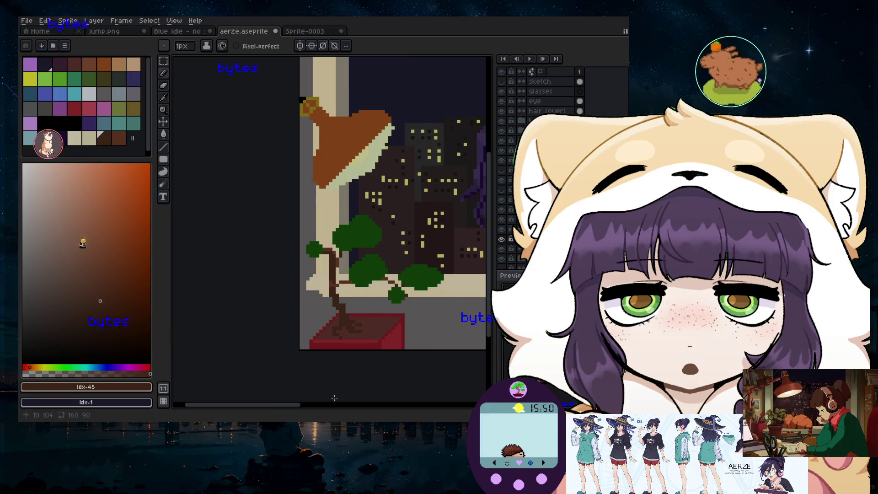
scroll(412, 347, up, 2)
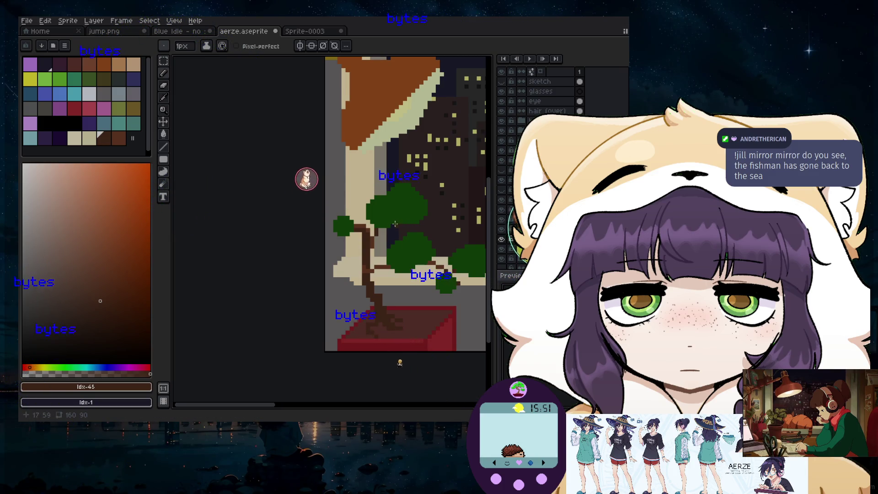
scroll(396, 224, up, 2)
scroll(395, 224, up, 1)
scroll(396, 224, down, 1)
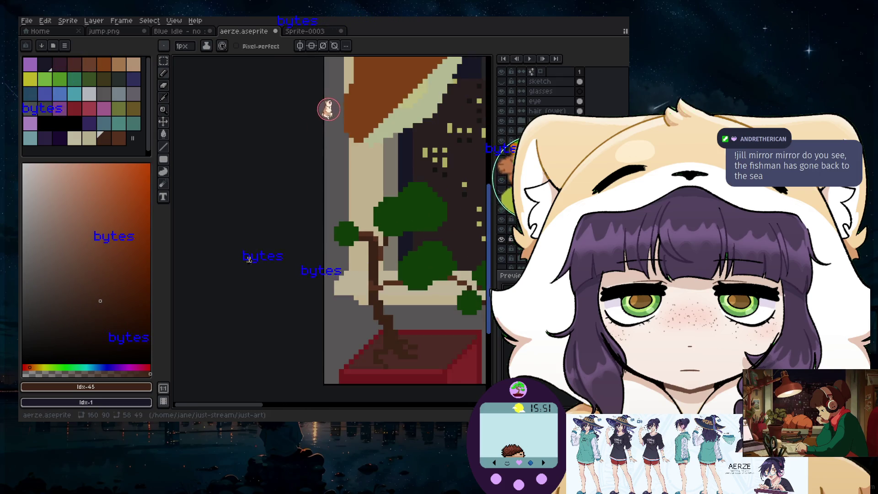
scroll(437, 308, up, 1)
scroll(437, 309, up, 1)
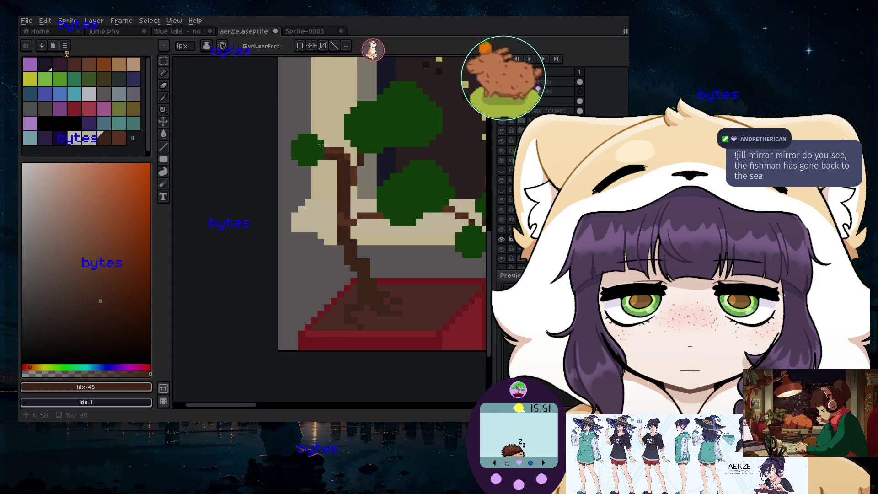
scroll(410, 209, down, 1)
scroll(409, 208, down, 1)
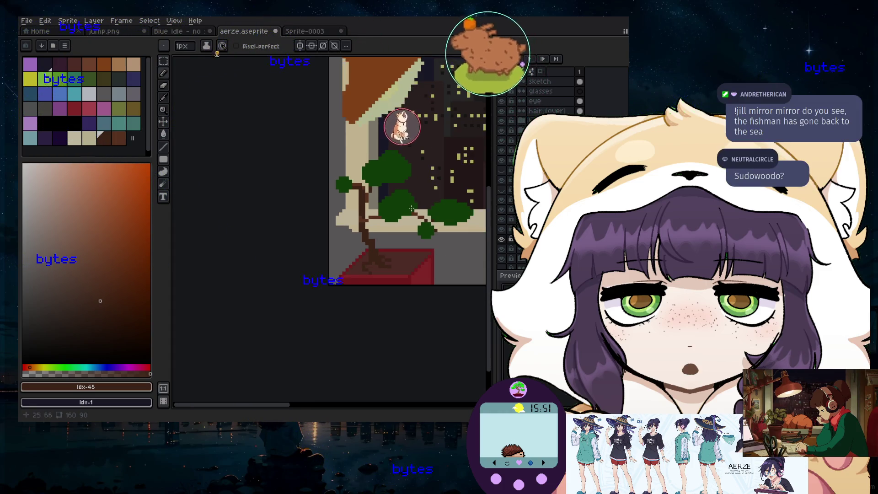
scroll(409, 209, down, 1)
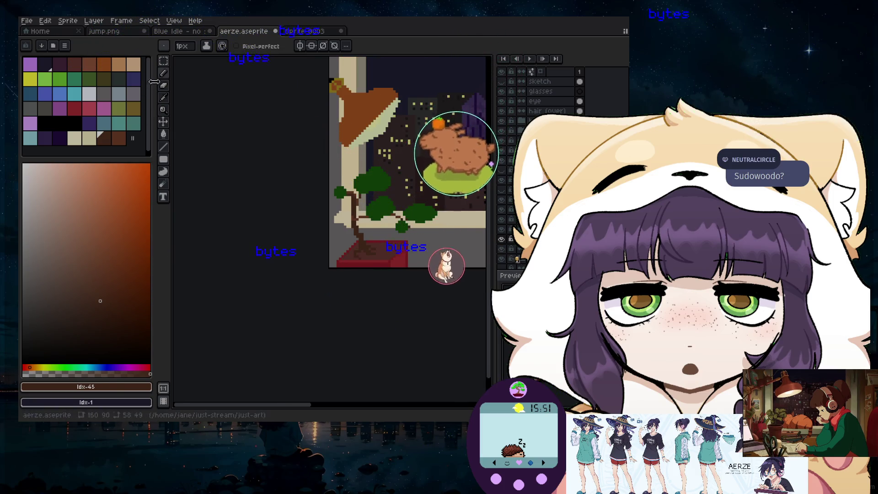
- Marquee-select the bonsai and pot, nudge them up and right, then deselect
click(163, 61)
drag(334, 161, 442, 270)
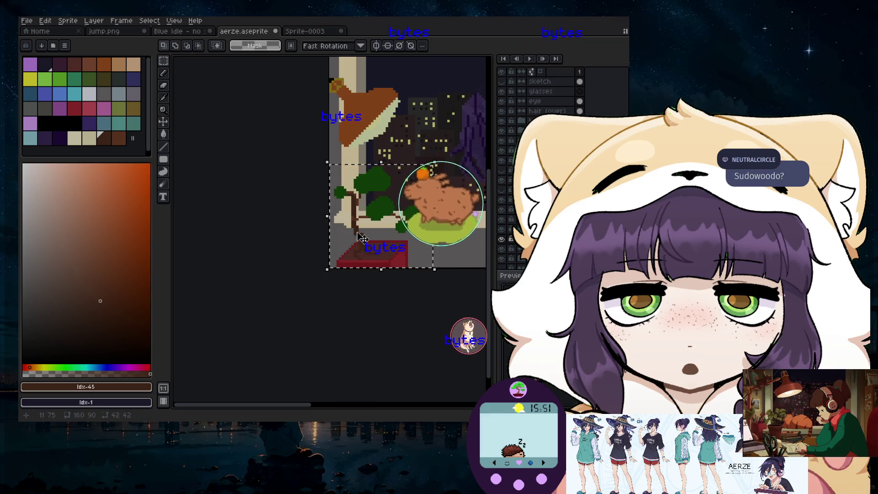
drag(364, 233, 370, 233)
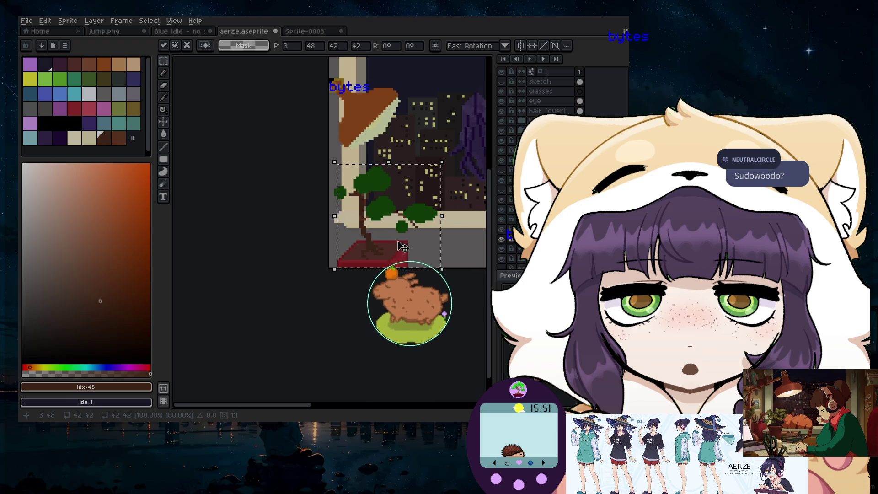
scroll(402, 247, up, 1)
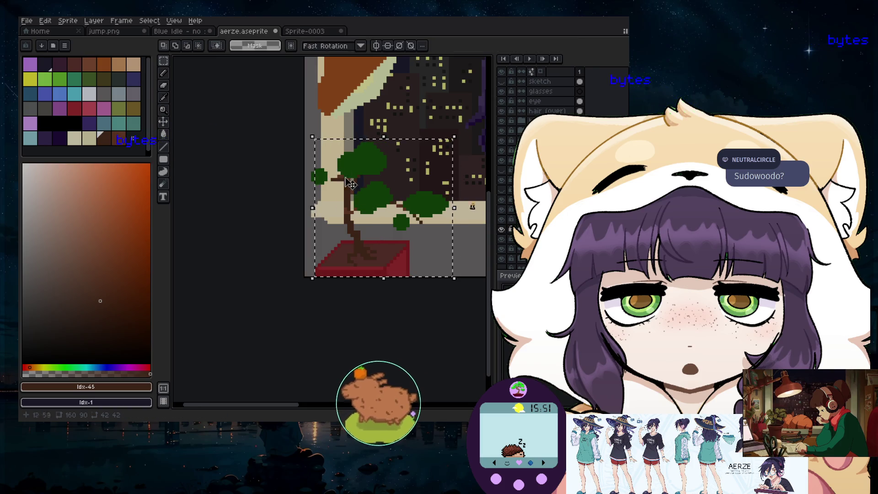
drag(305, 127, 462, 270)
mouse_move(378, 243)
mouse_down()
mouse_move(395, 232)
mouse_move(389, 236)
mouse_up()
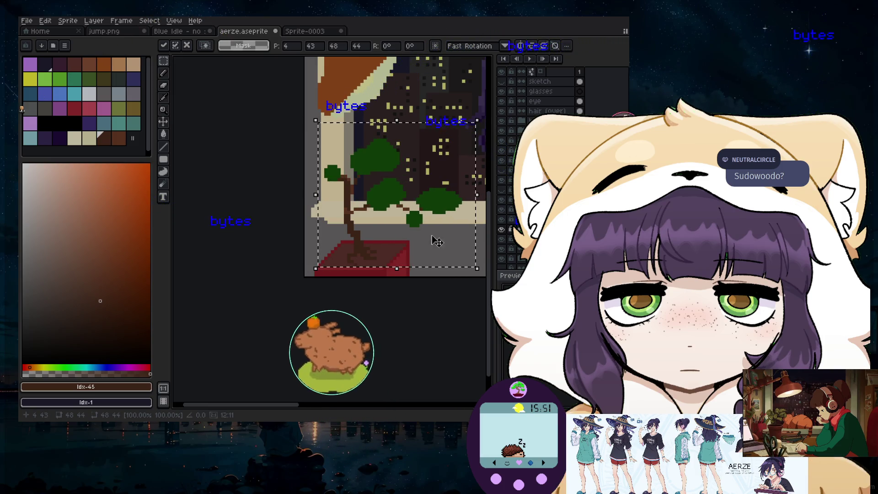
key(ctrl+d)
- Draw a new 2px dark-brown branch leftward from the trunk
key(b)
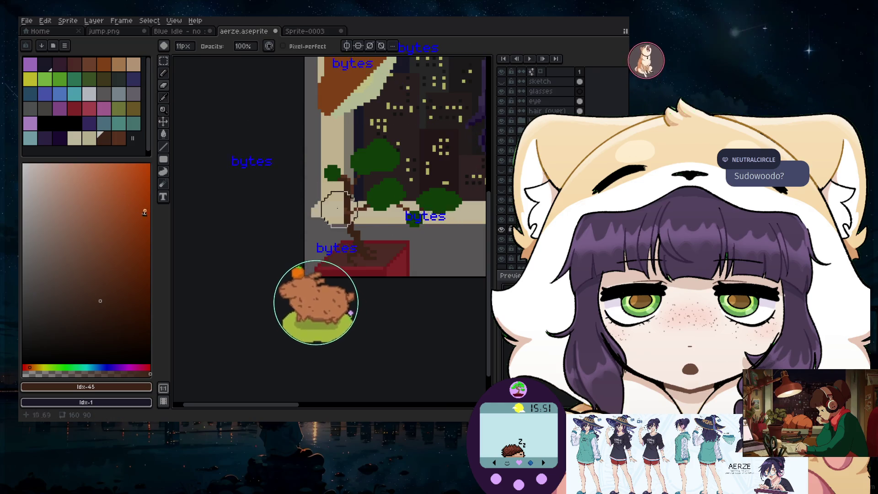
scroll(360, 235, up, 1)
scroll(359, 235, up, 1)
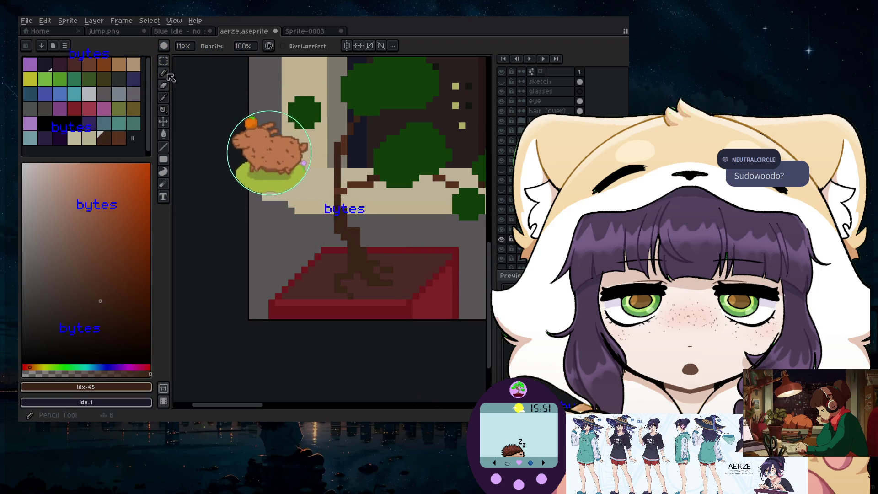
key(b)
key(plus)
scroll(334, 170, up, 2)
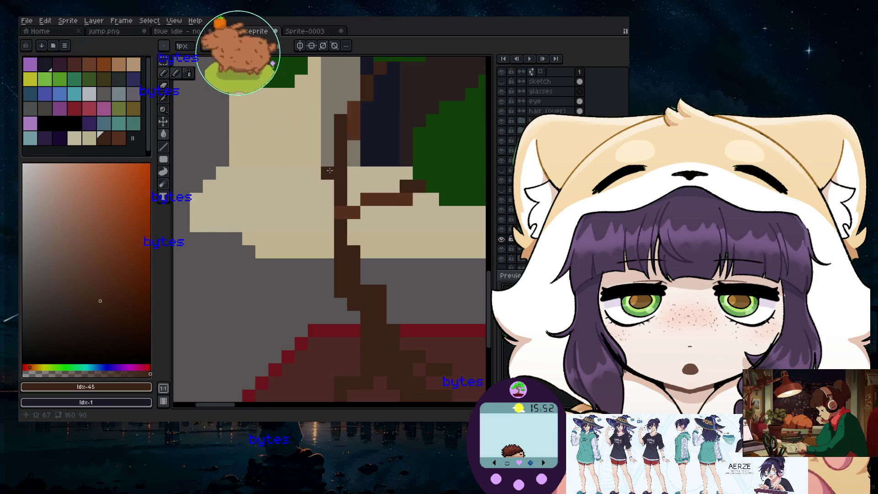
mouse_move(327, 172)
mouse_down()
mouse_move(269, 151)
mouse_move(238, 175)
mouse_up()
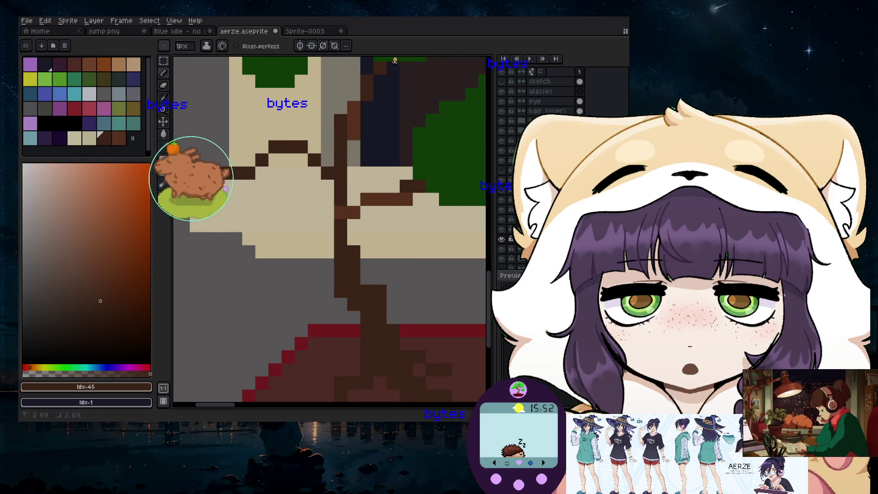
scroll(222, 201, down, 3)
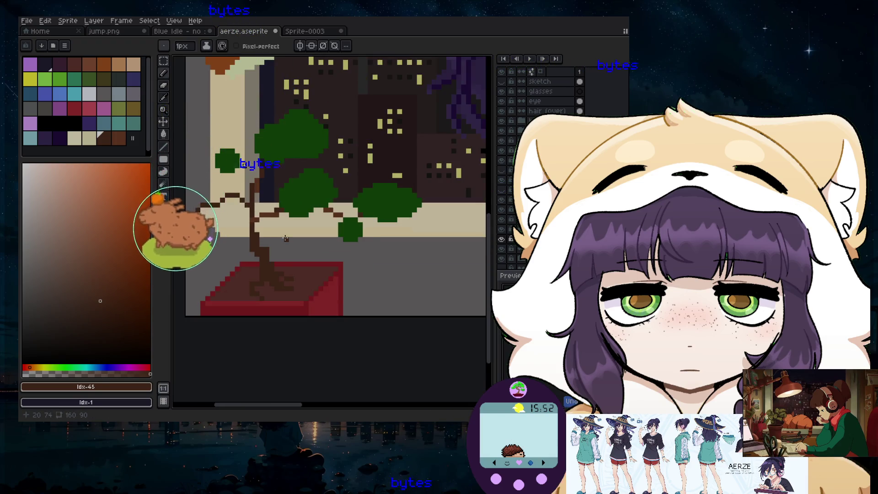
scroll(266, 206, down, 1)
scroll(266, 205, up, 2)
scroll(267, 205, up, 1)
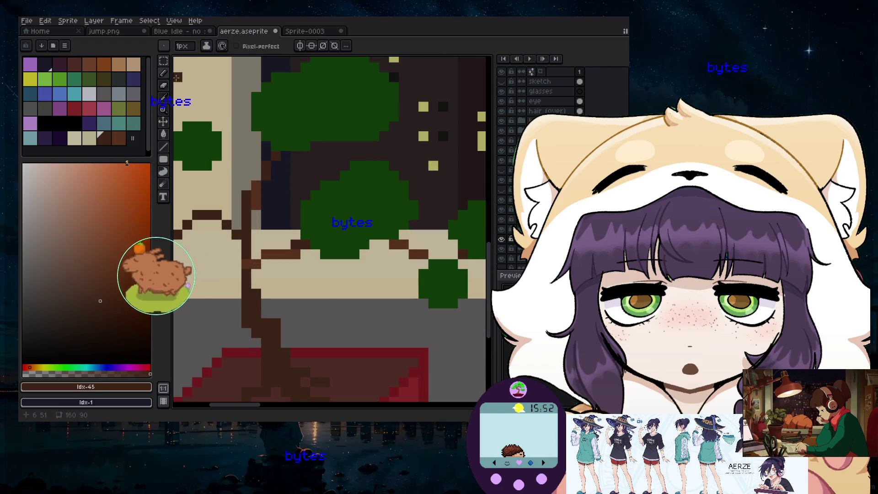
- Erase the green leaf clusters and stray pixels around the branches with the large eraser
key(e)
drag(179, 137, 226, 224)
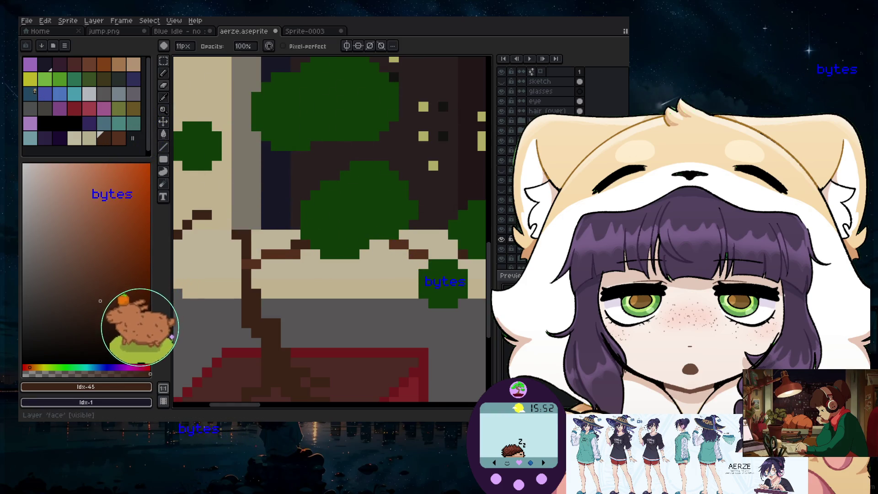
drag(348, 137, 324, 128)
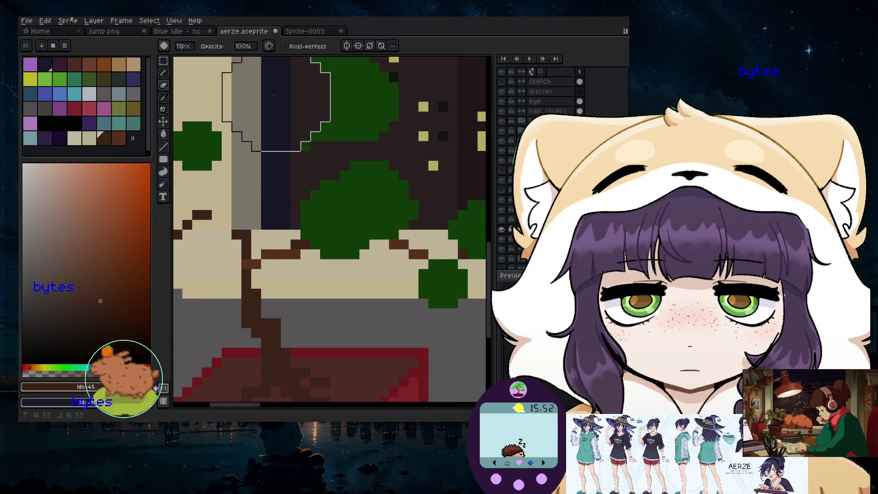
scroll(388, 149, down, 1)
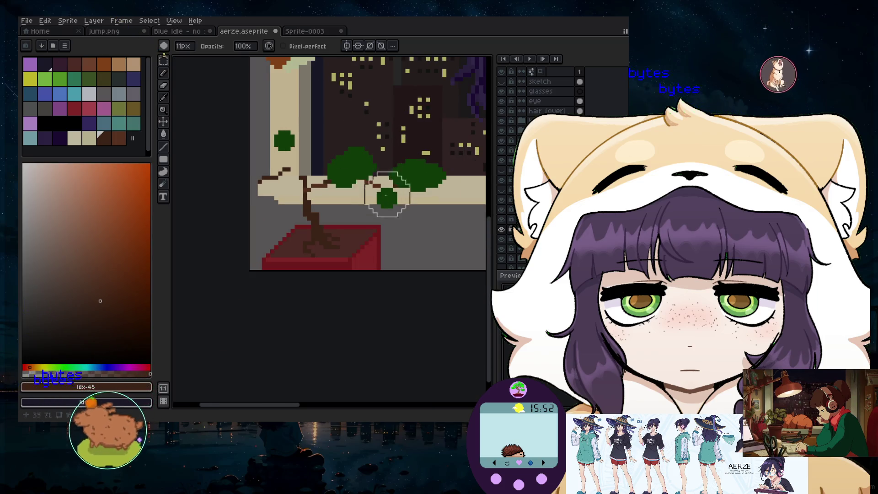
scroll(391, 190, up, 1)
mouse_move(303, 146)
mouse_down()
mouse_move(425, 190)
mouse_move(275, 185)
mouse_up()
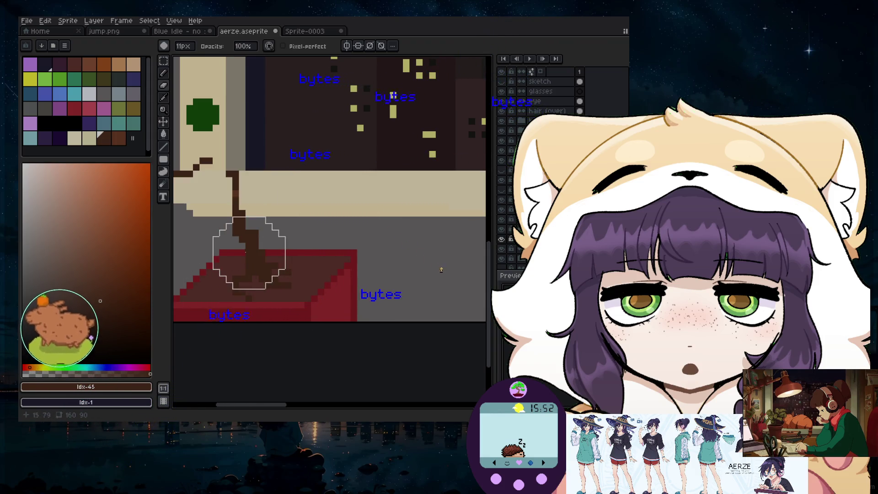
click(163, 73)
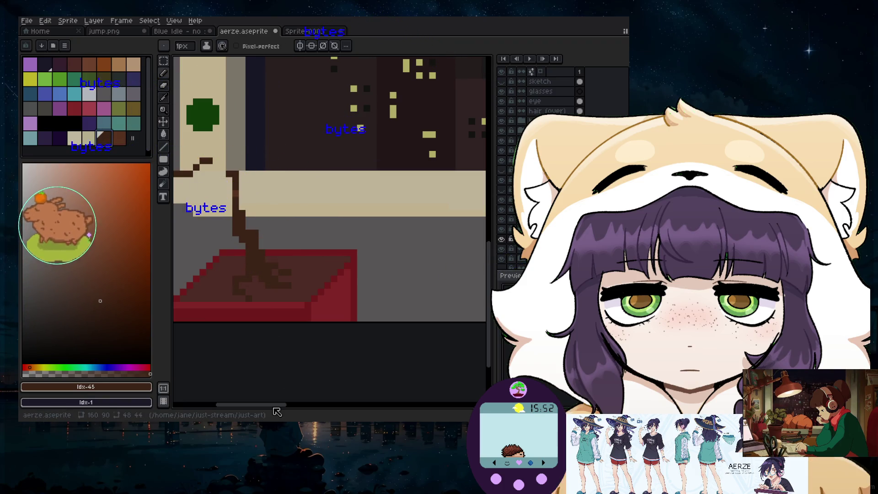
- Thicken the trunk's left edge and outline the branch with dark pixels, undoing one stray
scroll(291, 273, left, 3)
scroll(292, 273, up, 1)
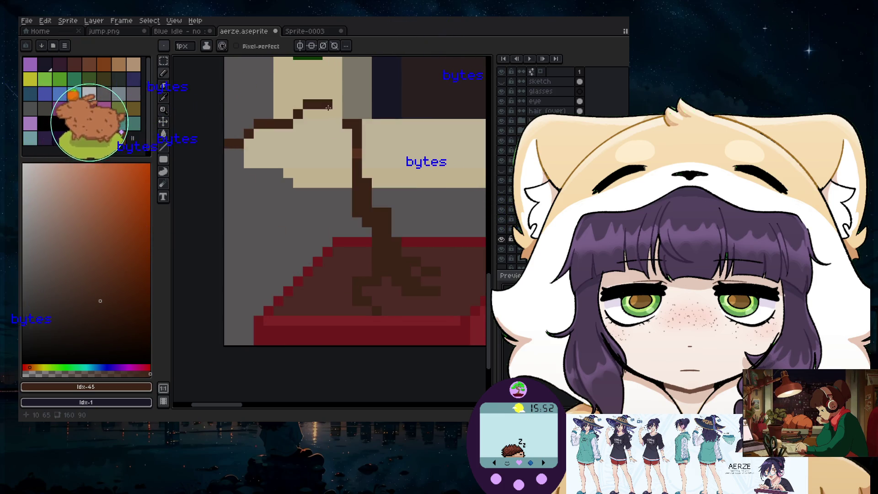
mouse_move(347, 130)
mouse_down()
mouse_move(348, 202)
mouse_move(373, 202)
mouse_up()
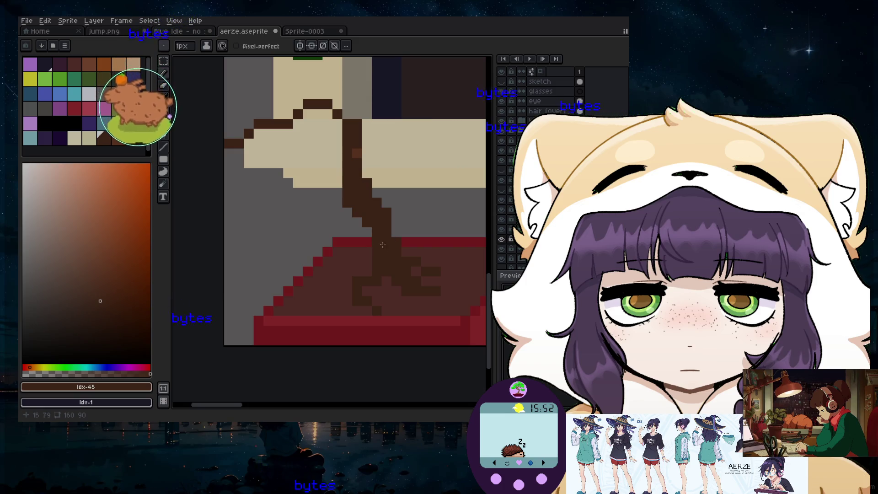
drag(370, 232, 370, 265)
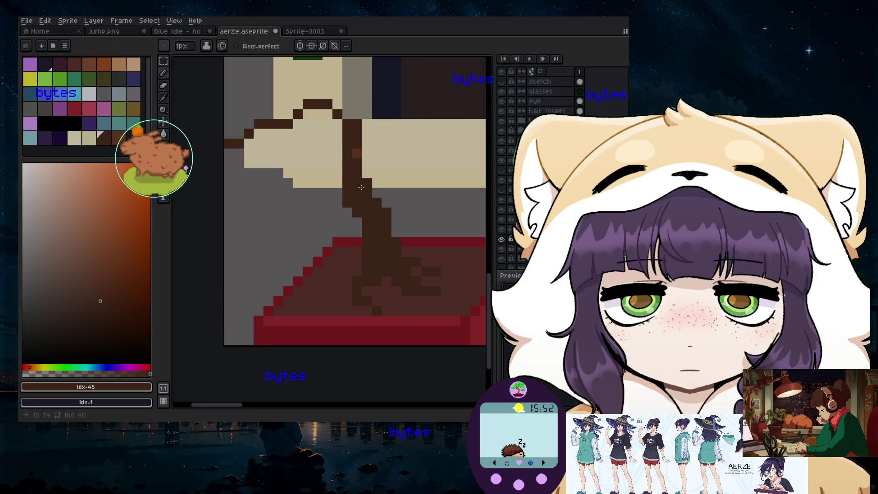
drag(341, 127, 308, 123)
key(ctrl+z)
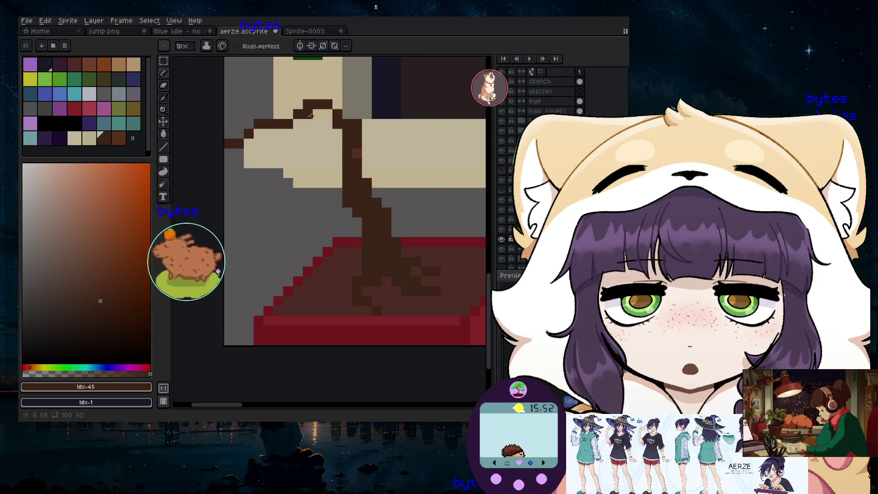
click(298, 134)
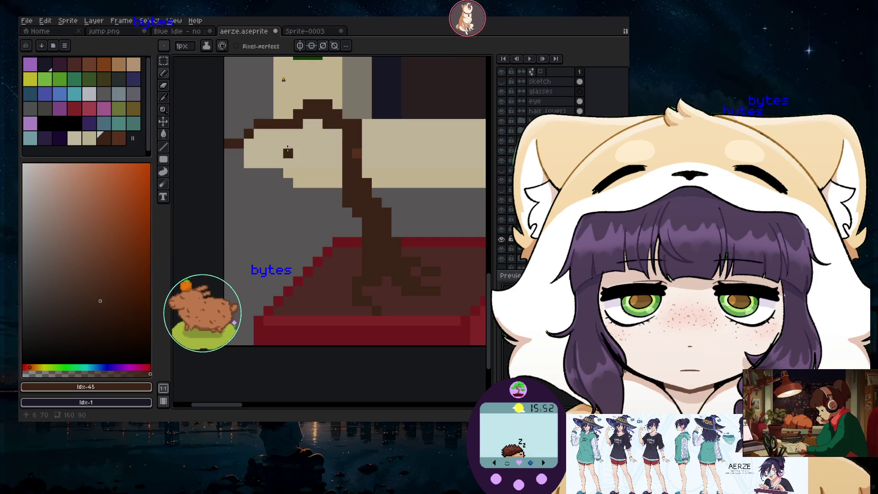
click(288, 114)
scroll(274, 143, down, 2)
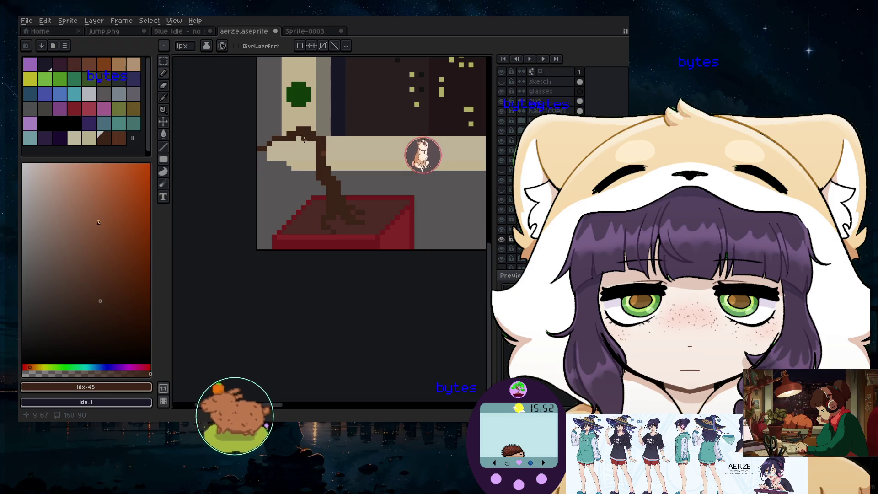
scroll(334, 147, up, 2)
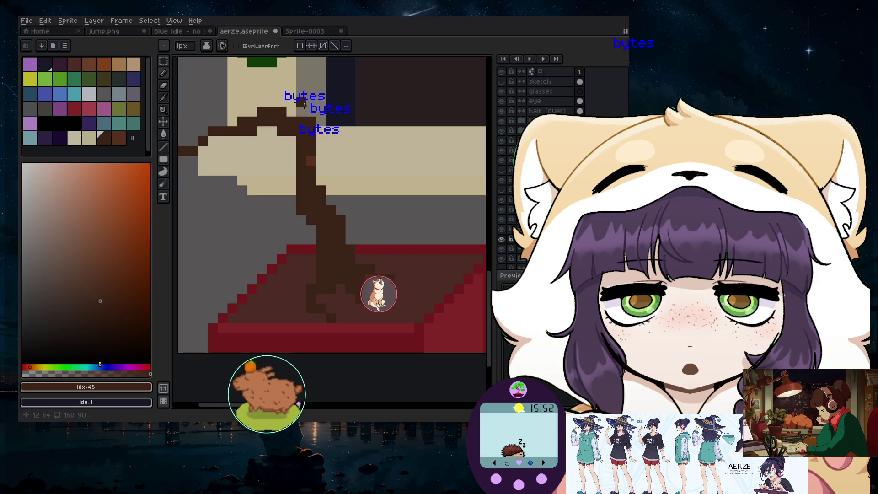
- Extend the trunk upward and draw diagonal branches rising up-right from its top
drag(309, 121, 309, 90)
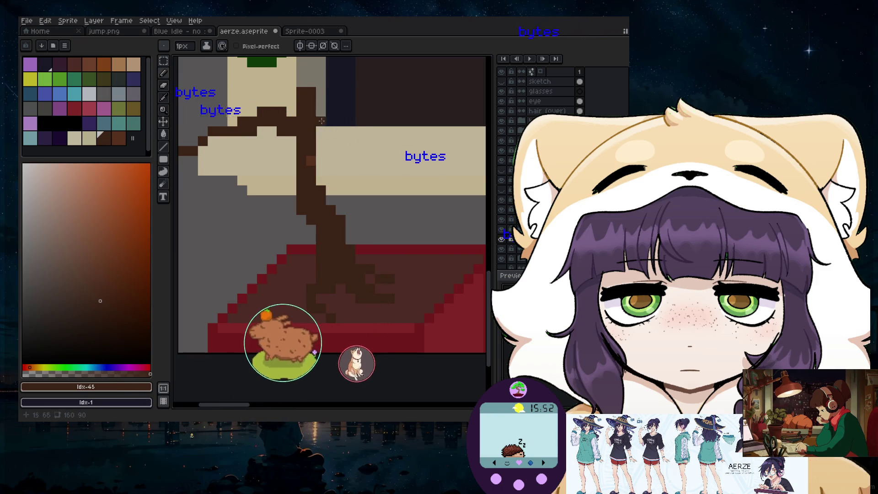
mouse_move(330, 180)
mouse_down()
mouse_move(340, 171)
mouse_move(402, 188)
mouse_up()
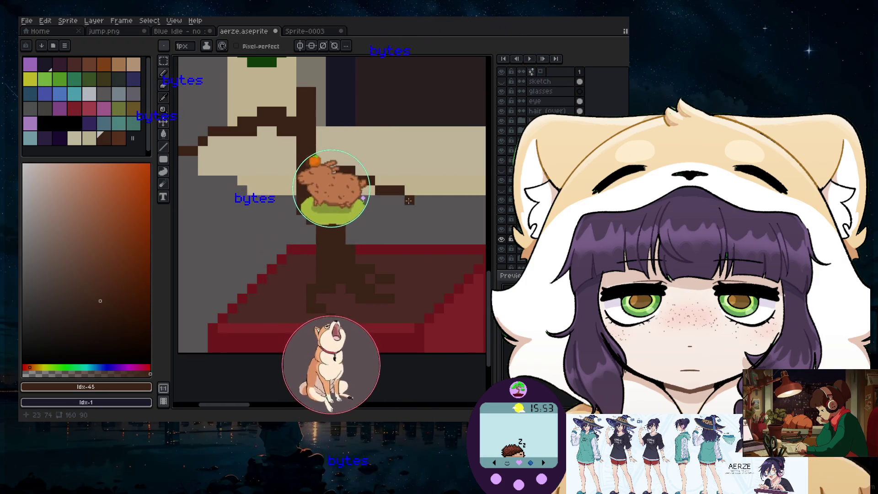
scroll(393, 156, down, 2)
scroll(389, 146, up, 1)
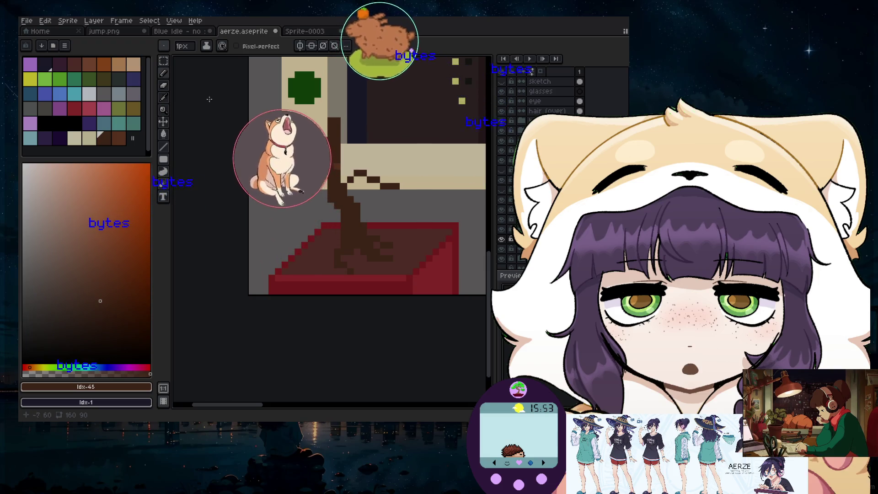
click(337, 113)
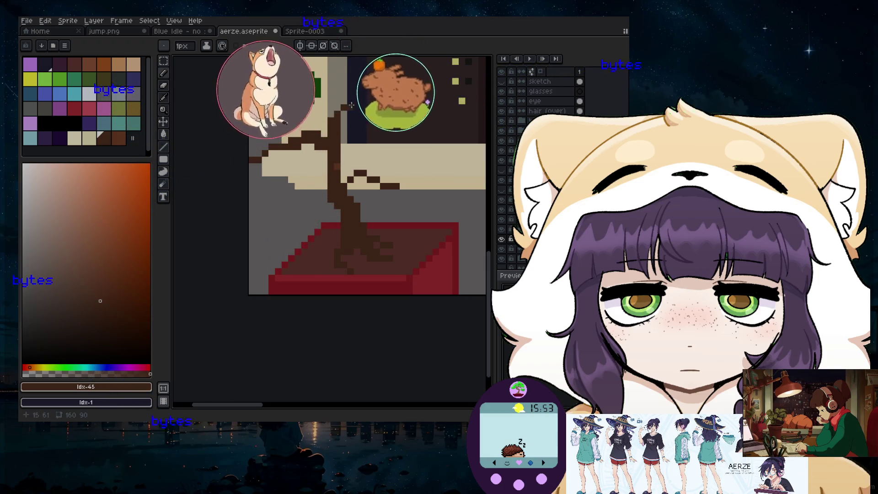
click(360, 98)
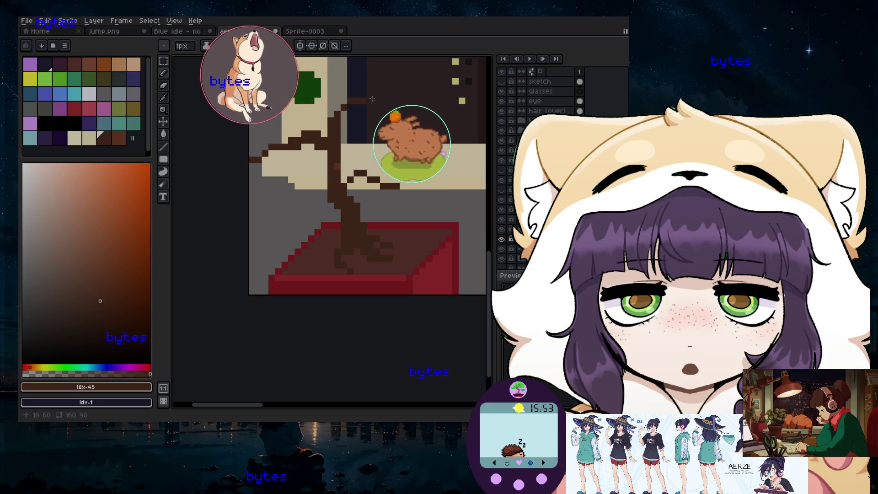
drag(360, 99, 372, 101)
key(ctrl+z)
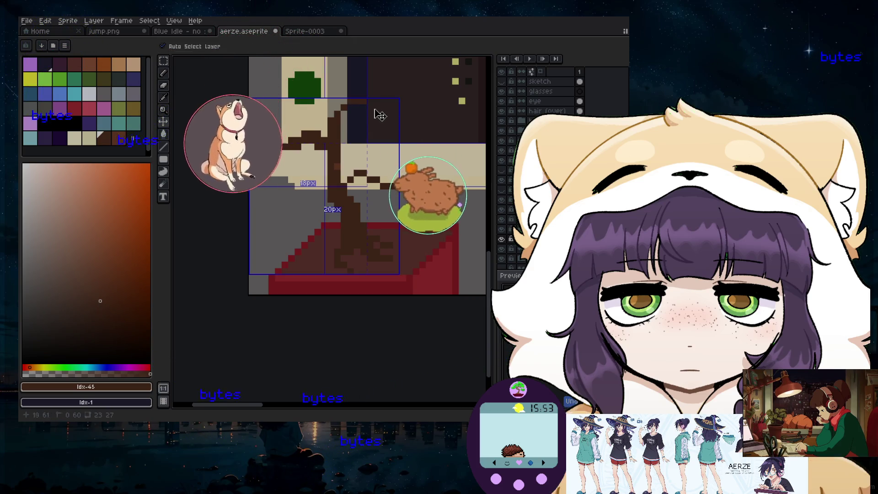
mouse_move(347, 105)
mouse_down()
mouse_move(380, 88)
mouse_move(426, 116)
mouse_up()
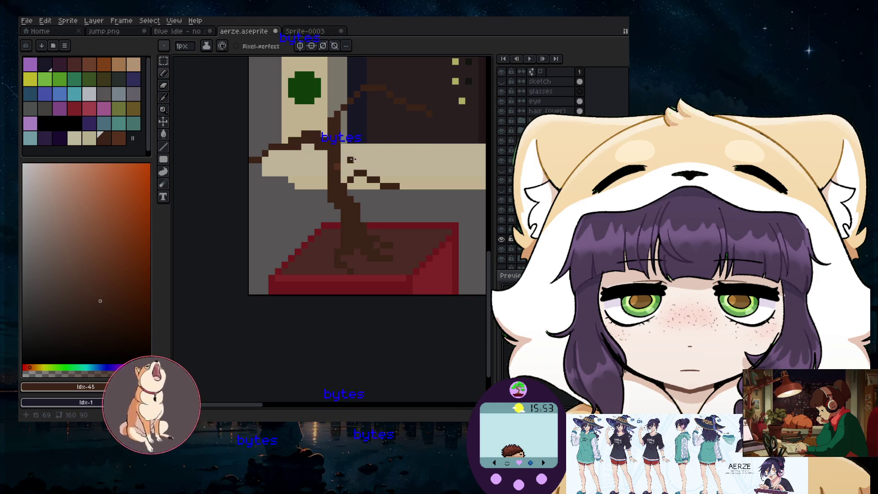
scroll(377, 160, up, 1)
scroll(324, 95, down, 1)
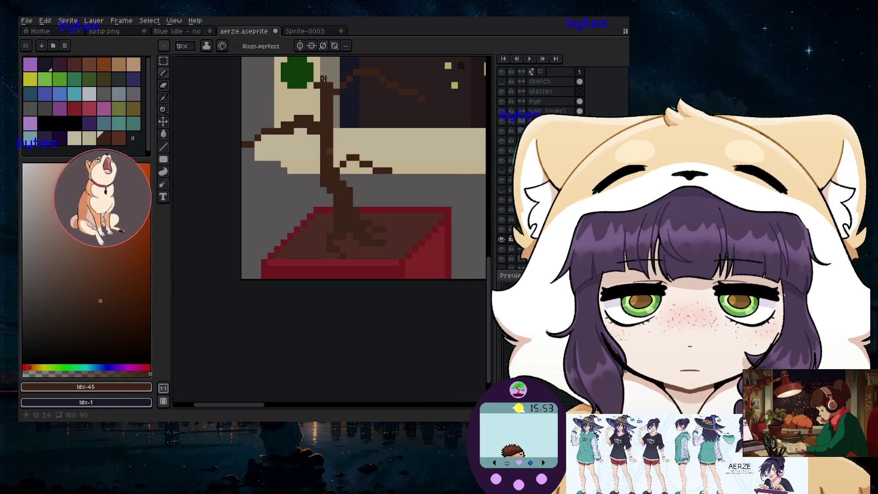
scroll(334, 89, down, 1)
- Erase the dark branch pixels to the right of the trunk with the 11px eraser
key(e)
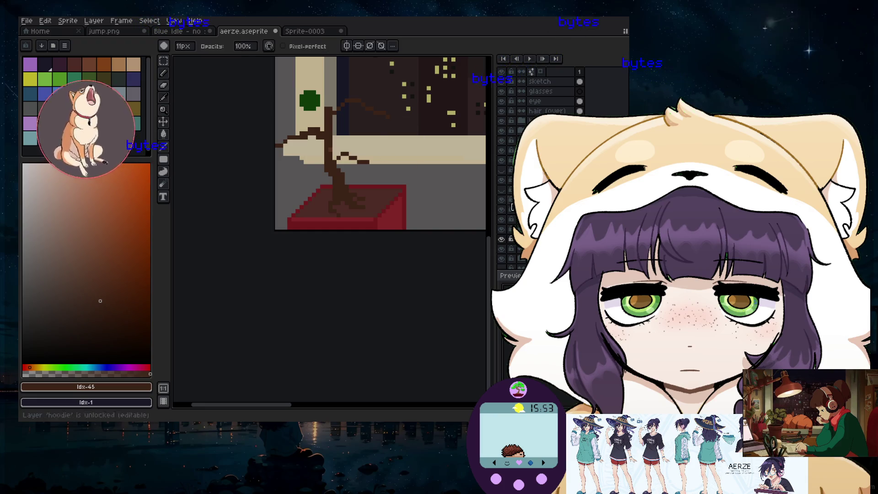
click(161, 74)
scroll(174, 98, up, 1)
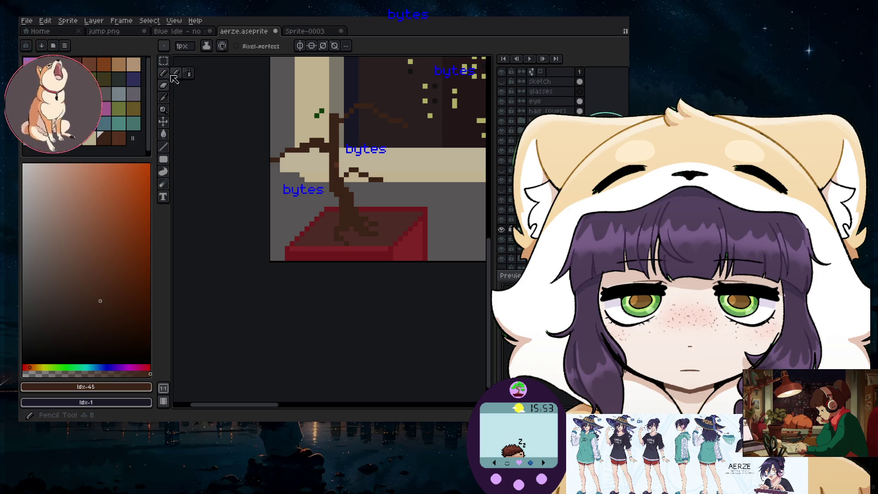
key(e)
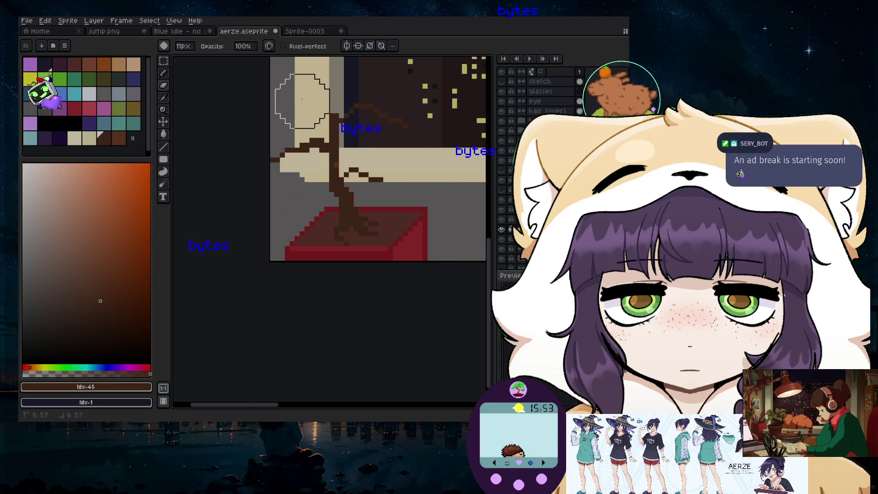
click(165, 76)
scroll(395, 166, up, 1)
scroll(395, 165, up, 1)
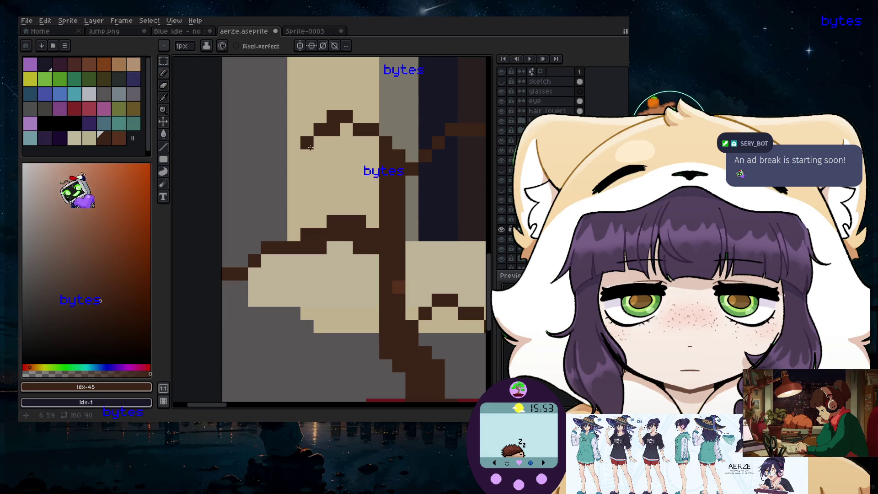
scroll(336, 157, down, 2)
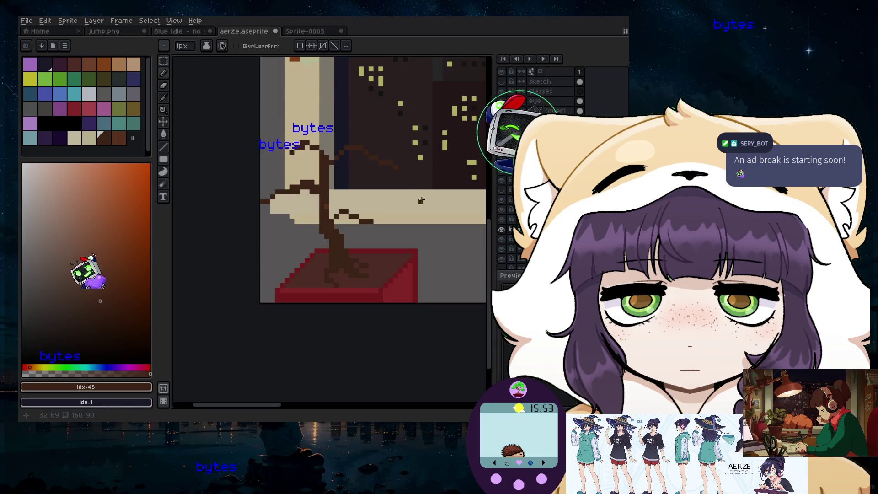
scroll(355, 241, up, 1)
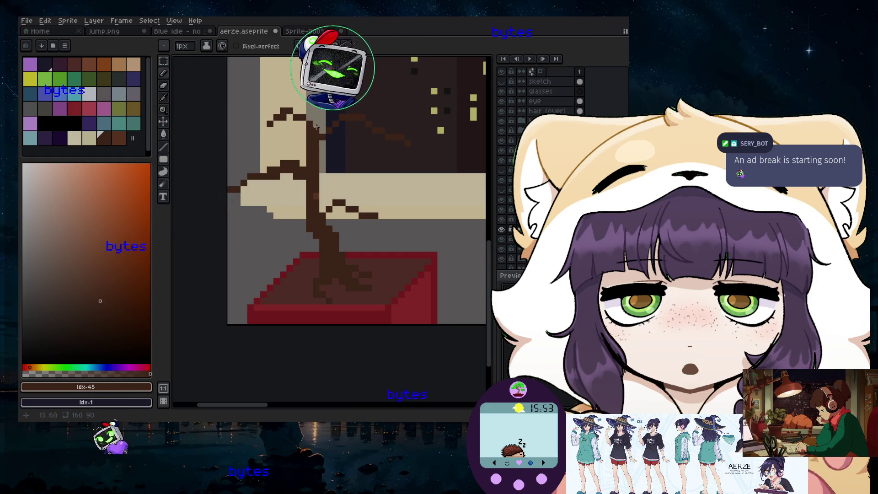
key(e)
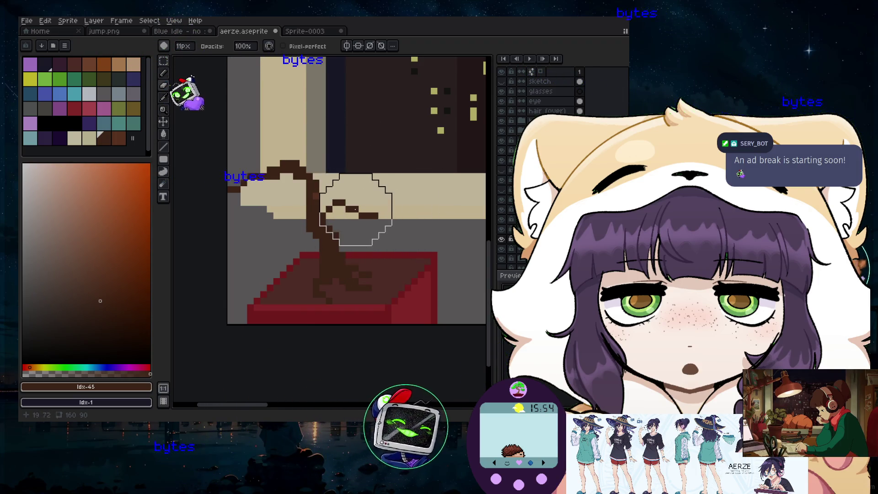
drag(353, 195, 390, 223)
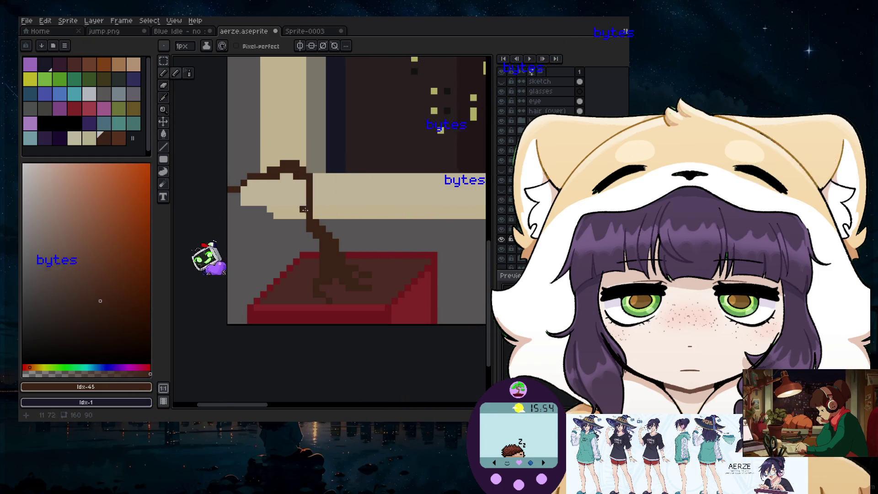
- Repaint stray brown pixels beige, extend the branch tip, and fill the navy strip beside it with brown
key(b)
scroll(290, 133, up, 2)
drag(278, 219, 296, 132)
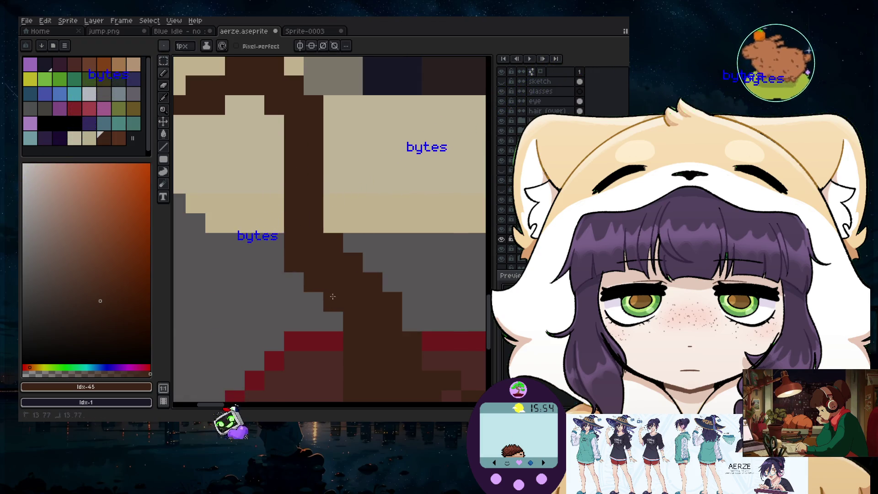
scroll(312, 282, down, 3)
scroll(306, 264, up, 2)
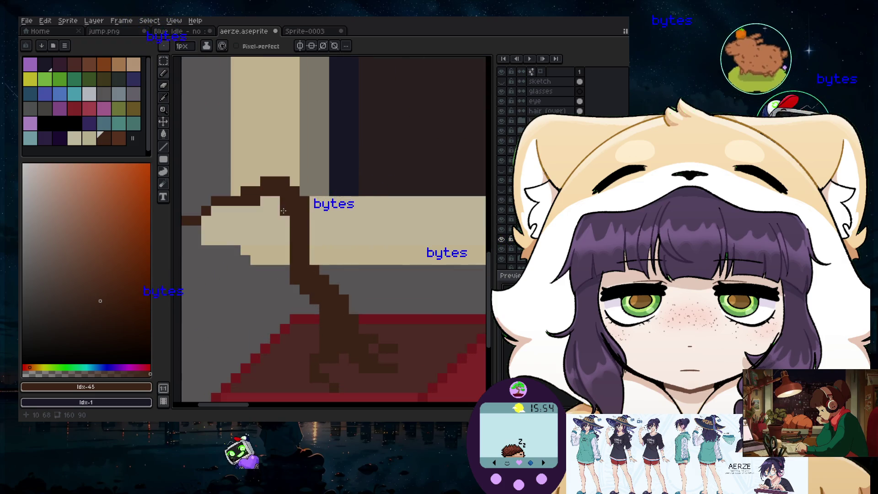
scroll(336, 262, down, 1)
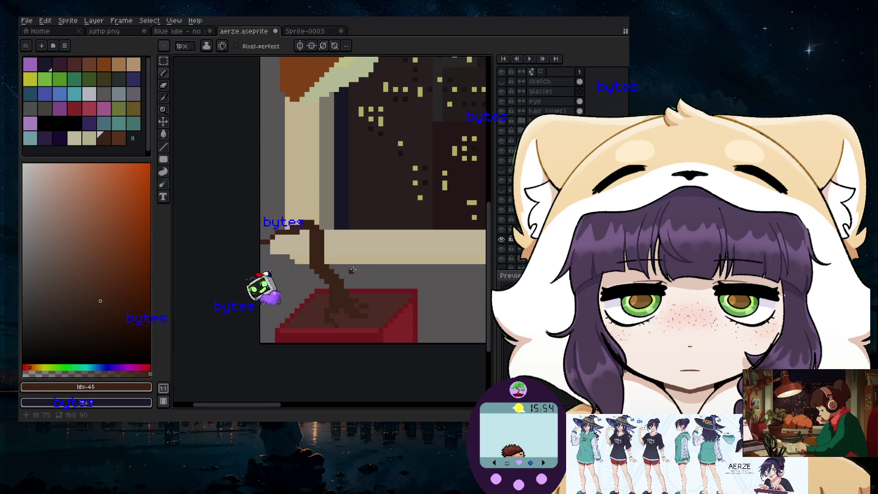
scroll(285, 211, up, 1)
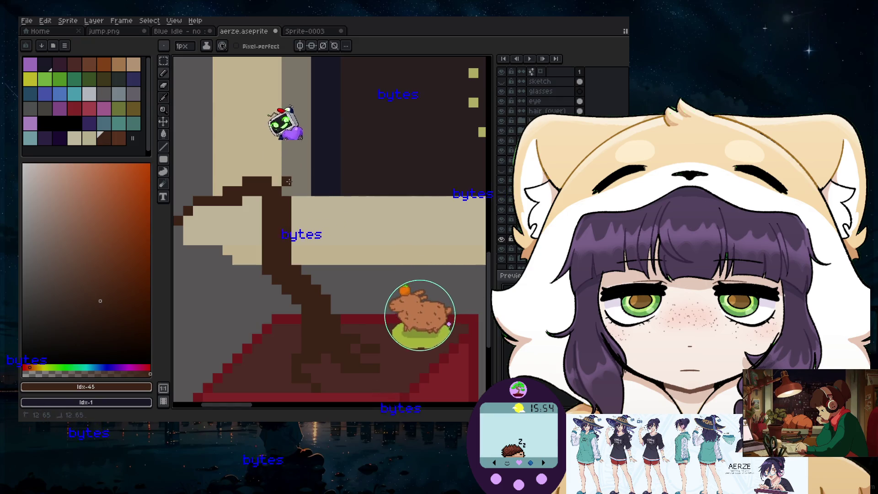
click(296, 171)
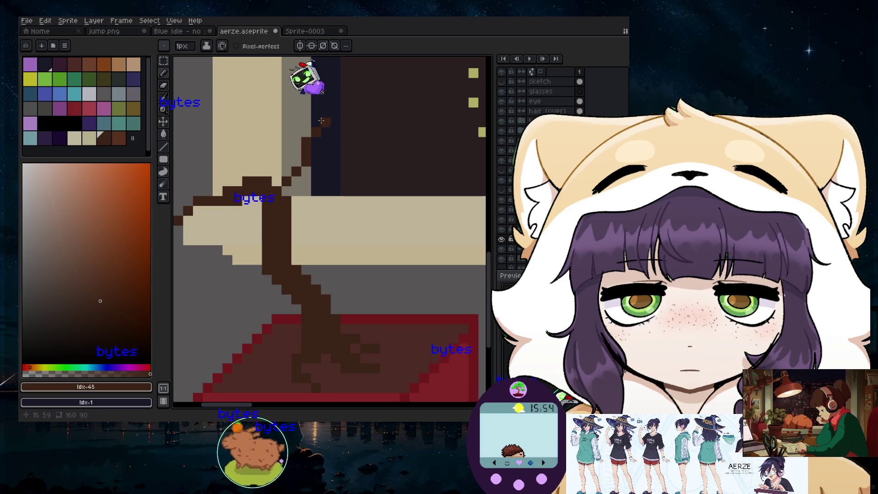
drag(317, 123, 339, 120)
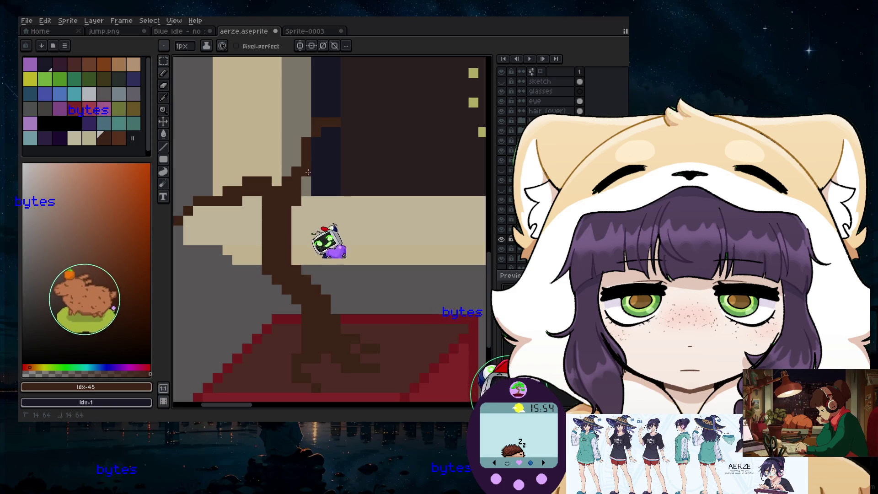
drag(316, 150, 324, 158)
scroll(323, 157, down, 1)
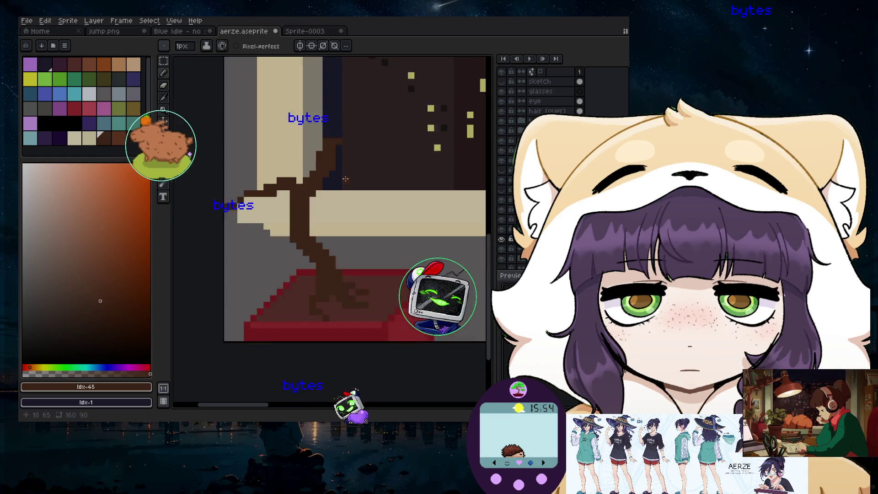
scroll(329, 167, down, 1)
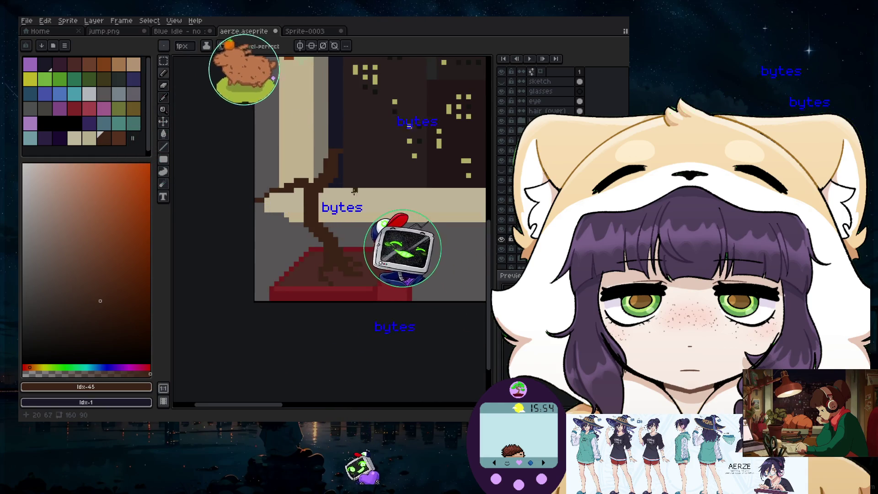
scroll(337, 177, up, 1)
scroll(337, 177, up, 1)
- Erase stray brown near the branch and navy strip, then add a brown pixel column by the branch top
click(165, 89)
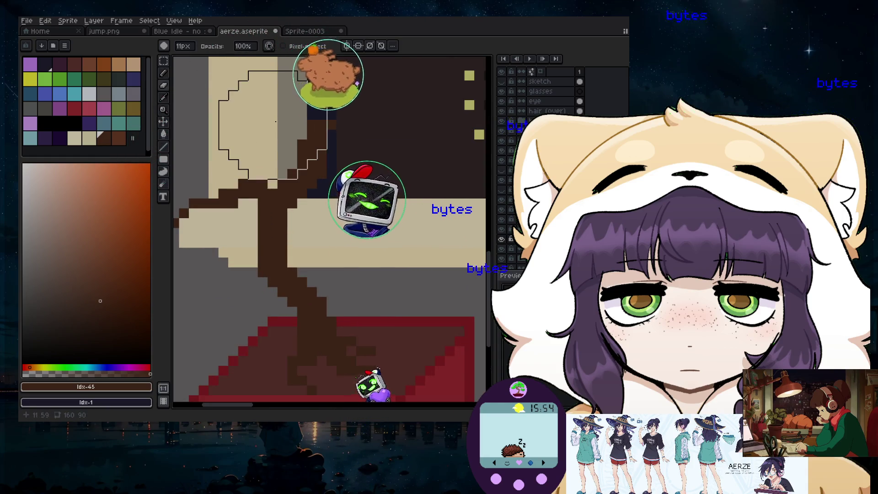
drag(268, 137, 262, 123)
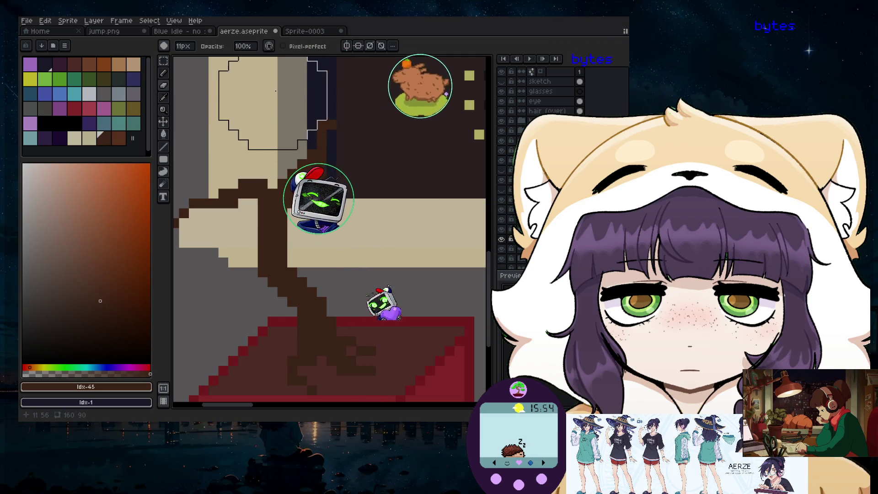
click(324, 98)
key(b)
scroll(368, 152, up, 2)
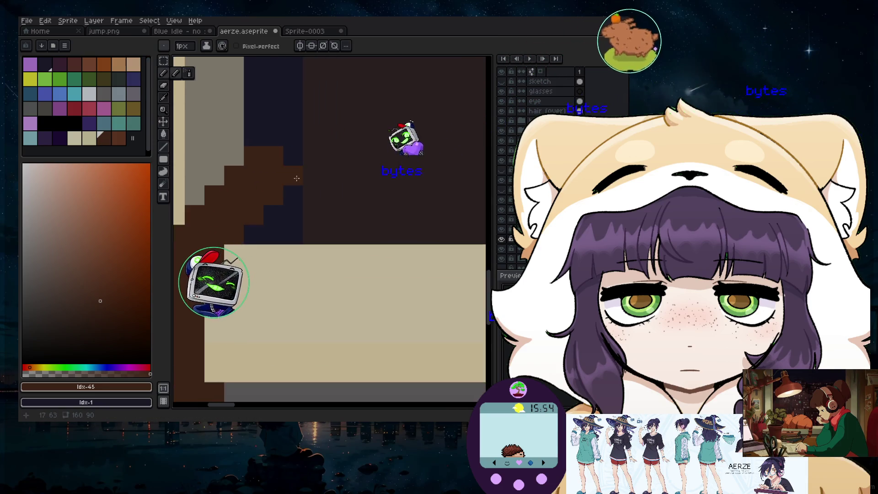
drag(295, 156, 295, 173)
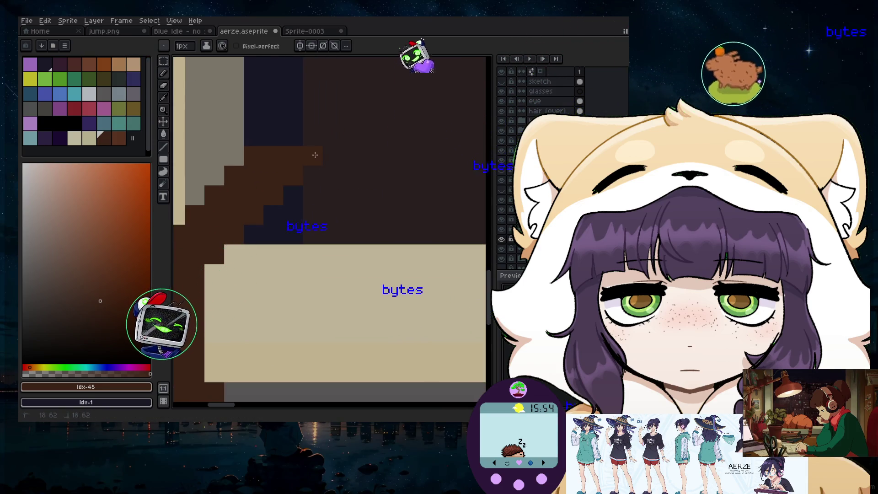
scroll(295, 171, down, 3)
scroll(281, 164, up, 1)
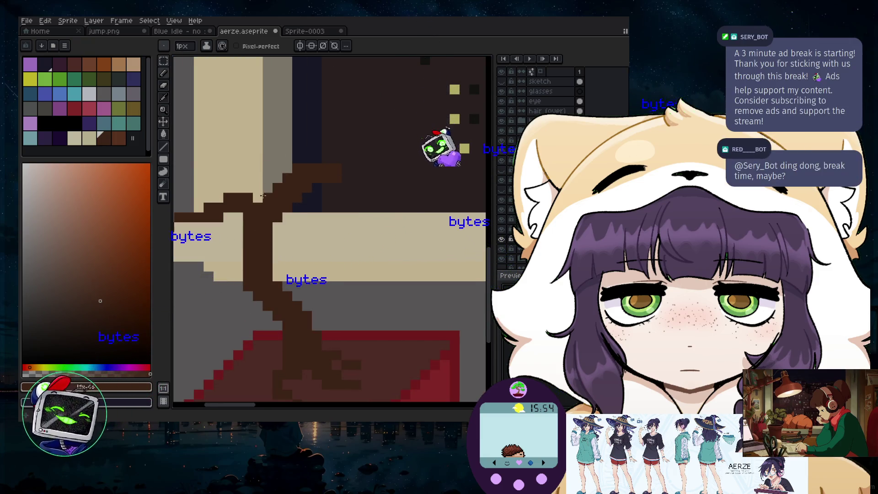
- Add a brown branch stub above the branch and a lighter-green stroke across the foliage
drag(260, 190, 267, 143)
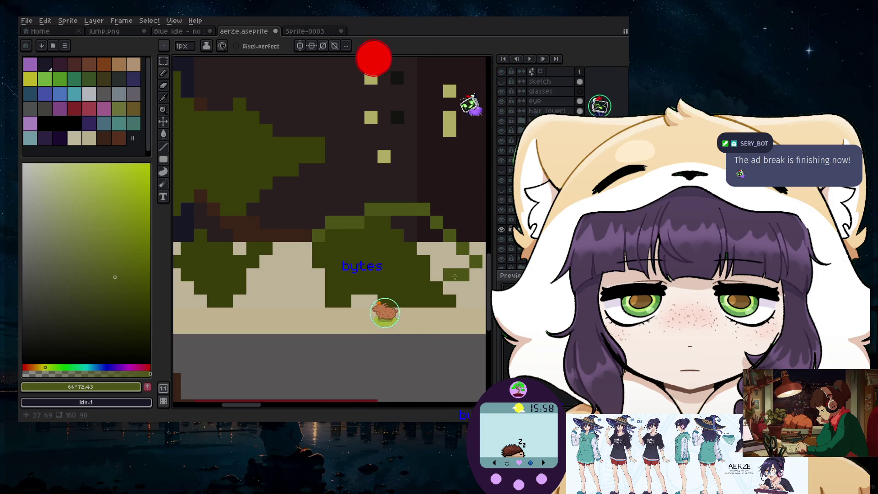
scroll(435, 273, down, 4)
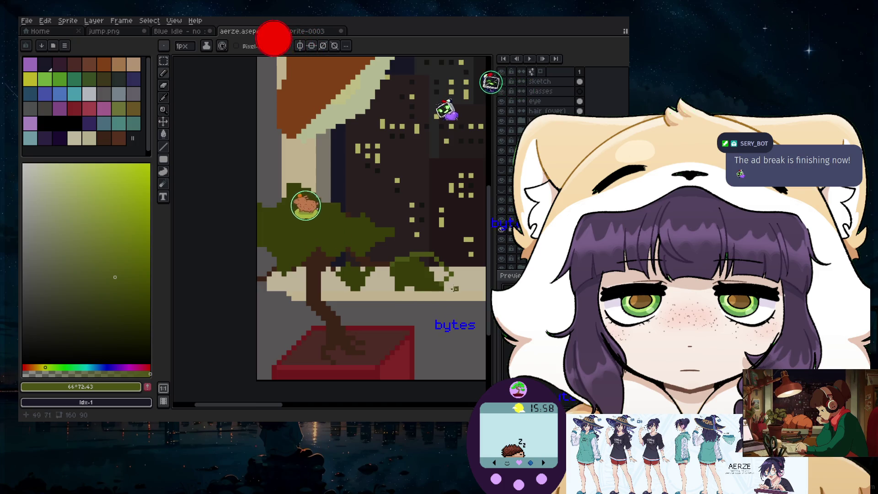
scroll(420, 309, up, 3)
scroll(347, 175, down, 3)
scroll(346, 175, up, 1)
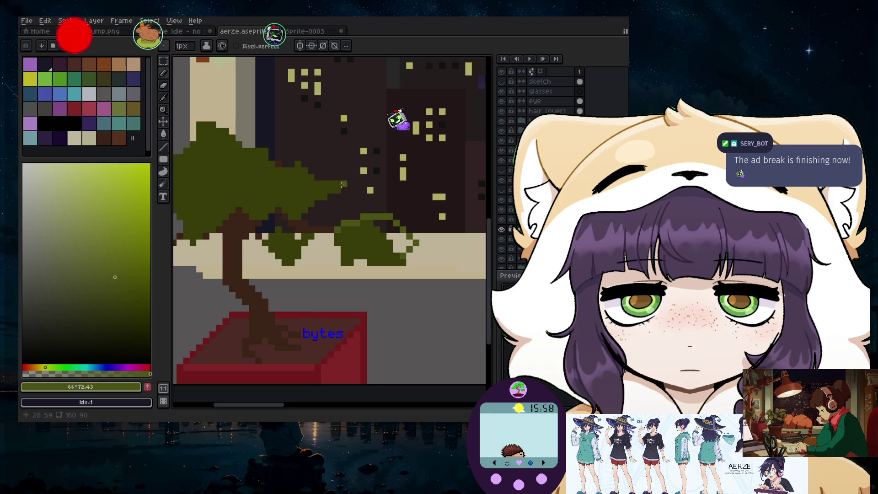
drag(320, 178, 329, 177)
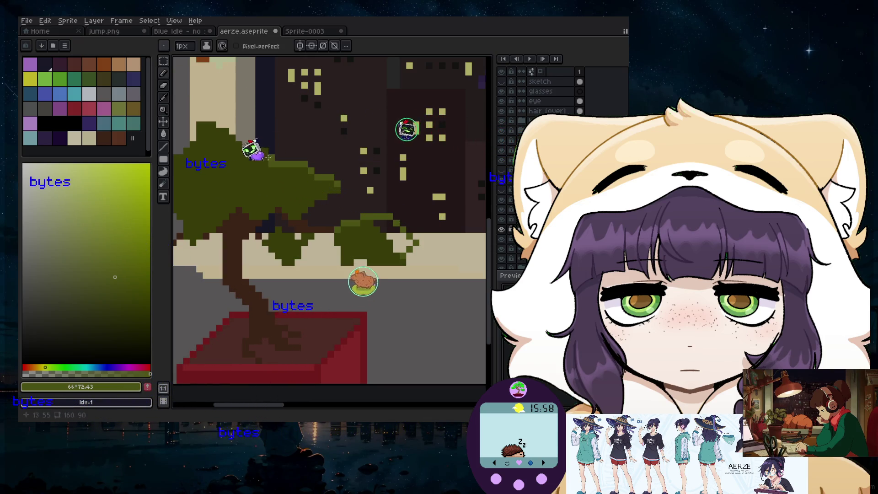
scroll(273, 157, down, 1)
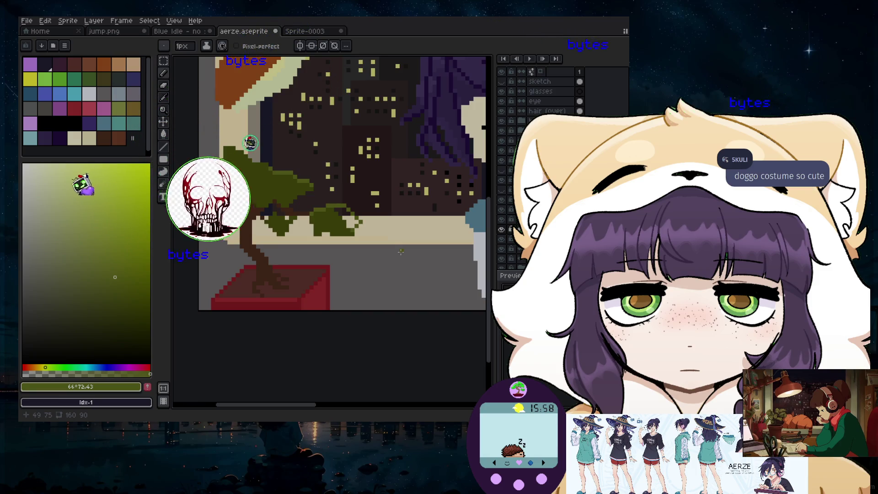
- Sample the dark olive green #4a500d from the bonsai leaves and return to the Pencil
scroll(314, 241, down, 1)
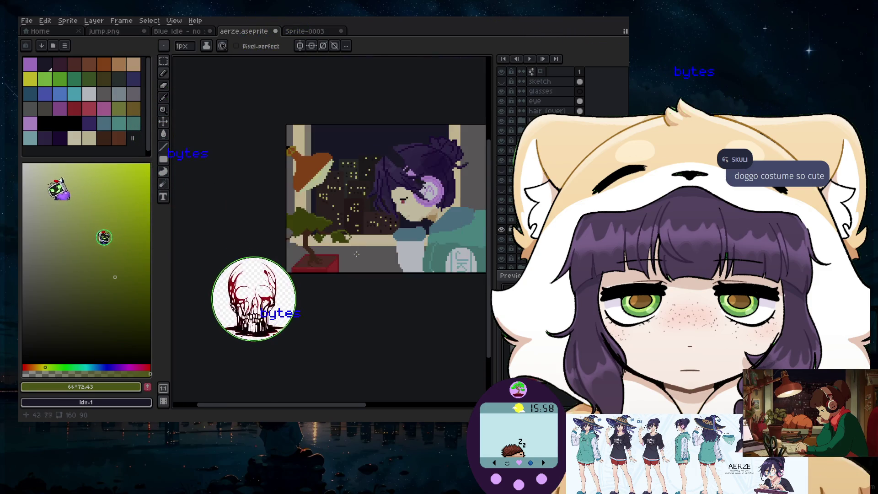
scroll(313, 241, down, 2)
scroll(313, 241, up, 1)
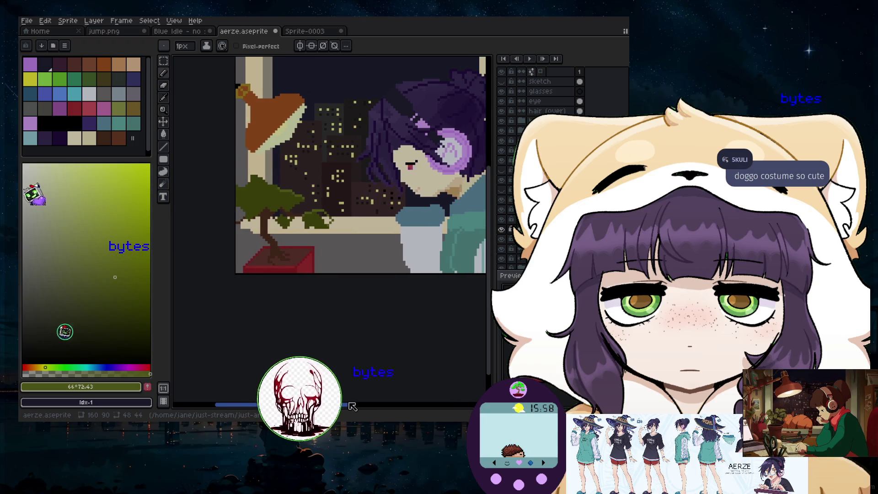
scroll(339, 187, up, 2)
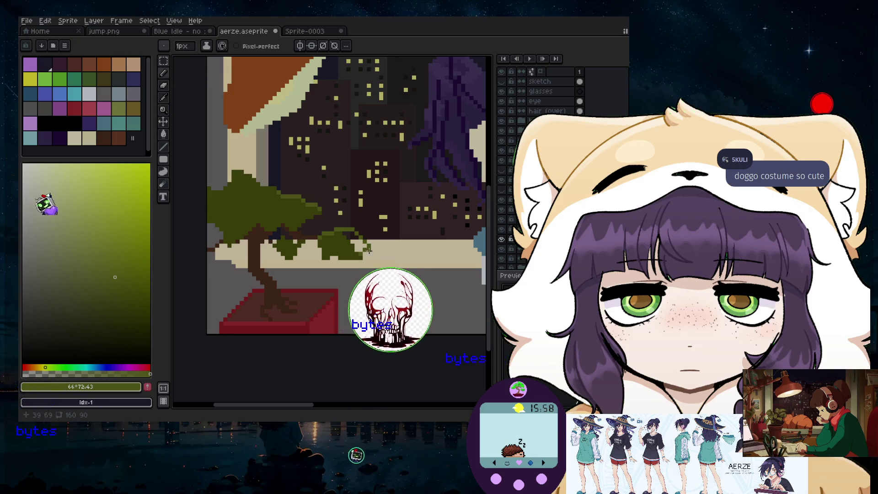
scroll(349, 250, up, 3)
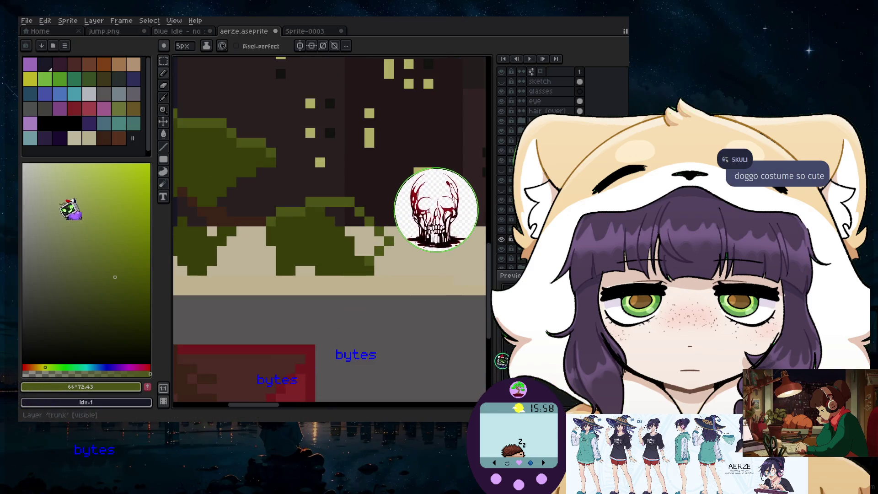
key(i)
click(298, 218)
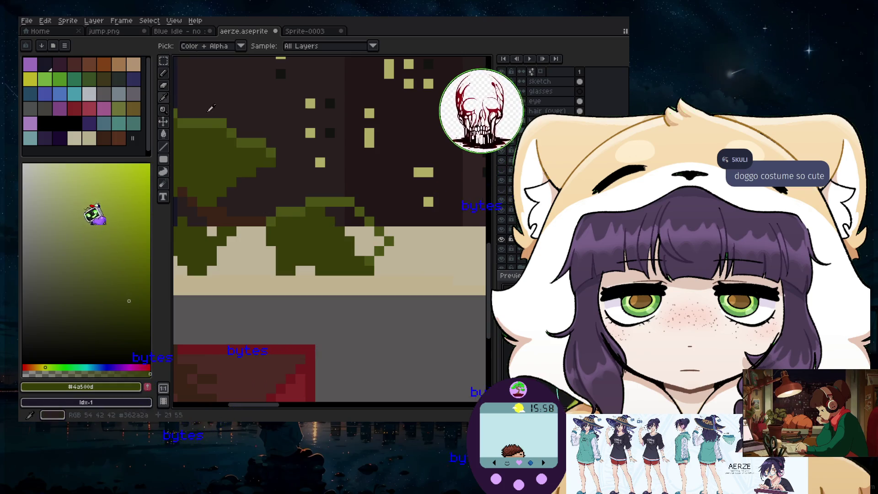
key(b)
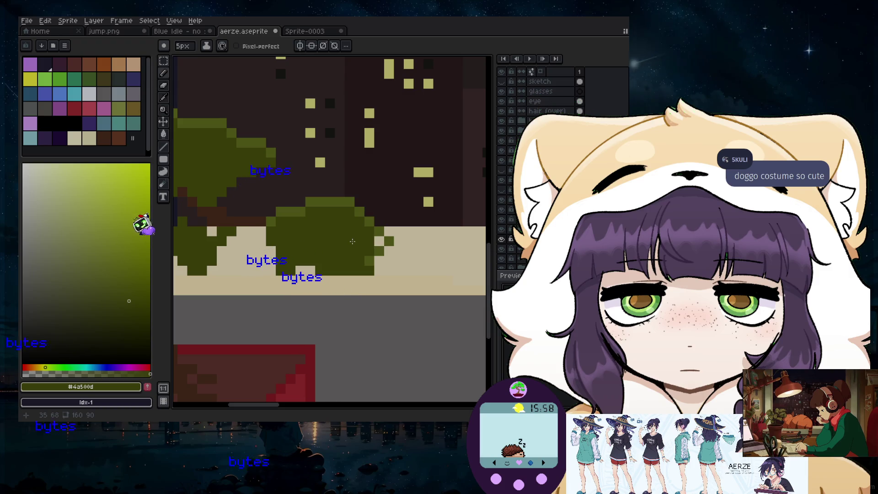
scroll(364, 241, up, 3)
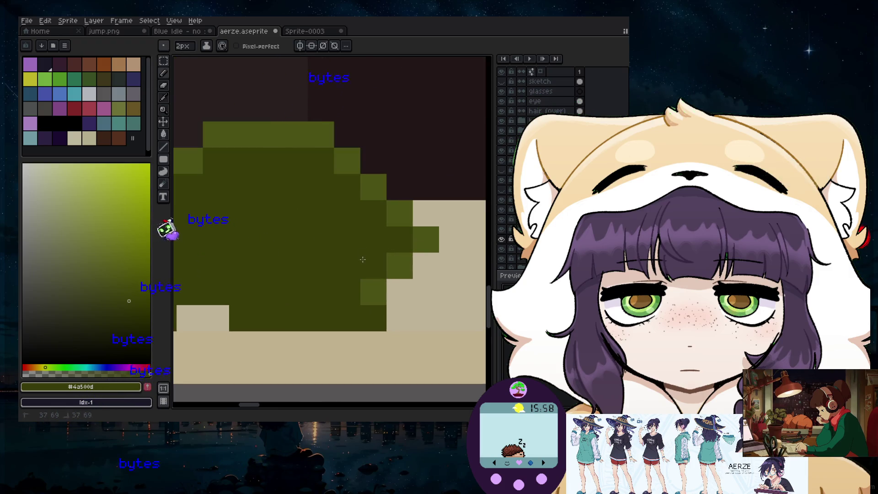
scroll(306, 260, down, 3)
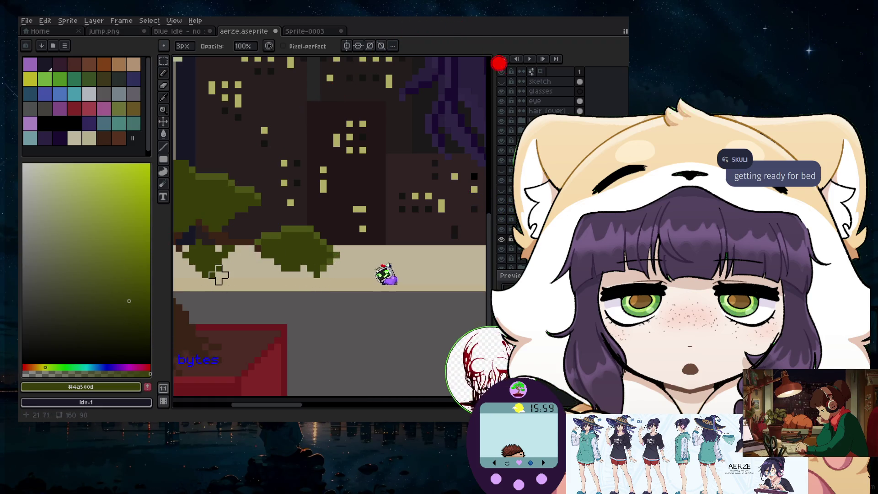
- Erase the stray green pixels along the bonsai canopy's top and punch a small gap in the foliage
scroll(219, 282, down, 2)
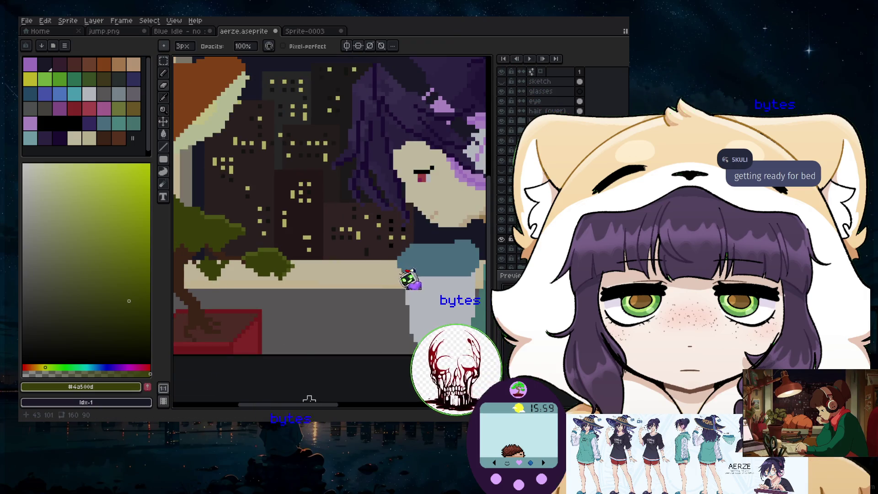
scroll(327, 323, left, 5)
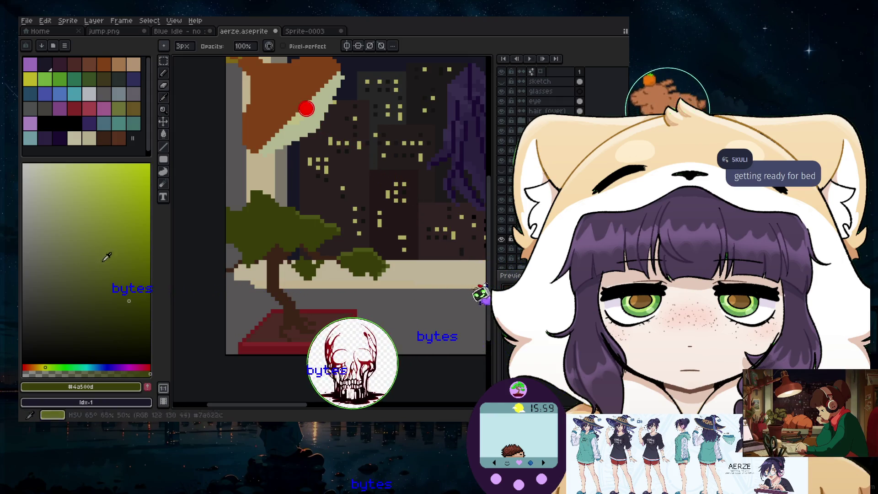
scroll(286, 248, down, 1)
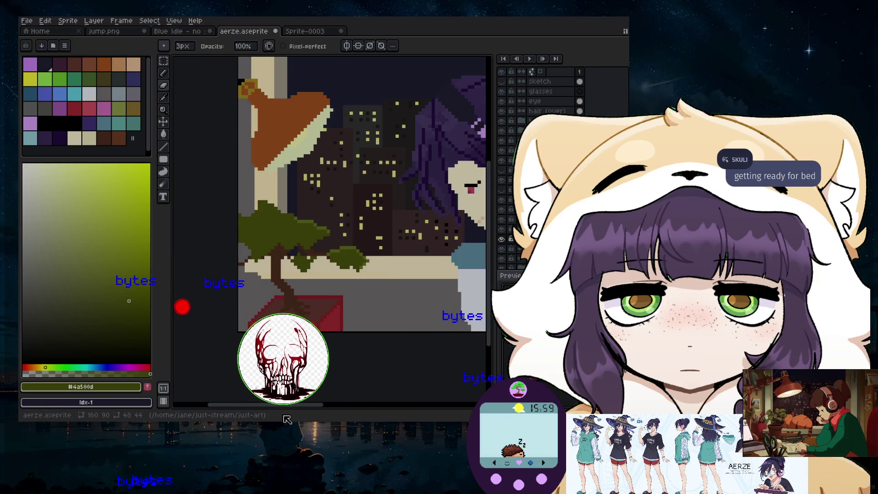
scroll(294, 229, up, 2)
scroll(294, 229, up, 1)
scroll(311, 256, up, 1)
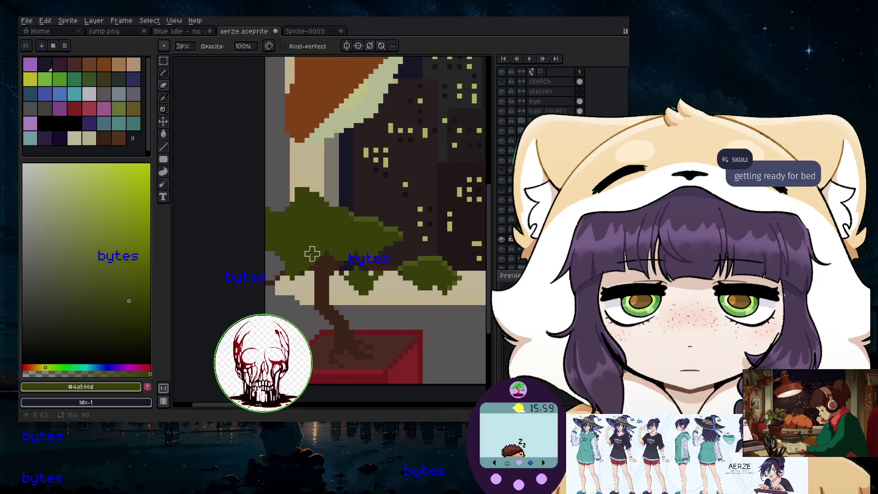
scroll(279, 165, up, 1)
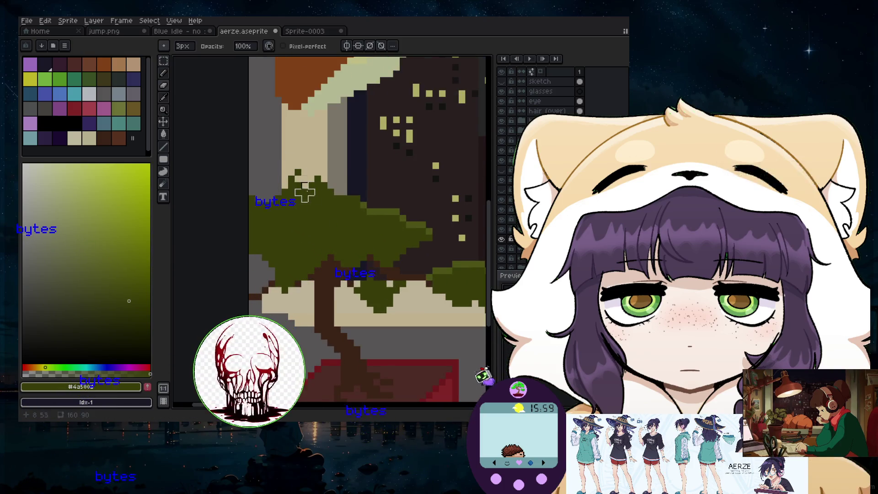
drag(305, 193, 298, 185)
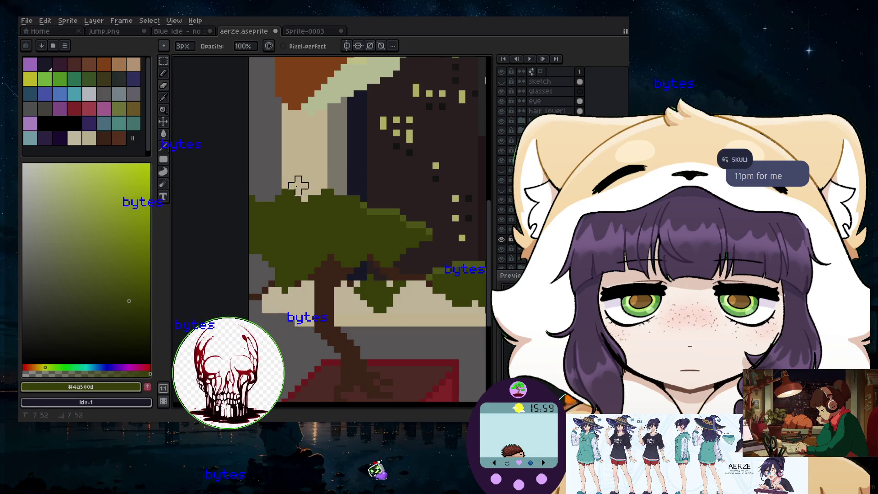
click(304, 257)
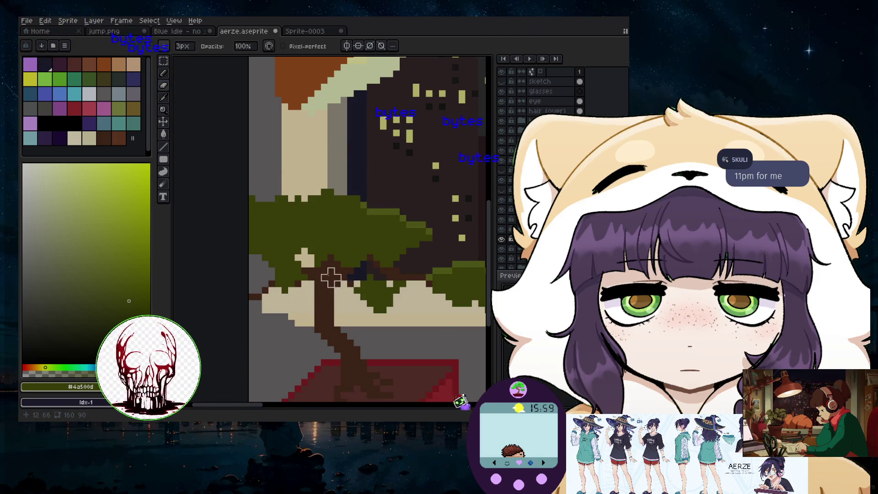
scroll(337, 284, down, 1)
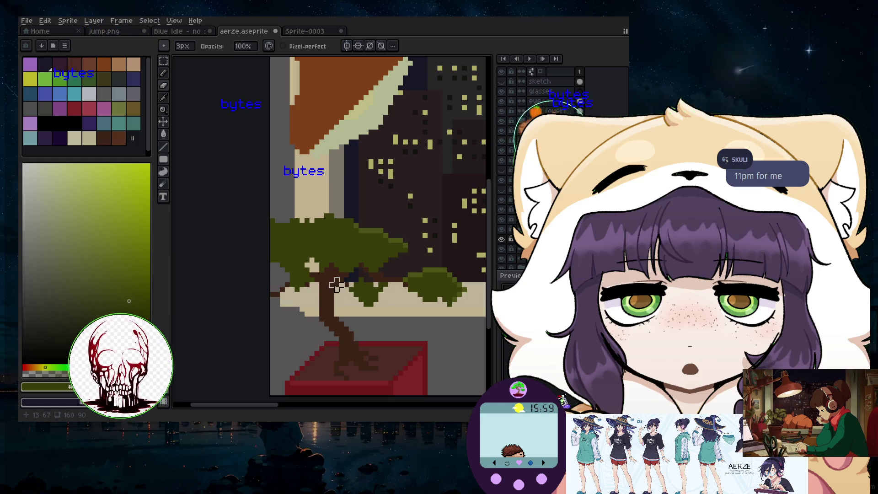
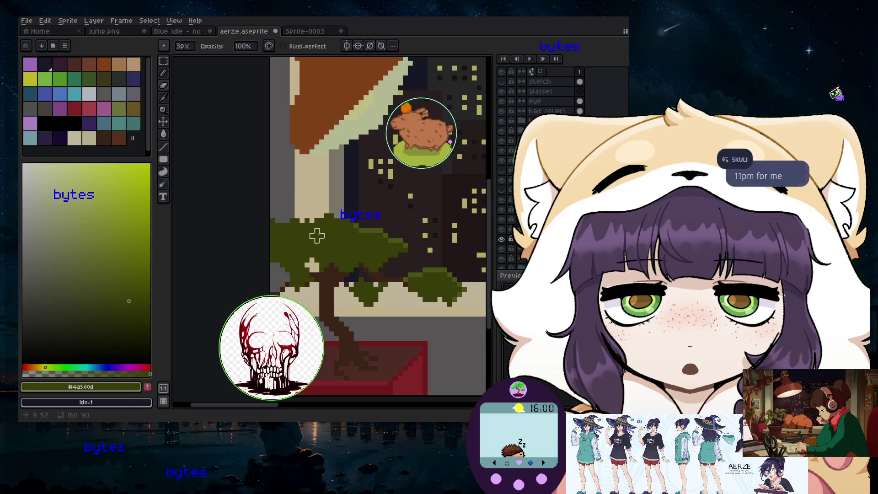
- Sample the foliage green and paint the bonsai foliage further upward
scroll(336, 236, up, 2)
key(i)
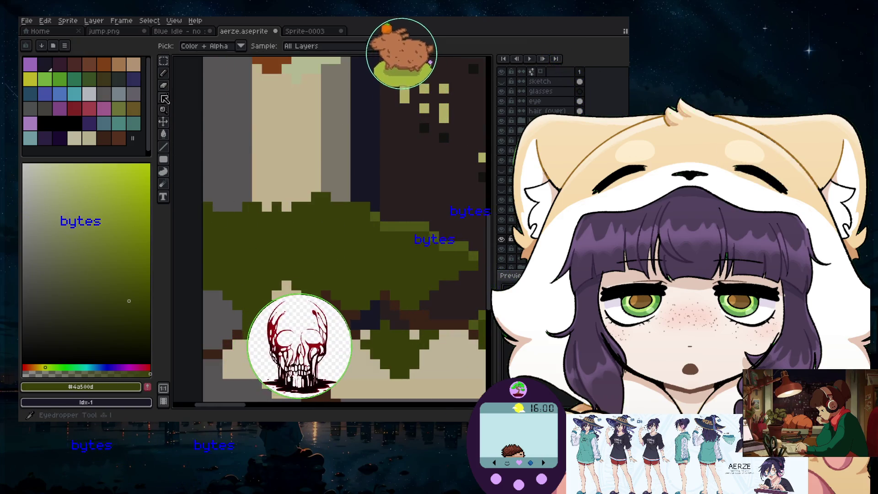
key(b)
mouse_move(315, 197)
mouse_down()
mouse_move(275, 198)
mouse_move(327, 201)
mouse_up()
- Spread the small green bush right and down across the window sill
scroll(327, 201, down, 3)
scroll(267, 228, up, 2)
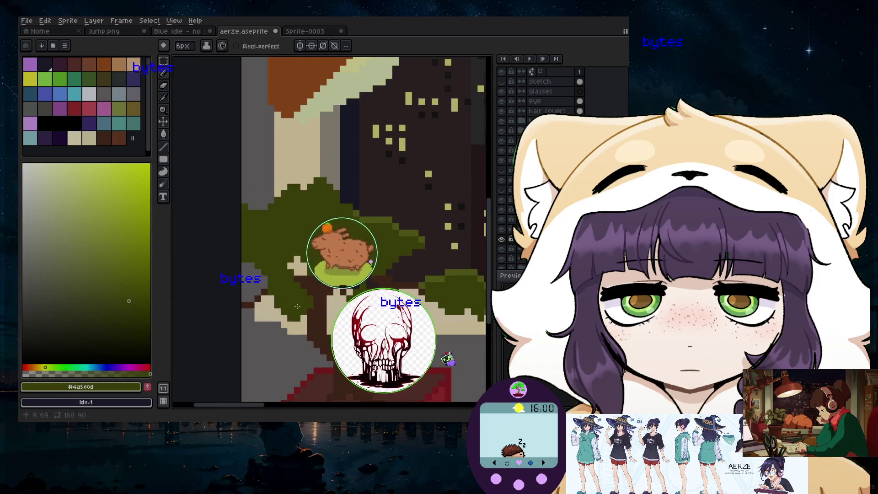
scroll(267, 228, down, 2)
scroll(342, 377, down, 1)
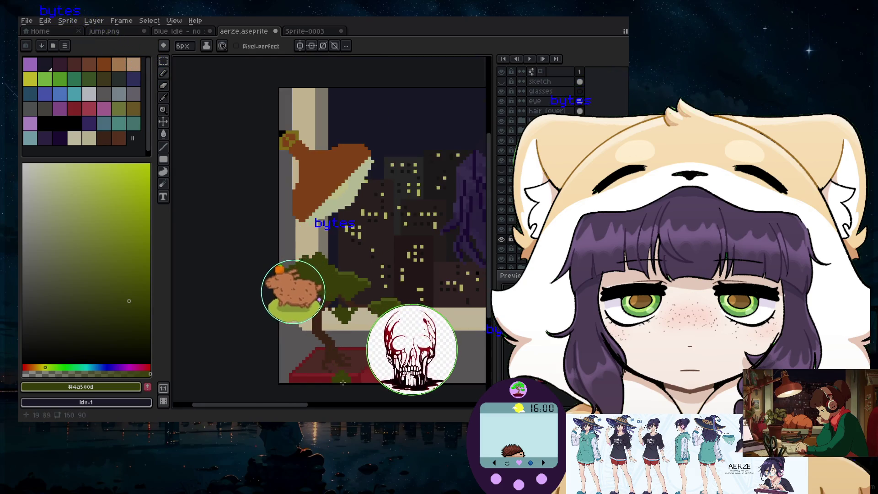
scroll(354, 357, up, 1)
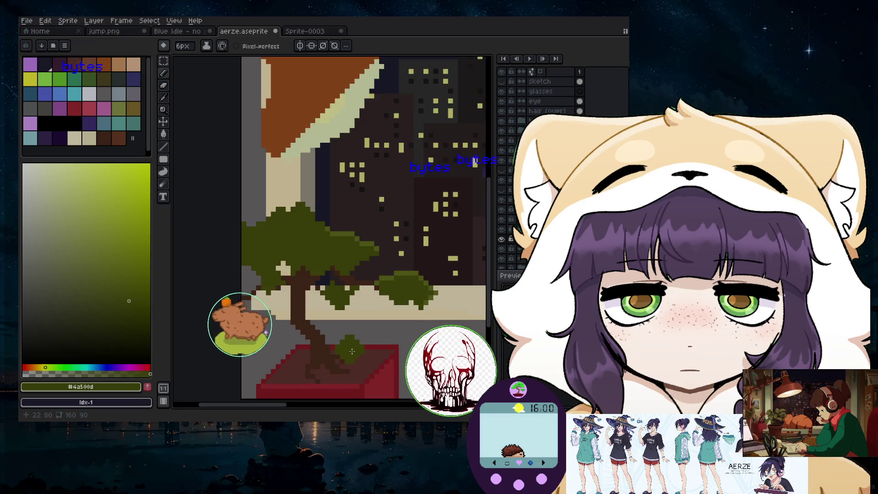
scroll(351, 273, up, 2)
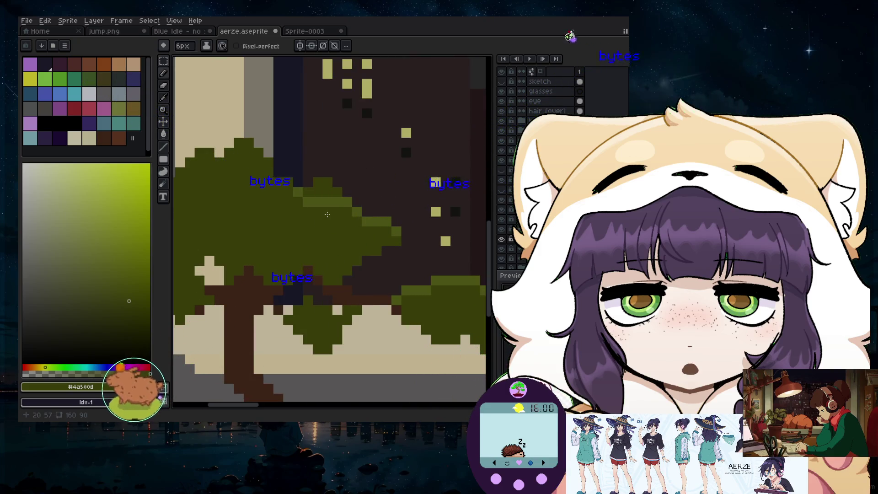
scroll(247, 316, down, 2)
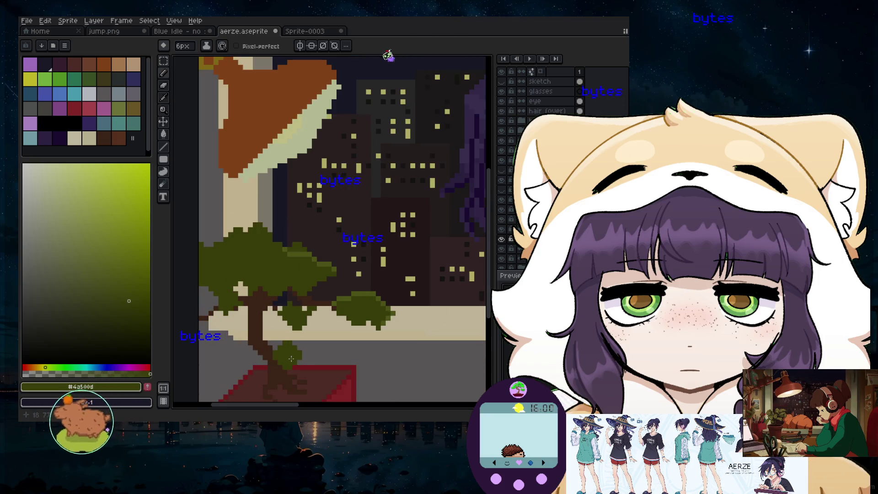
scroll(318, 394, down, 1)
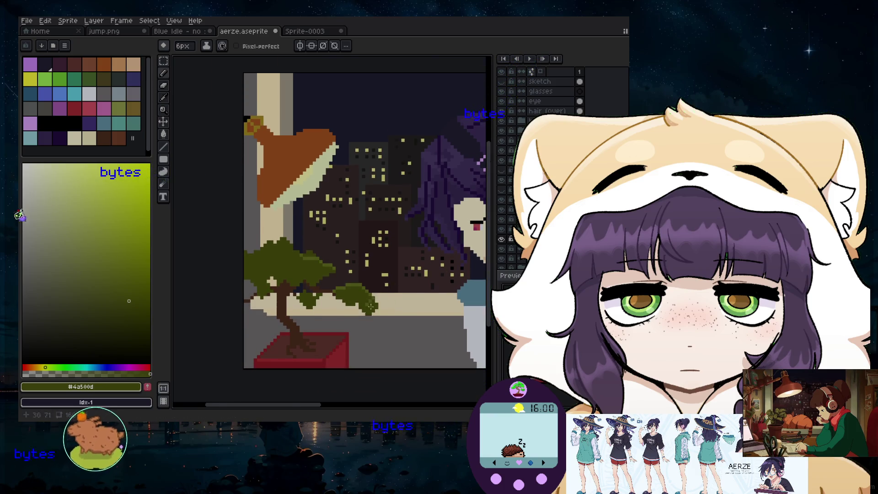
scroll(369, 261, up, 3)
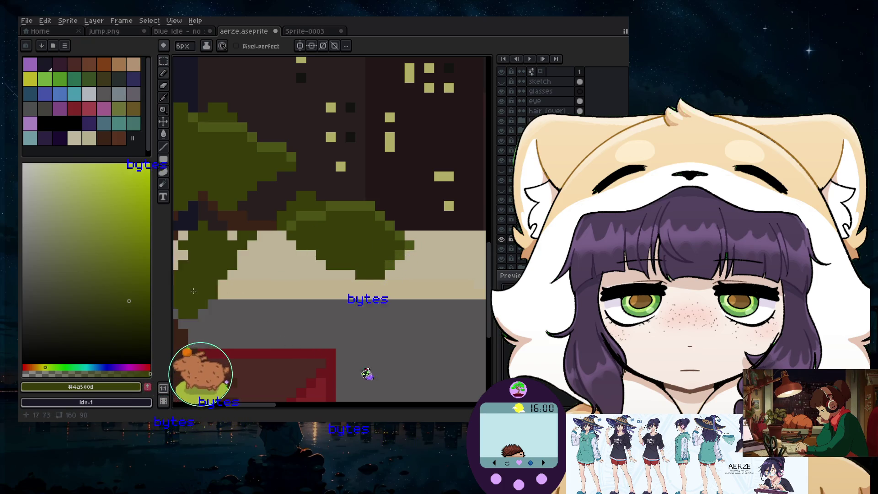
scroll(197, 289, down, 1)
scroll(329, 320, down, 1)
scroll(383, 225, up, 3)
mouse_move(403, 229)
mouse_down()
mouse_move(421, 249)
mouse_move(471, 234)
mouse_up()
scroll(450, 254, down, 2)
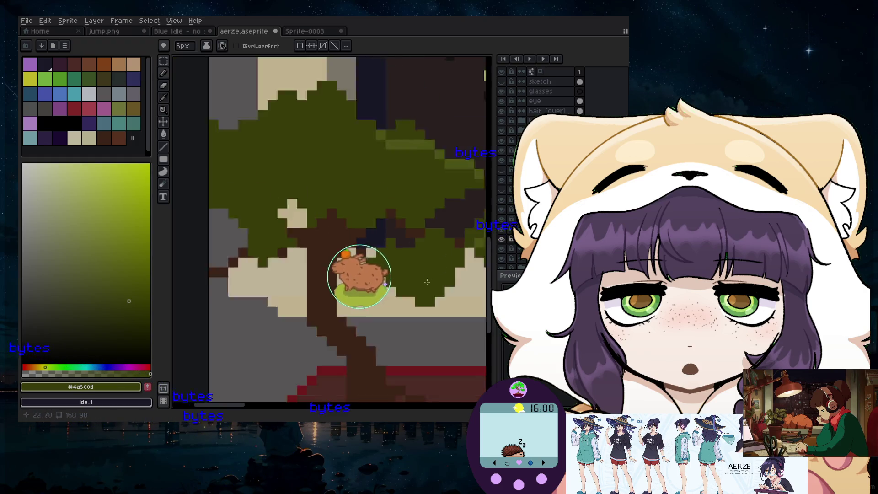
scroll(365, 395, down, 1)
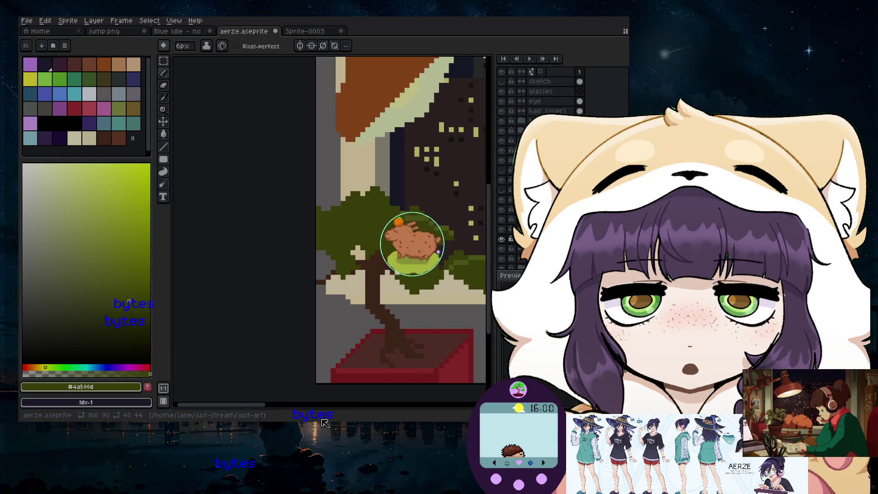
drag(264, 410, 284, 408)
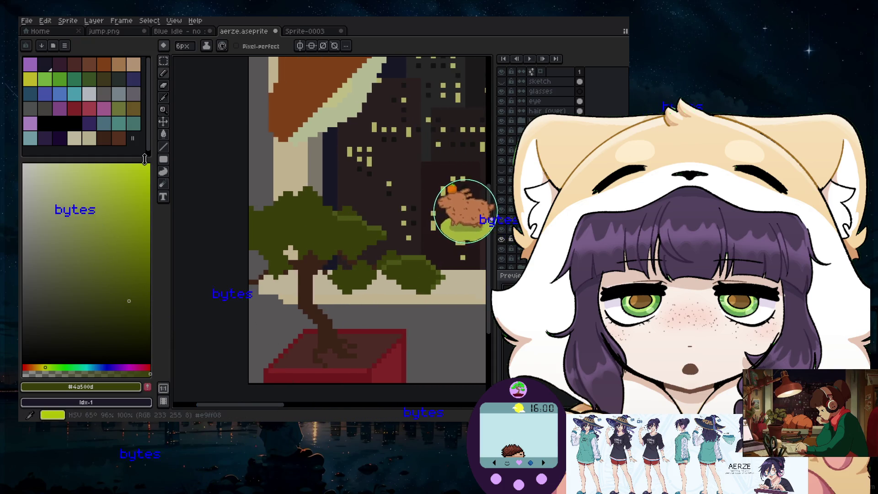
click(165, 108)
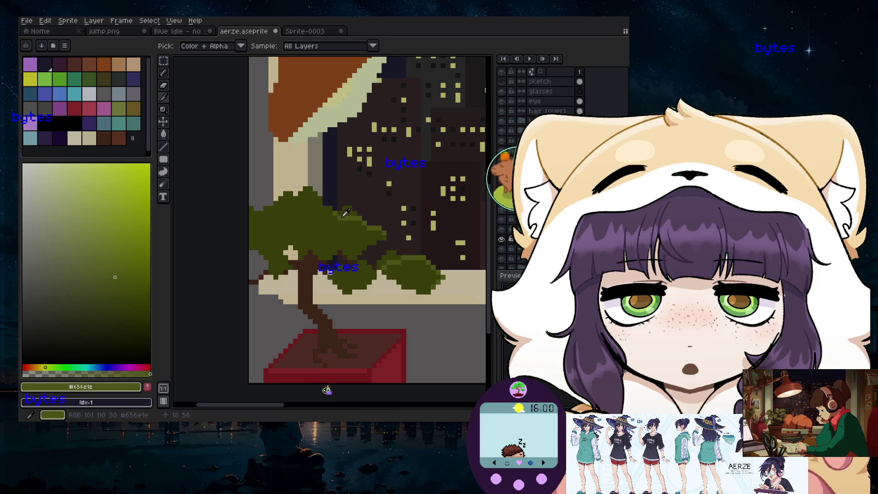
scroll(346, 212, up, 2)
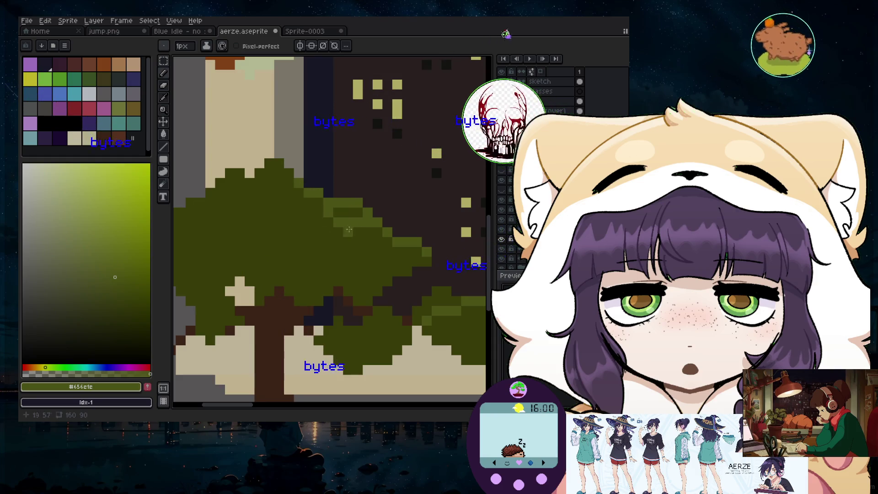
- Pick the dark tree green #4a500d and erase stray pixels inside the bonsai foliage
click(163, 108)
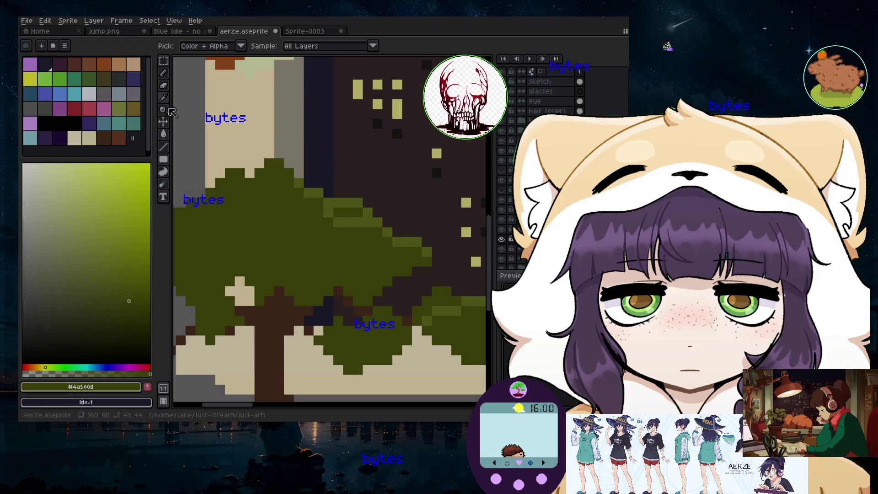
click(326, 200)
click(164, 74)
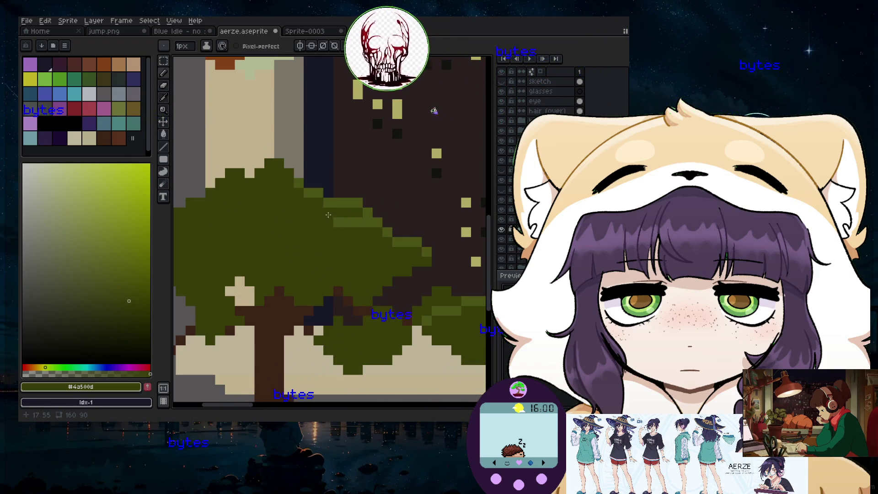
key(e)
drag(325, 221, 338, 221)
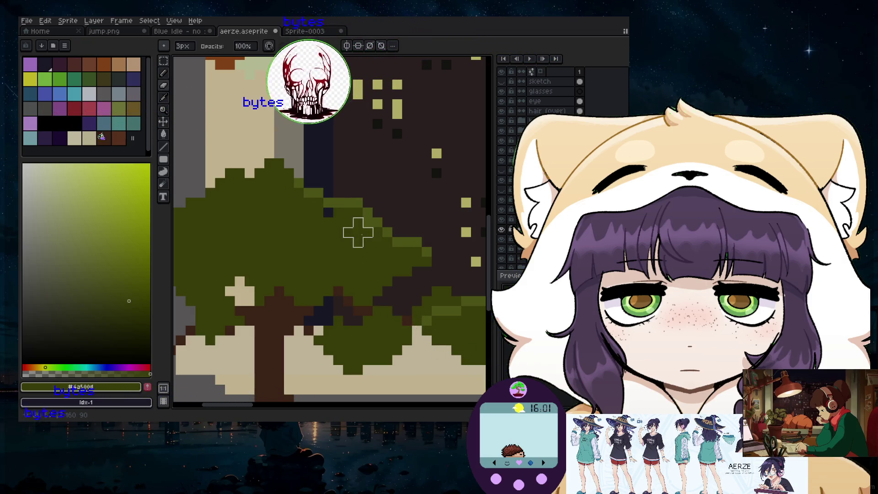
- Paint dark green over the cream gaps in the lower-left foliage and near the pot
key(i)
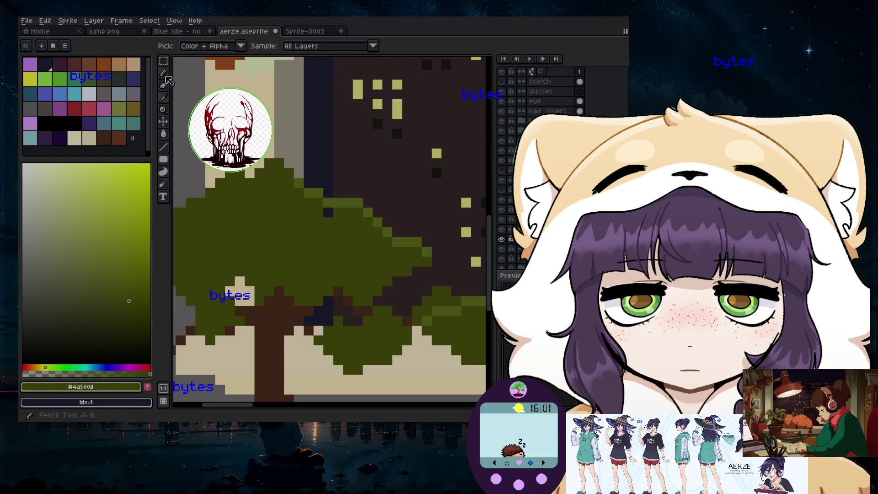
key(b)
scroll(329, 215, down, 4)
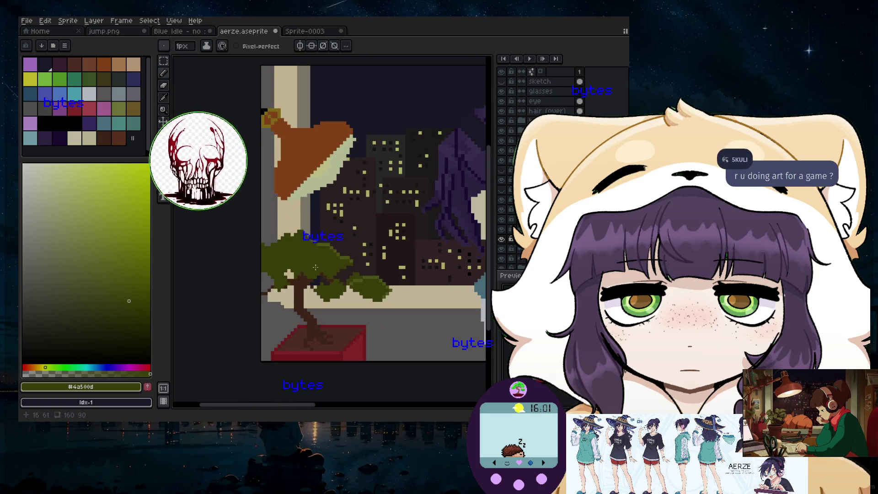
scroll(316, 293, up, 5)
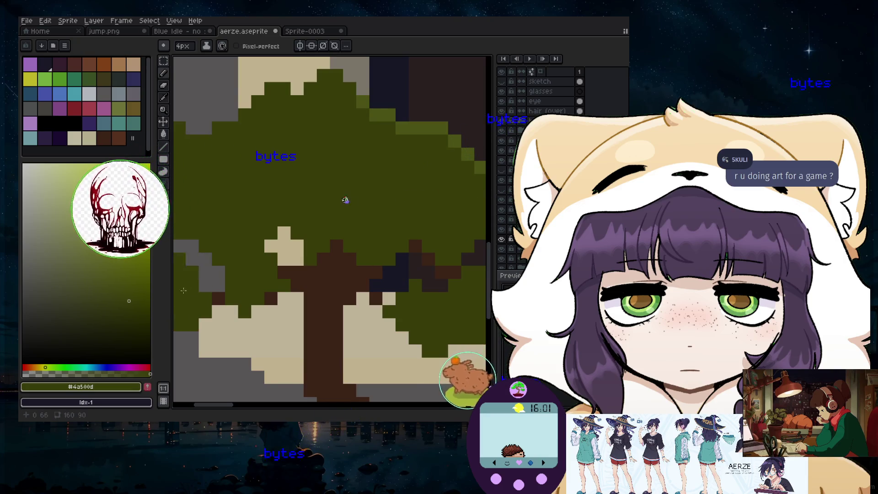
scroll(215, 206, down, 3)
drag(191, 306, 214, 327)
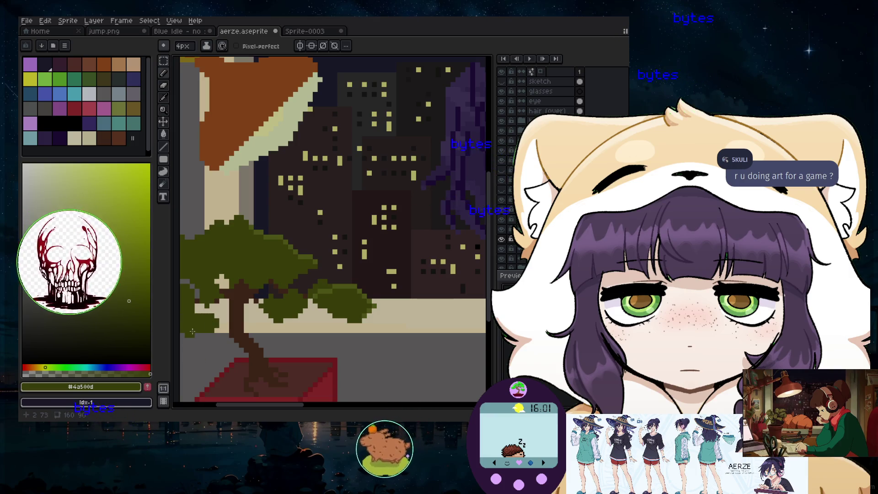
click(208, 367)
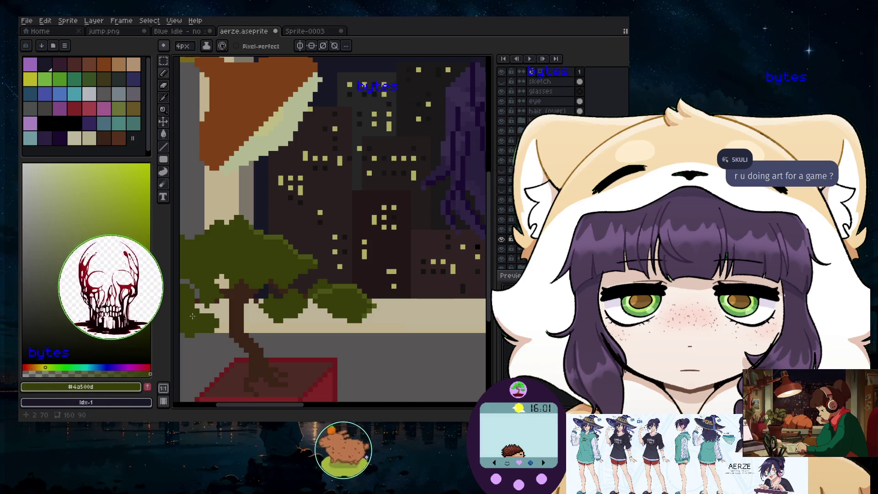
scroll(212, 358, up, 2)
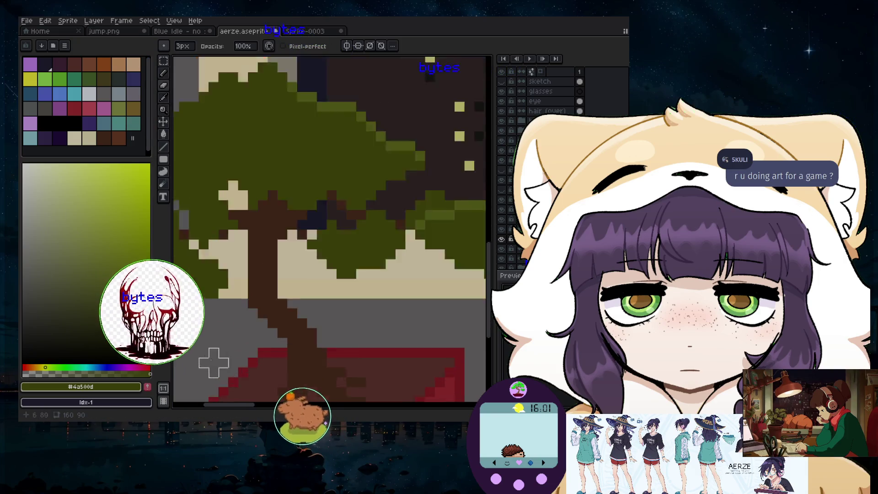
scroll(212, 358, down, 1)
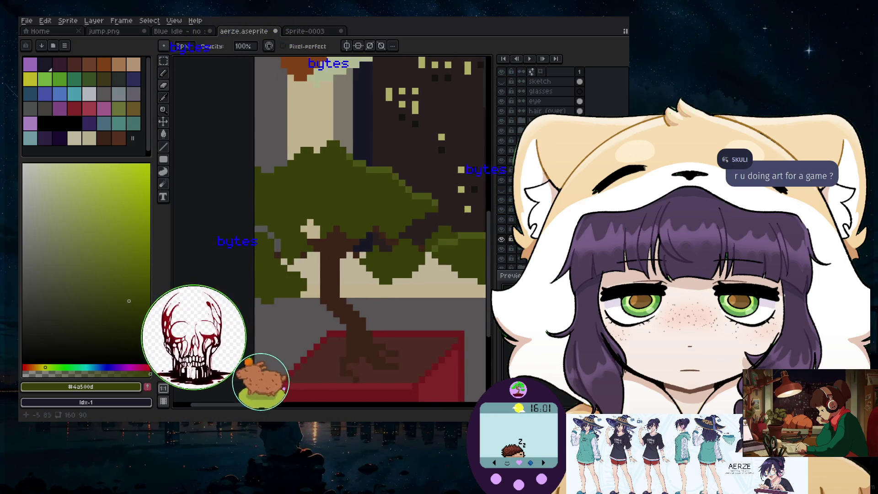
scroll(275, 286, up, 3)
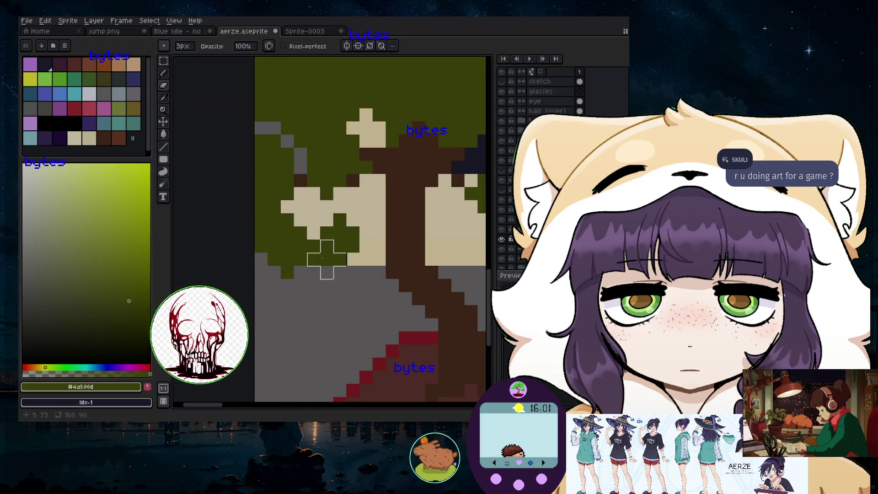
scroll(326, 259, down, 2)
scroll(372, 284, down, 1)
scroll(377, 291, down, 1)
scroll(389, 296, down, 1)
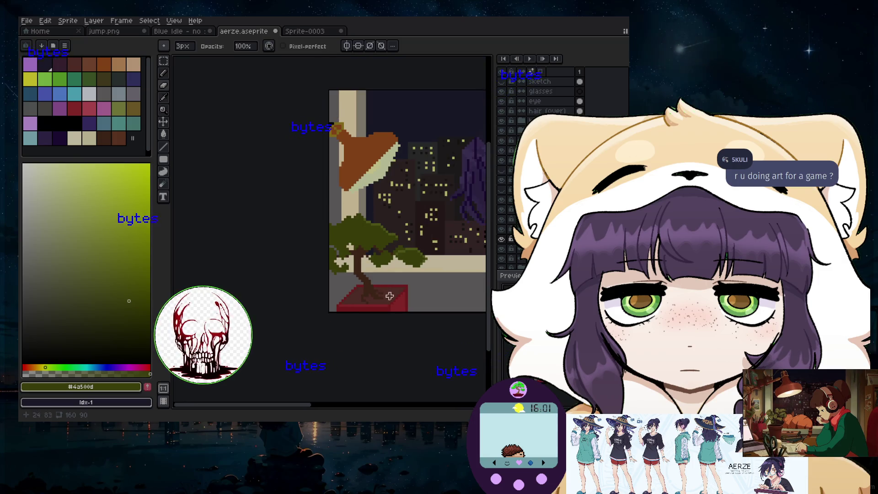
- Pan and zoom the canvas in close on the bonsai foliage and window ledge
drag(291, 405, 307, 394)
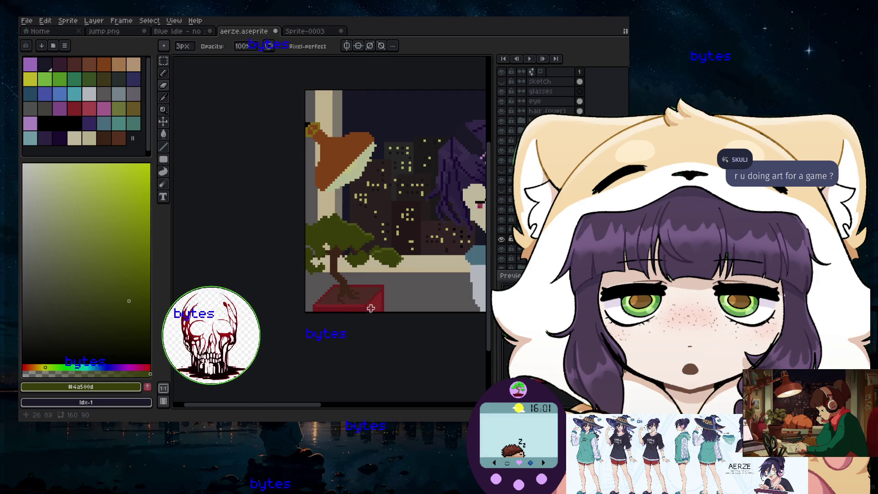
scroll(411, 302, down, 3)
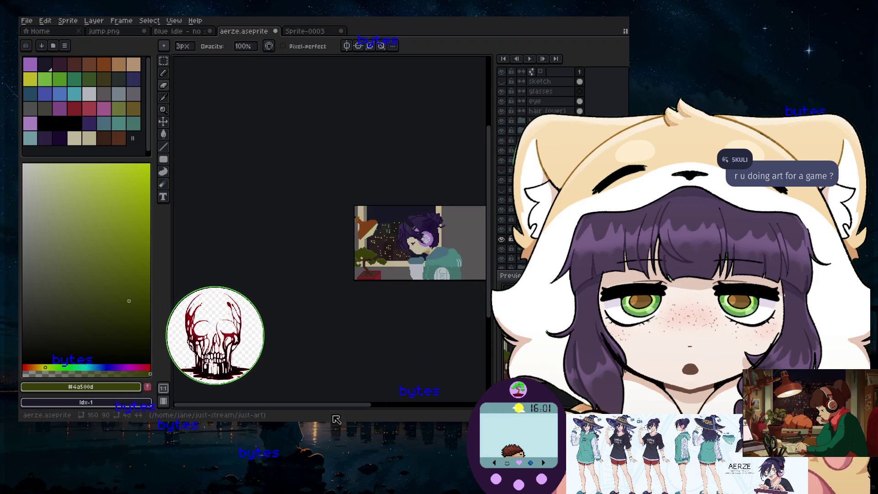
drag(345, 408, 377, 407)
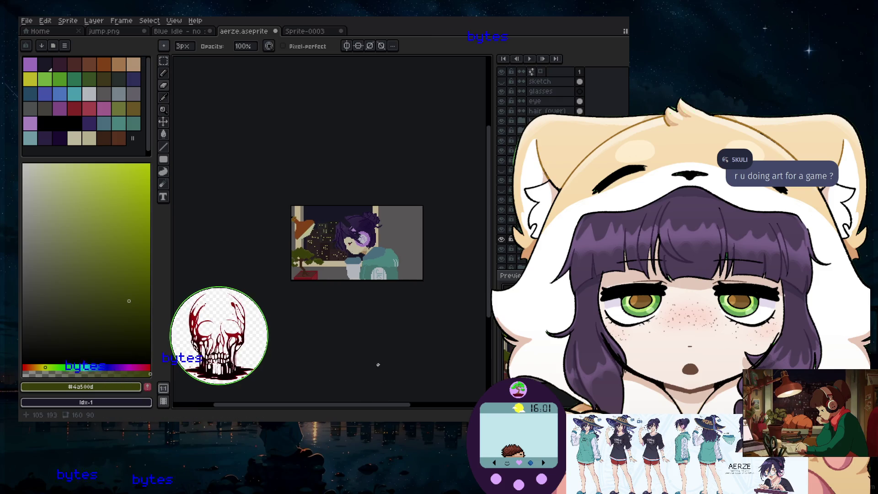
scroll(336, 227, up, 3)
scroll(336, 228, down, 3)
mouse_move(376, 409)
mouse_down()
mouse_move(393, 406)
mouse_move(345, 405)
mouse_up()
scroll(371, 143, up, 2)
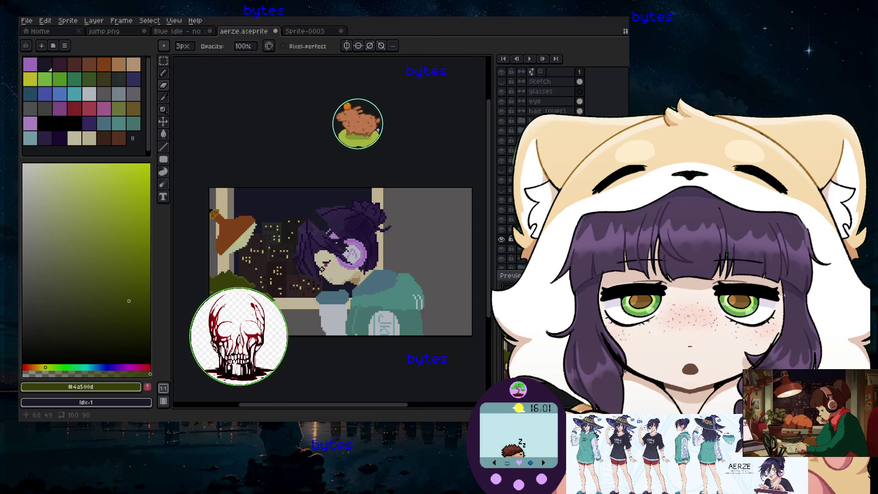
drag(320, 408, 313, 408)
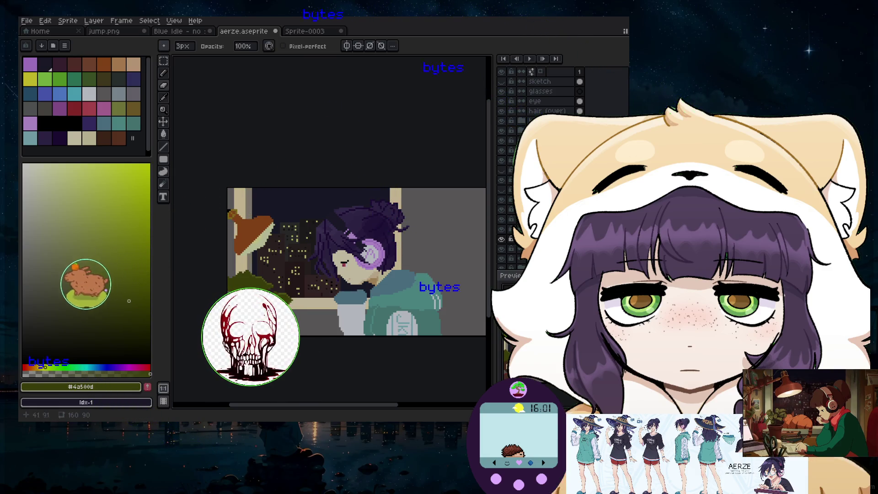
scroll(251, 293, up, 2)
scroll(274, 304, up, 2)
scroll(299, 318, up, 2)
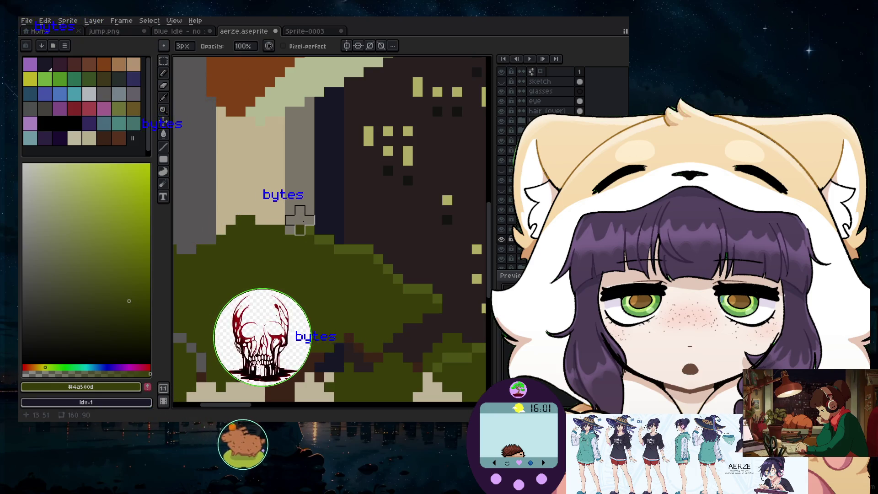
- Select dark brown swatch Idx-45 with a 1px Pencil for the fine bonsai branches
scroll(231, 211, down, 3)
scroll(227, 243, up, 1)
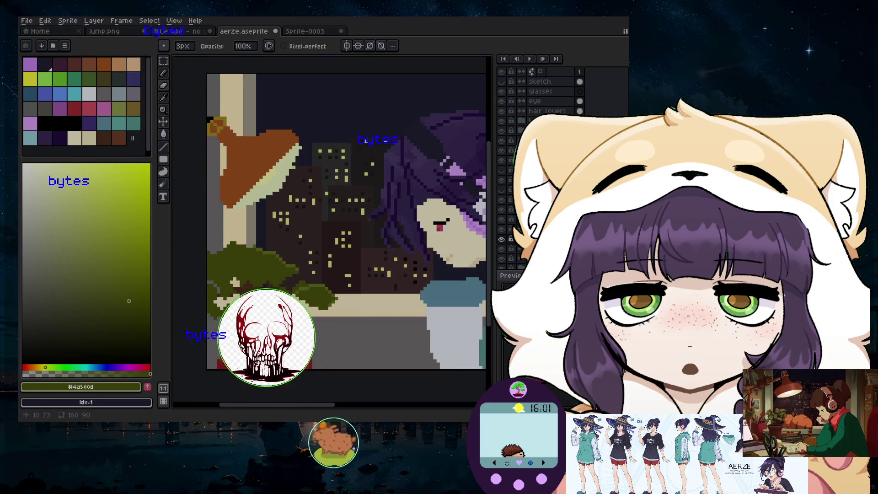
scroll(238, 274, up, 1)
scroll(249, 268, up, 2)
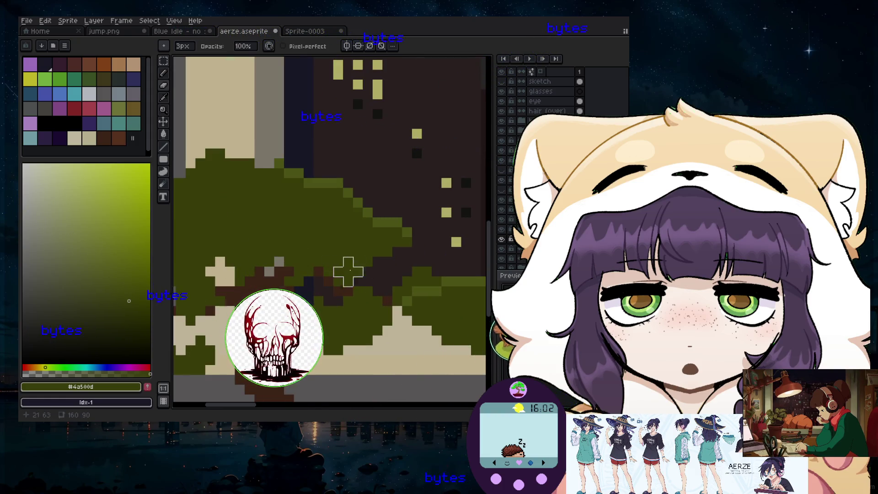
scroll(358, 272, down, 2)
scroll(280, 286, up, 1)
scroll(319, 304, up, 1)
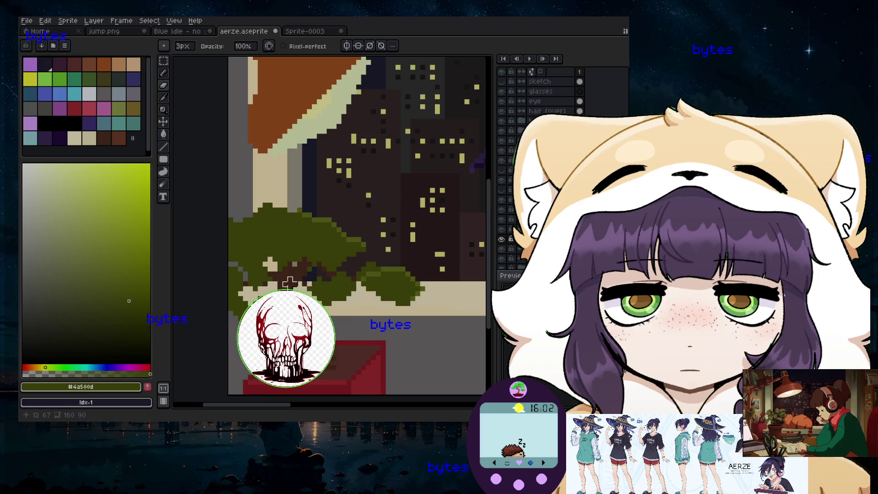
scroll(329, 235, up, 1)
scroll(265, 245, up, 1)
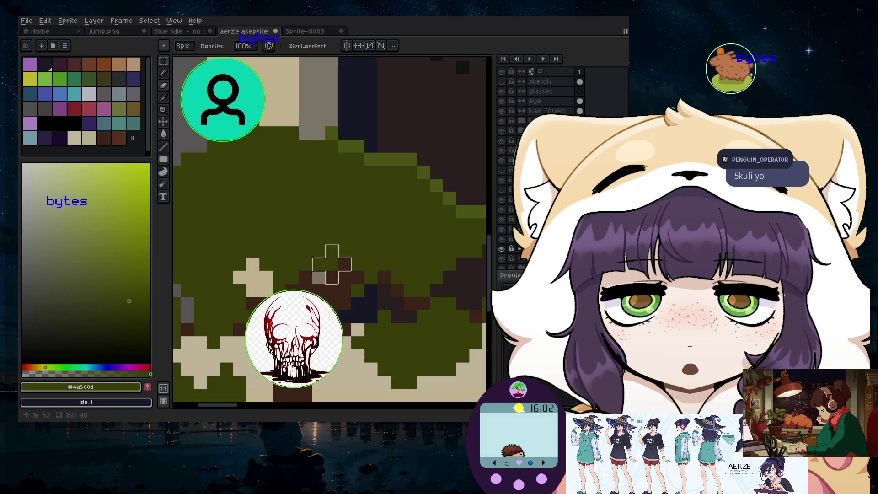
scroll(319, 265, down, 2)
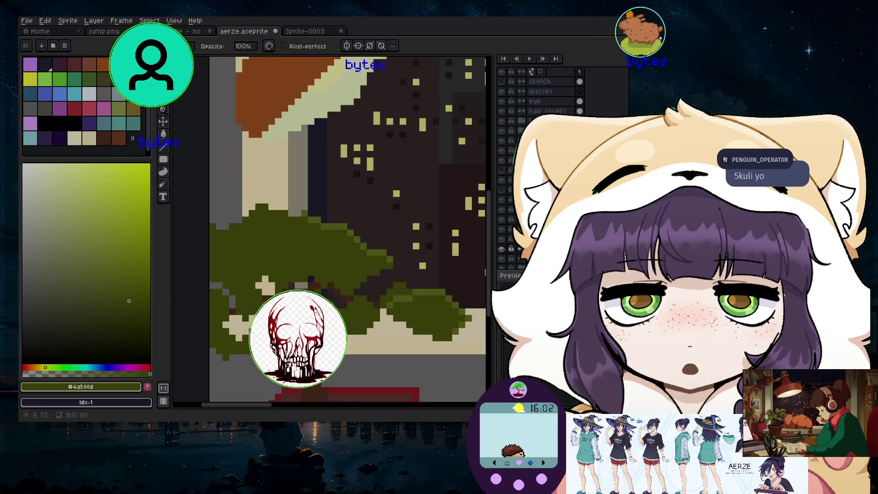
scroll(319, 264, down, 1)
scroll(323, 291, up, 3)
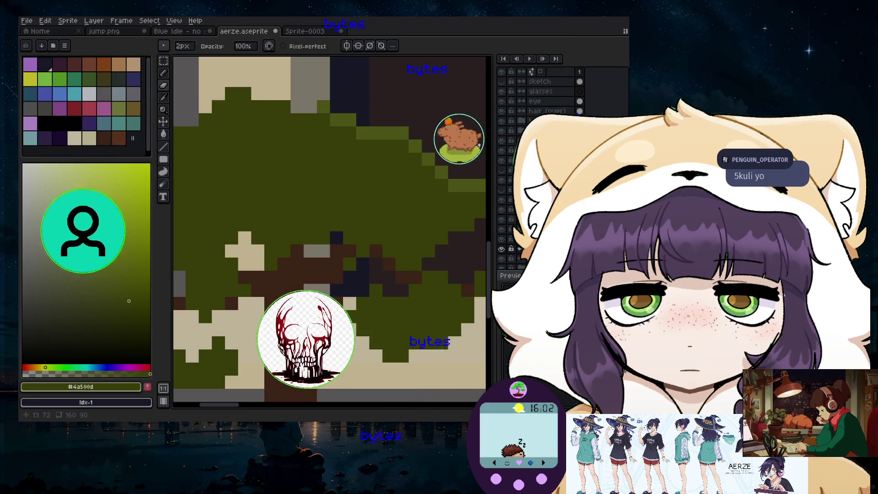
scroll(323, 290, down, 3)
scroll(323, 290, up, 3)
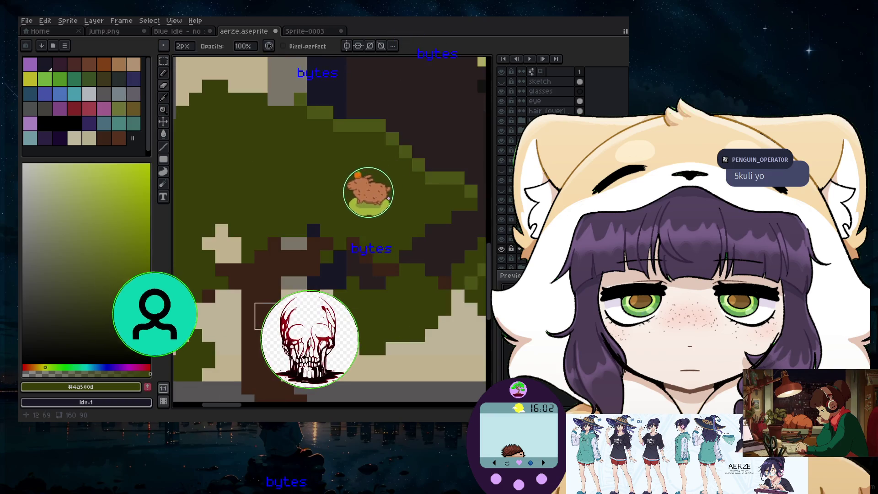
click(104, 138)
click(165, 74)
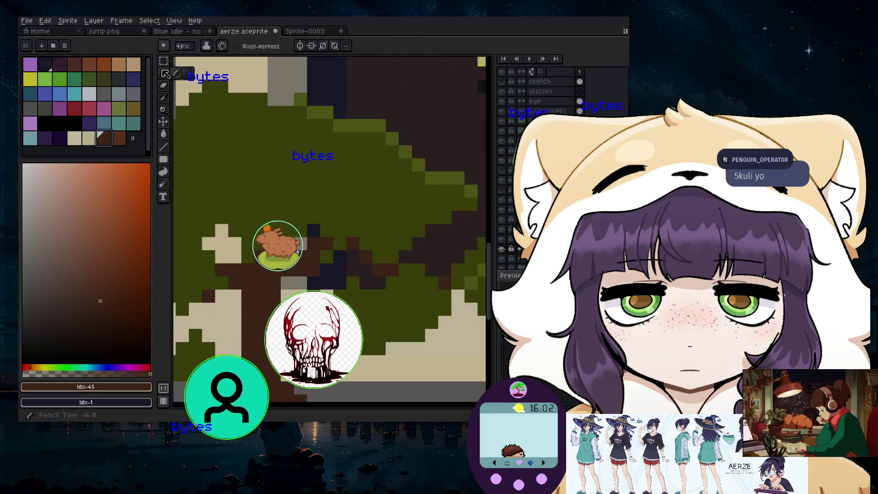
key(minus)
key(minus)
key(minus)
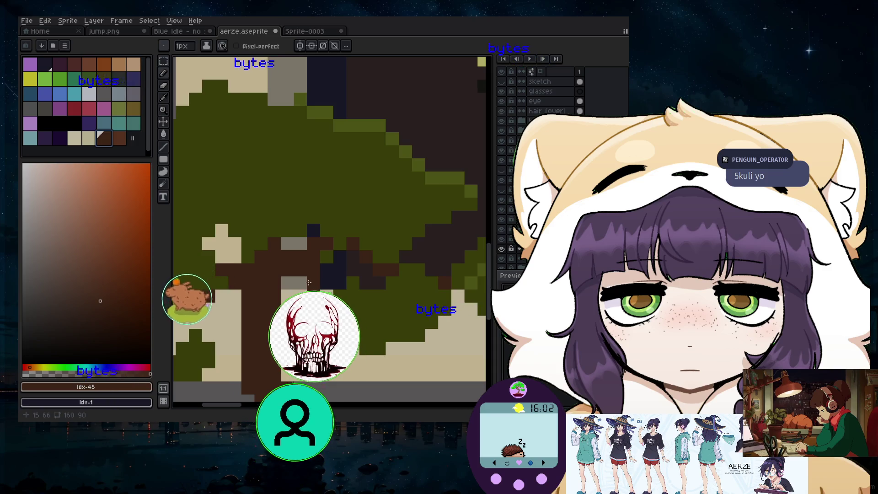
scroll(315, 320, down, 2)
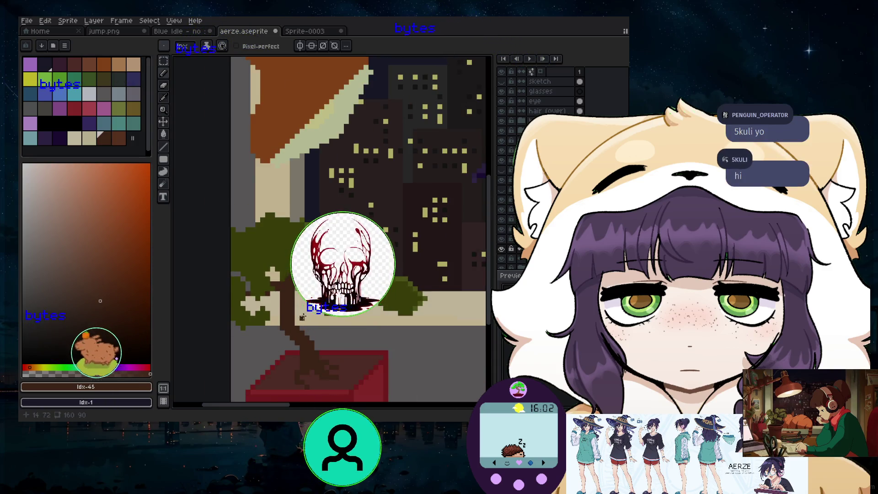
scroll(315, 321, down, 1)
scroll(315, 320, up, 1)
scroll(293, 283, up, 1)
scroll(265, 234, up, 1)
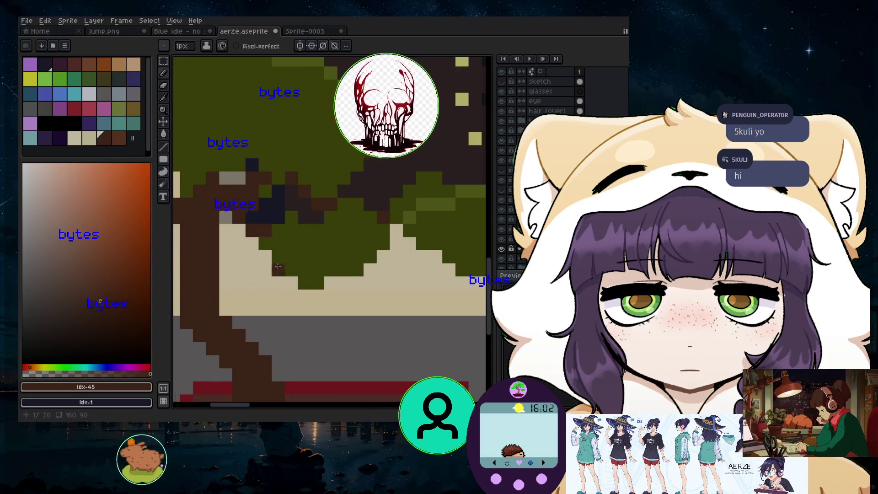
scroll(305, 289, down, 3)
scroll(305, 289, up, 1)
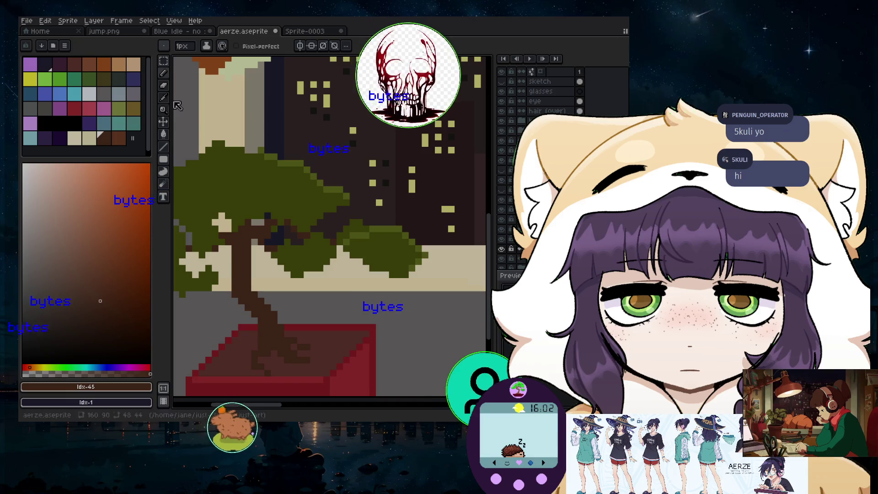
scroll(320, 291, up, 1)
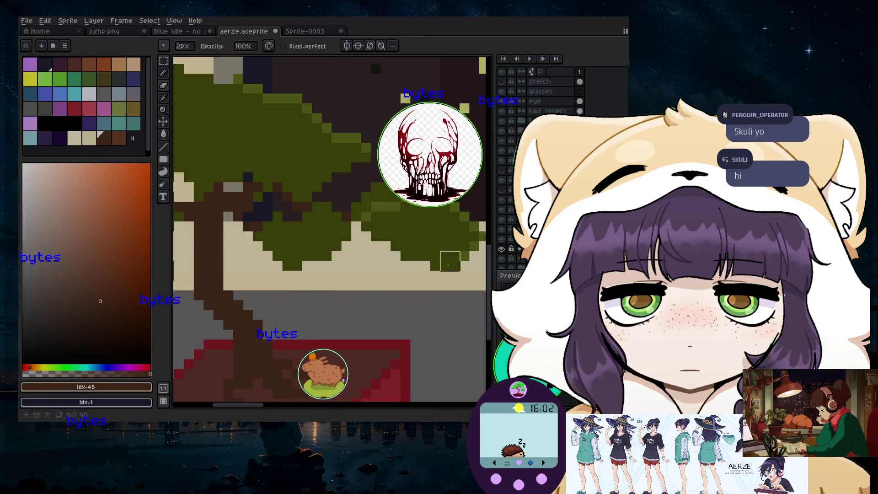
- Widen the Pencil to 3px for the thicker trunk running down into the red pot
key(plus)
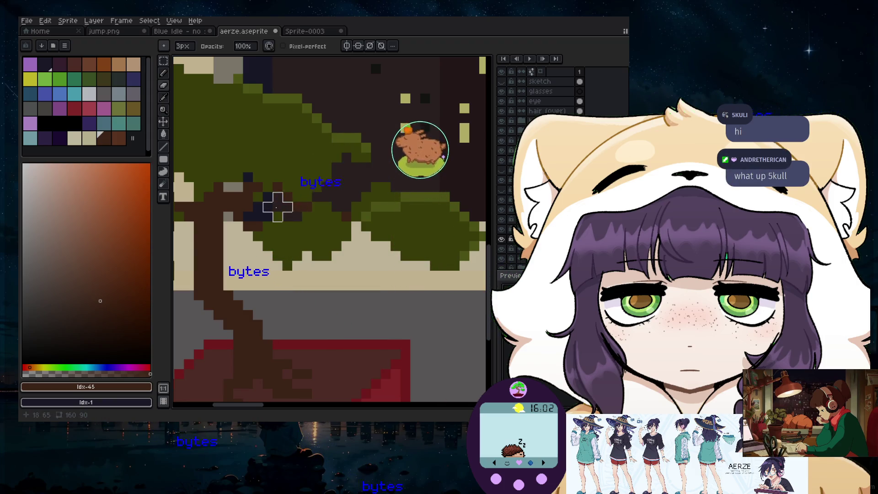
scroll(230, 201, down, 2)
scroll(239, 201, up, 1)
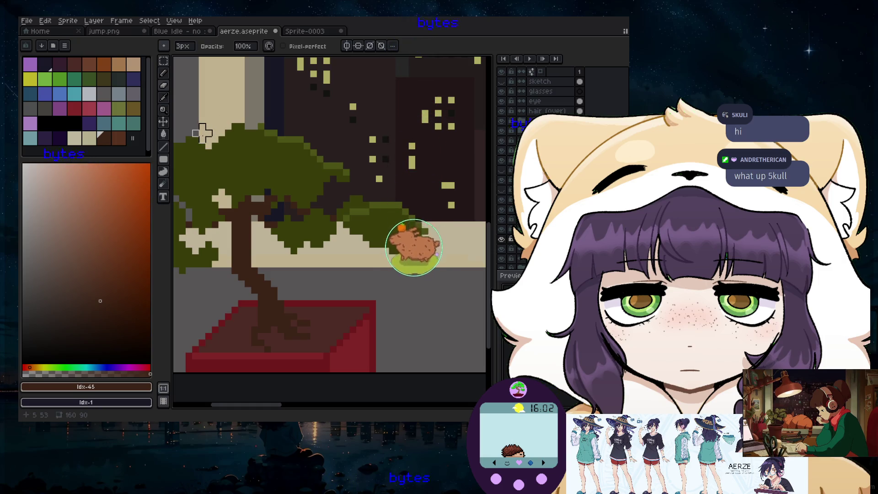
scroll(226, 201, down, 1)
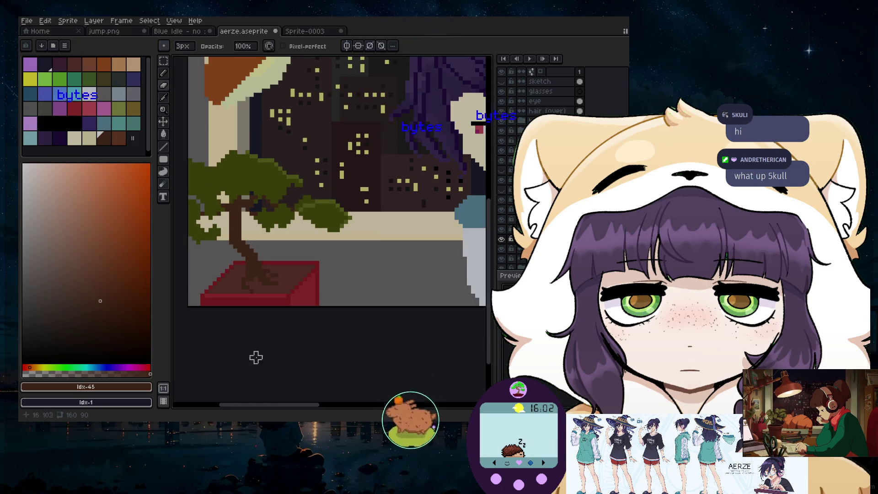
drag(267, 406, 238, 405)
scroll(336, 297, down, 4)
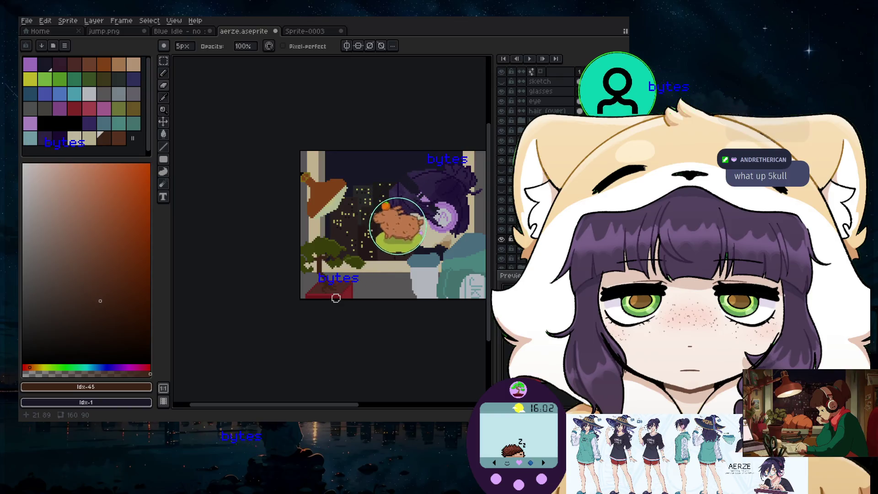
scroll(311, 281, up, 3)
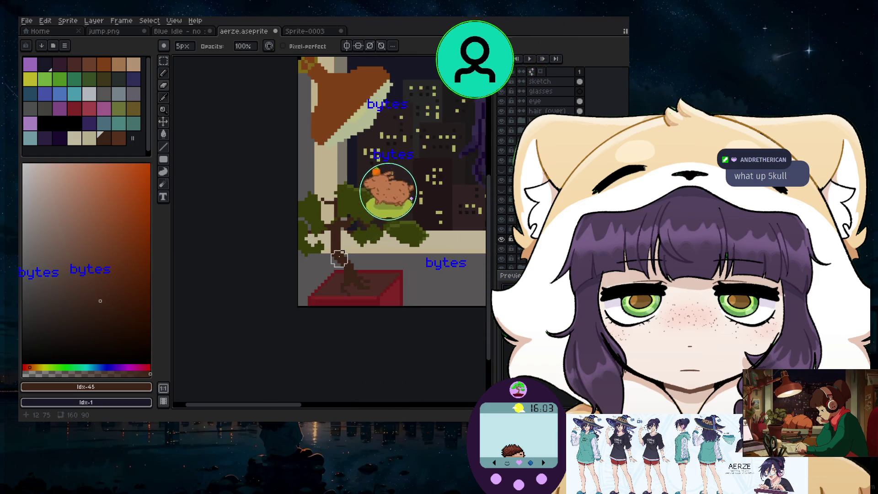
scroll(339, 241, down, 1)
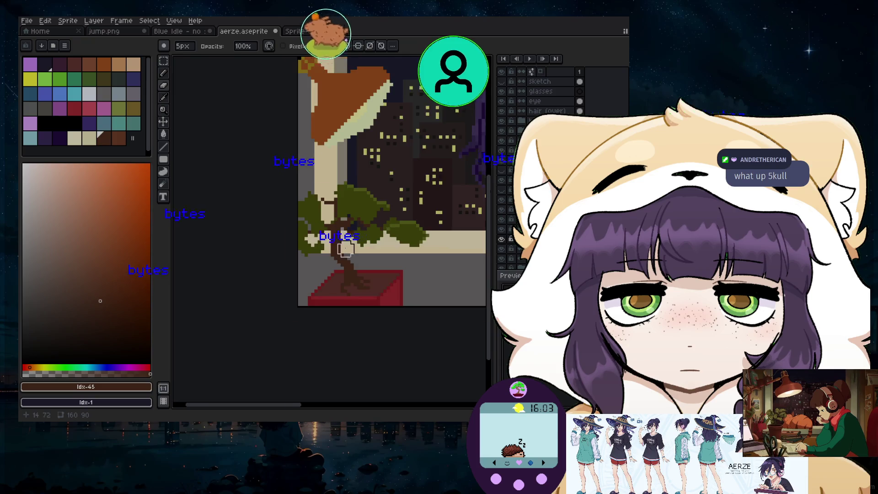
scroll(345, 249, up, 1)
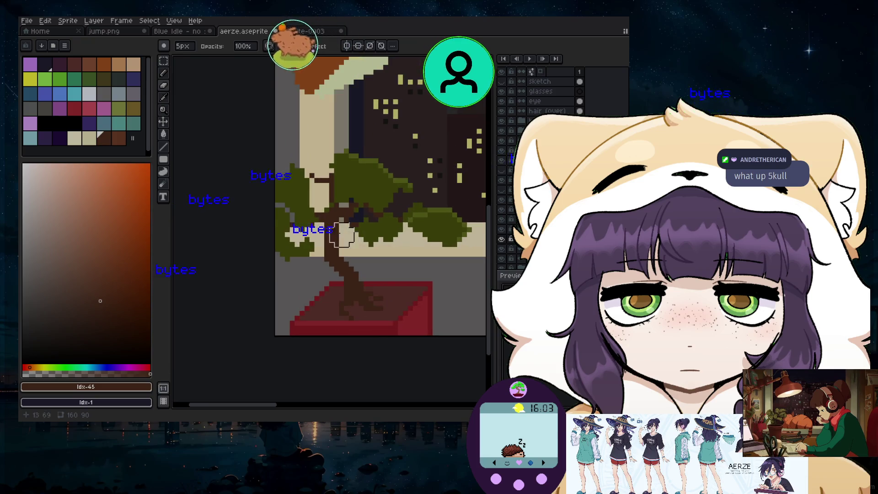
- Sample the leaf green and erase a small patch of leaves beside the trunk
alt+click(369, 173)
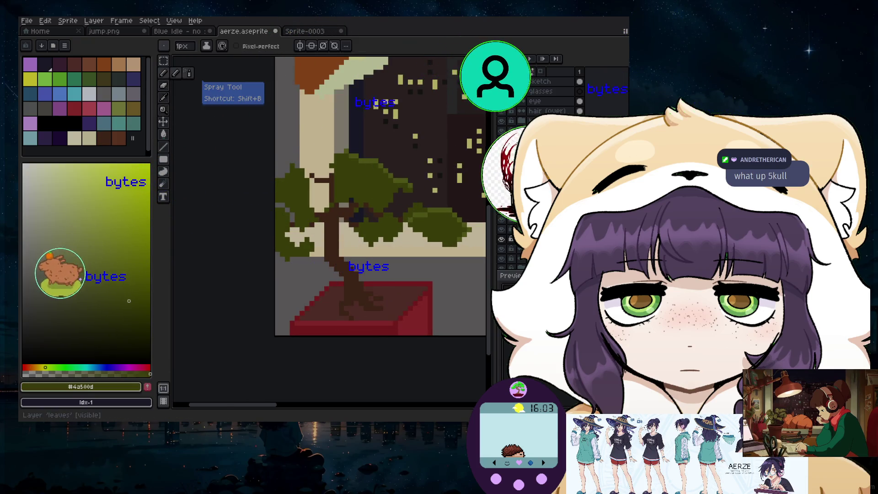
click(189, 73)
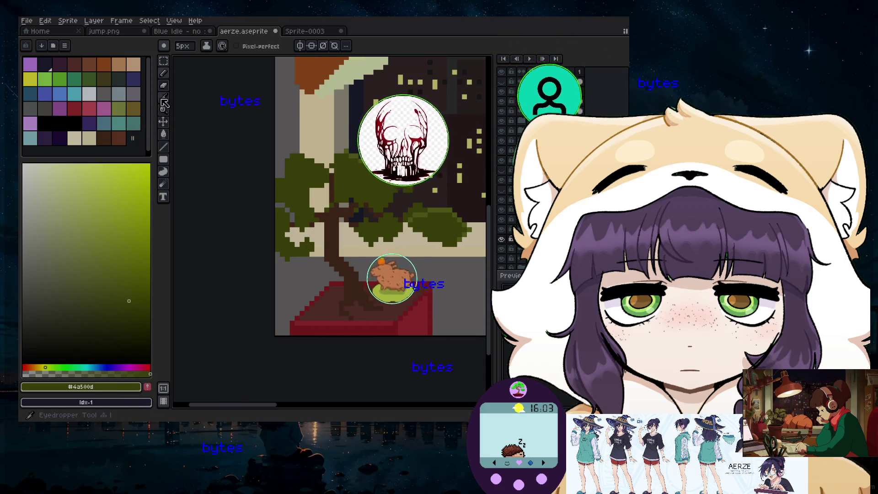
key(b)
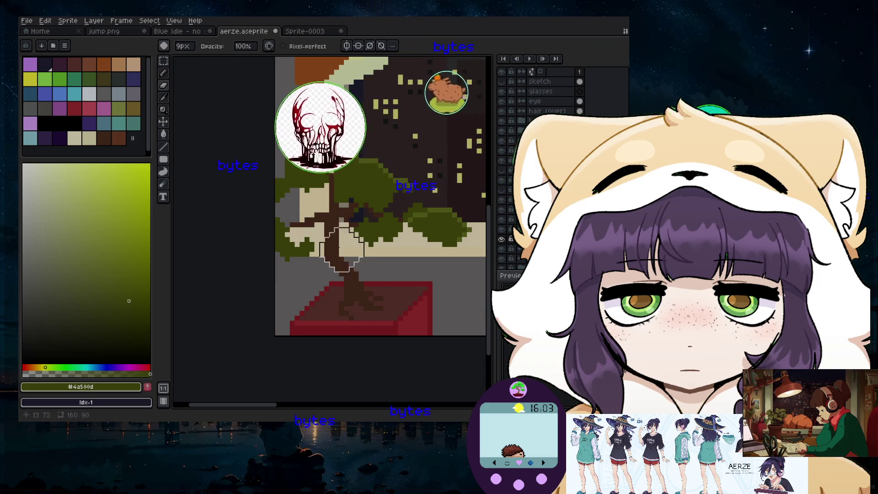
key(minus)
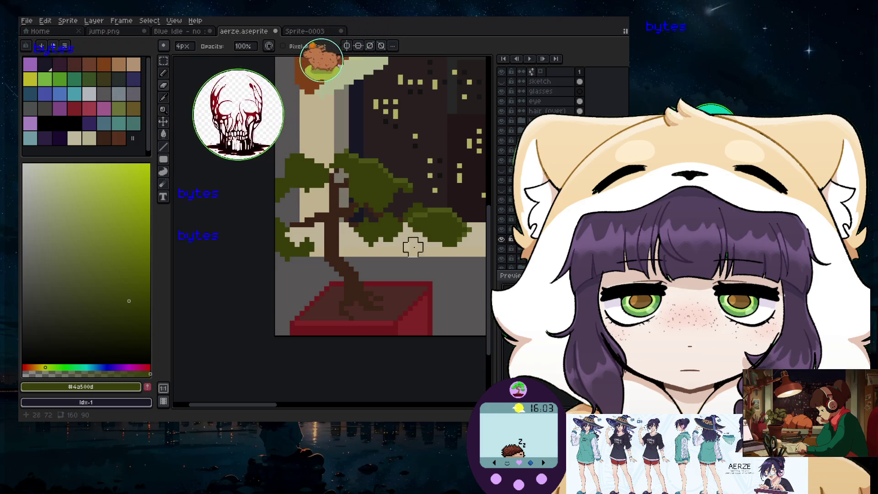
scroll(398, 240, up, 1)
click(163, 85)
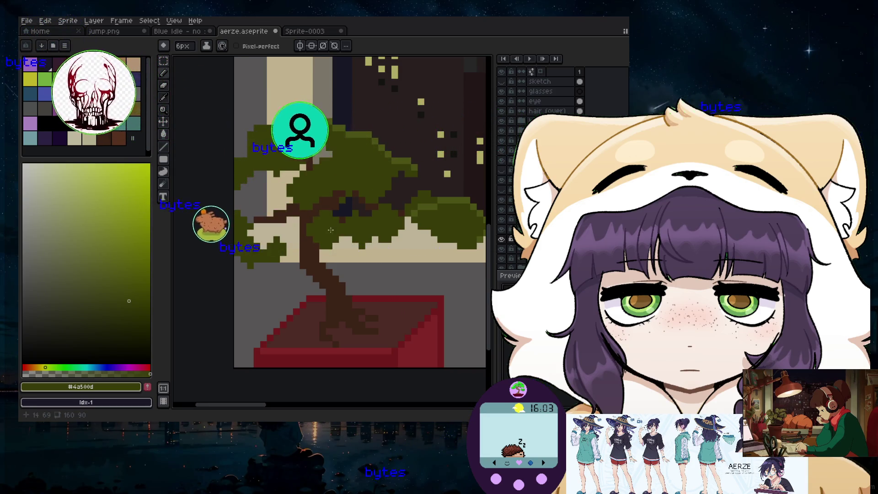
scroll(333, 212, down, 1)
key(b)
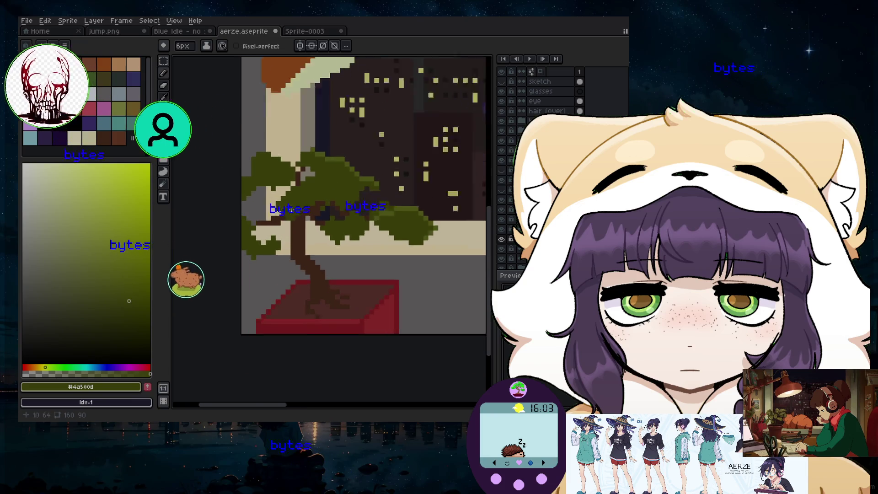
scroll(295, 186, up, 3)
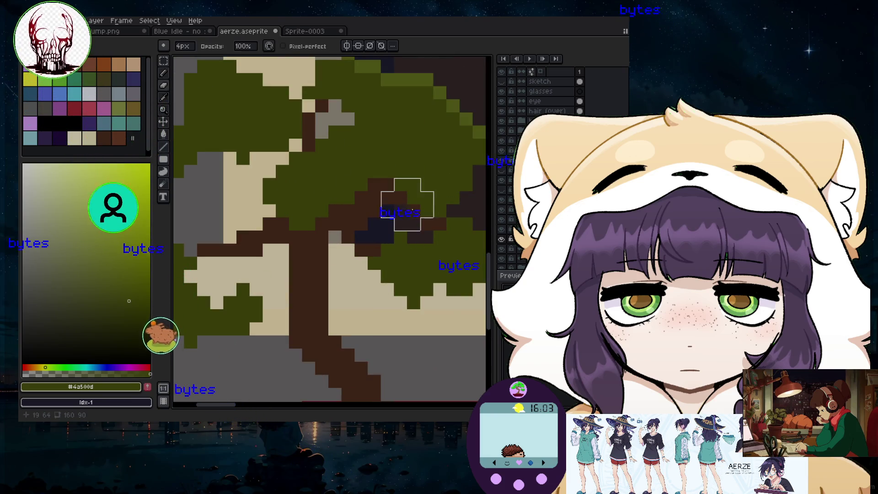
scroll(323, 210, down, 3)
scroll(285, 237, down, 2)
scroll(269, 189, up, 3)
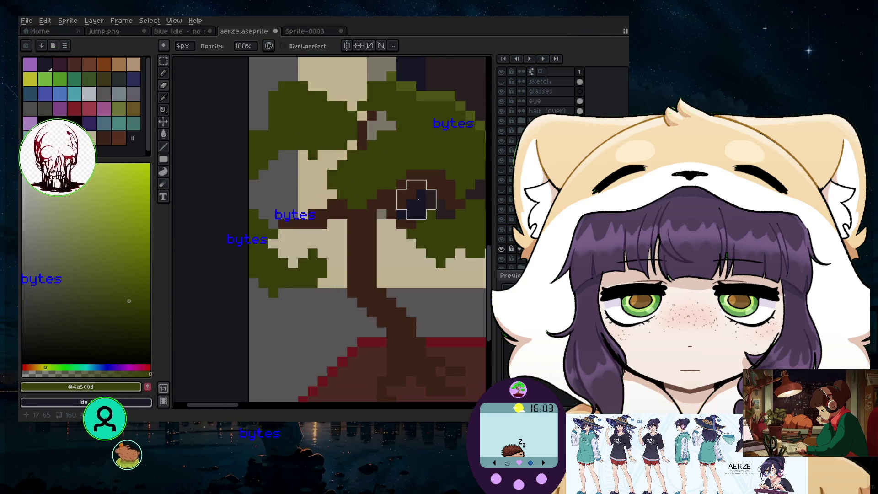
drag(418, 199, 407, 189)
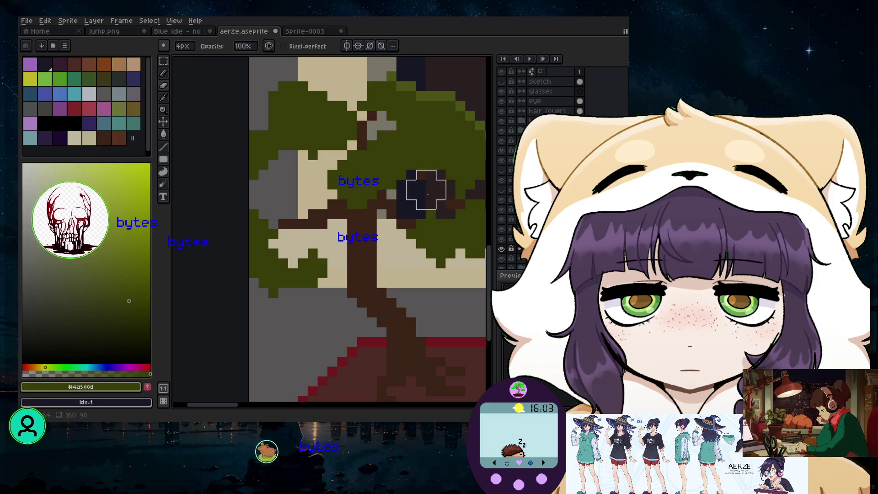
- Sample the trunk's dark brown #50301f as the drawing colour for the Pencil
key(minus)
key(minus)
key(minus)
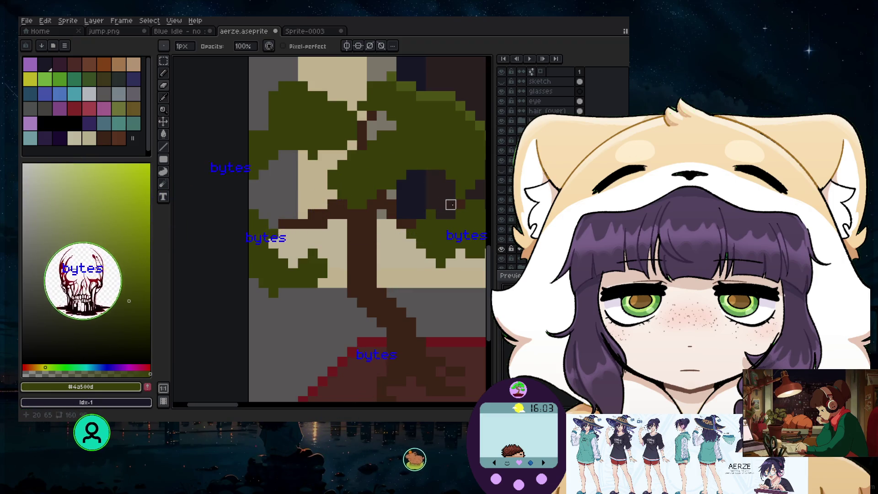
scroll(461, 204, down, 3)
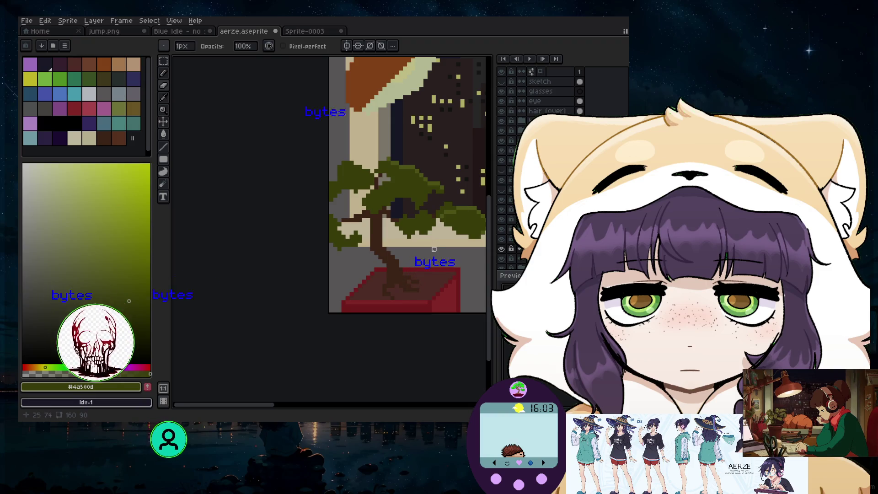
scroll(371, 229, up, 3)
key(plus)
key(plus)
key(plus)
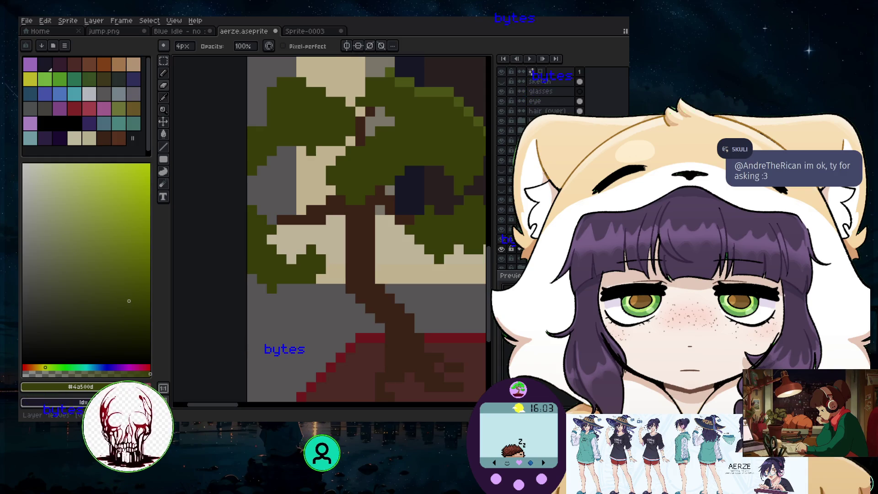
key(plus)
key(plus)
key(plus)
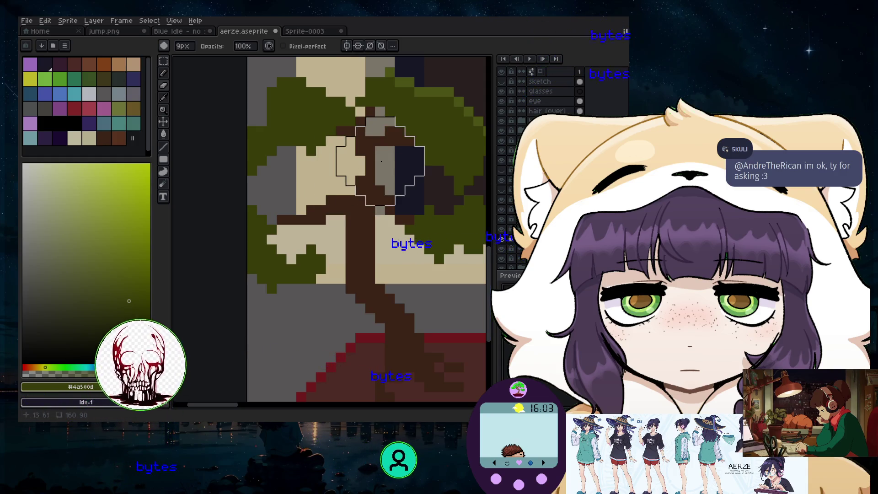
scroll(393, 169, down, 4)
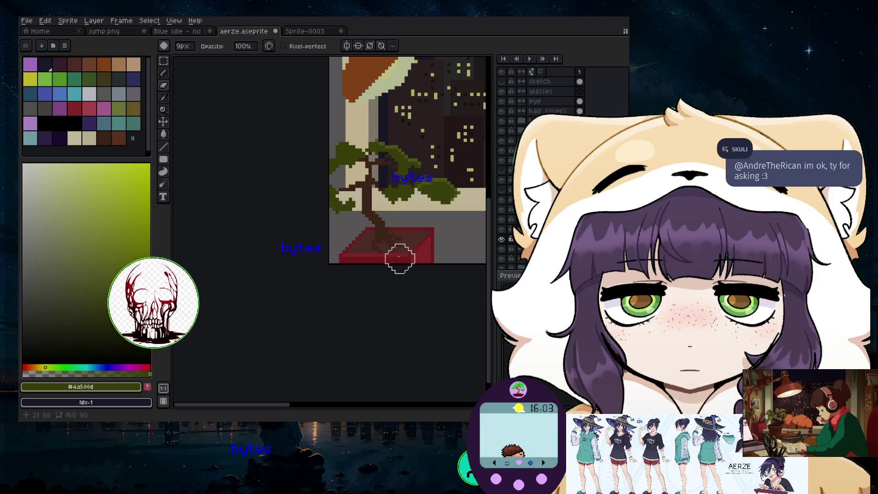
scroll(371, 223, up, 1)
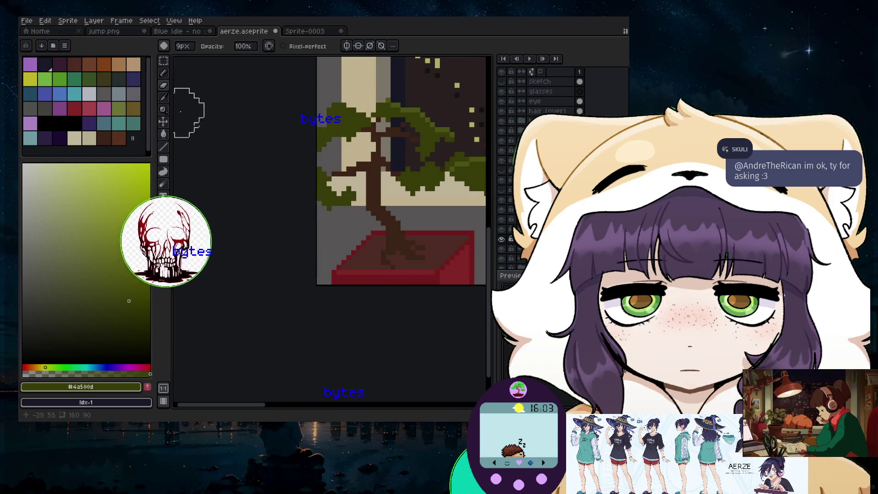
alt+click(387, 218)
key(b)
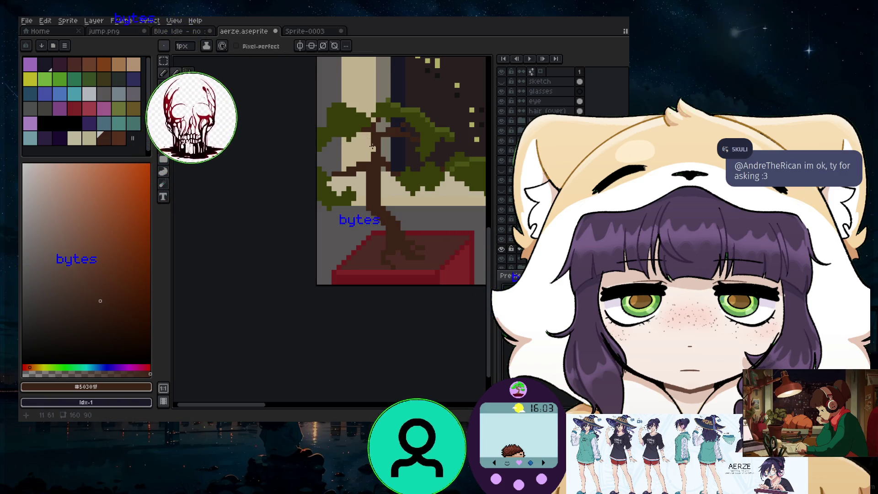
scroll(390, 141, up, 2)
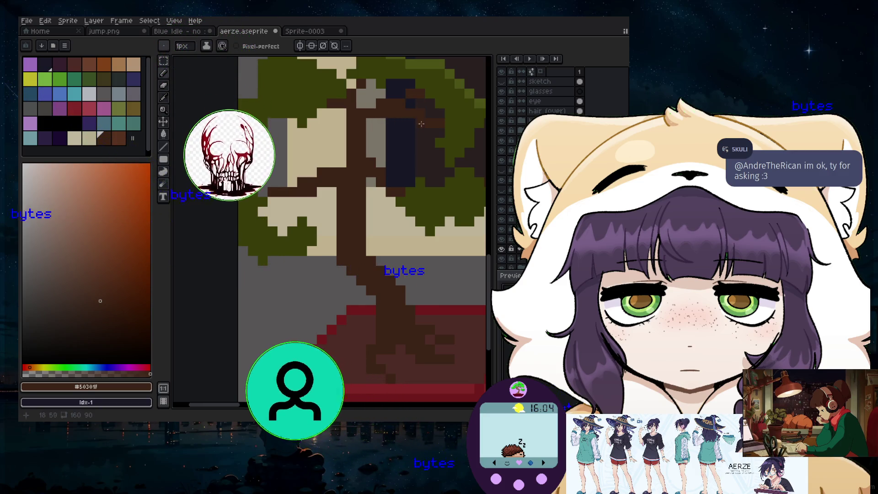
scroll(404, 165, down, 2)
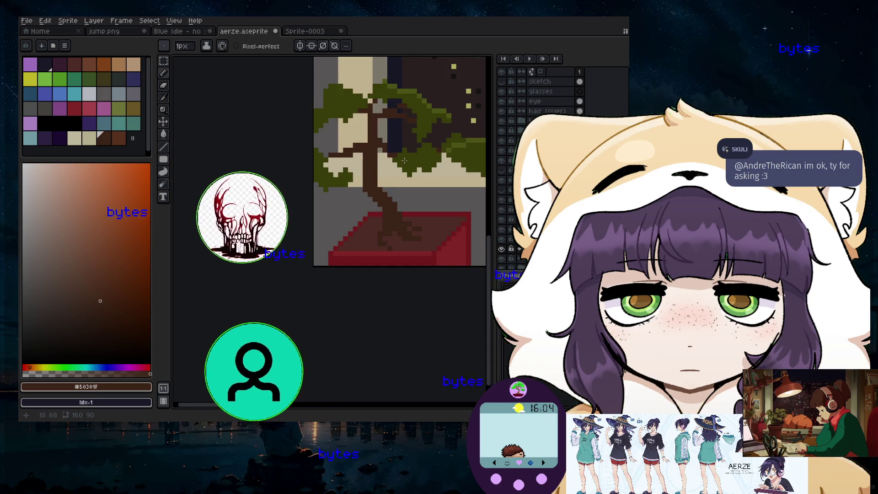
scroll(404, 166, up, 1)
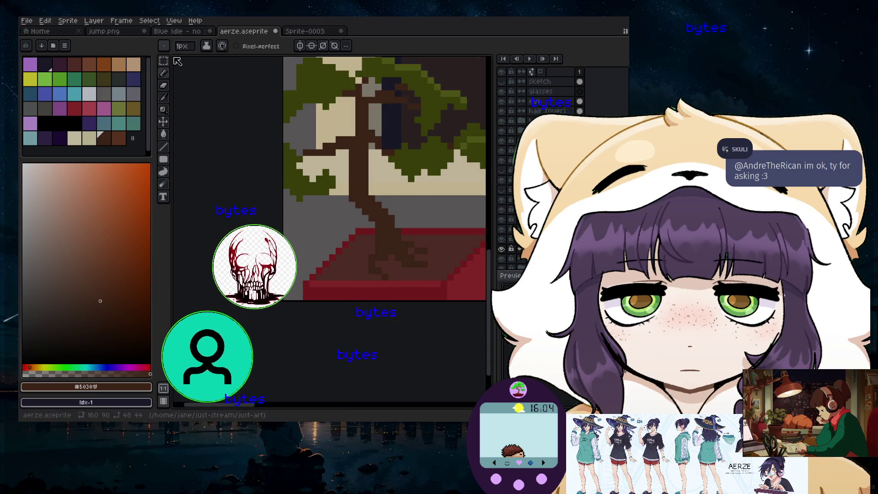
- Marquee-select the upper branch block, move it 2px down and 2px right, and commit
key(m)
drag(361, 62, 467, 137)
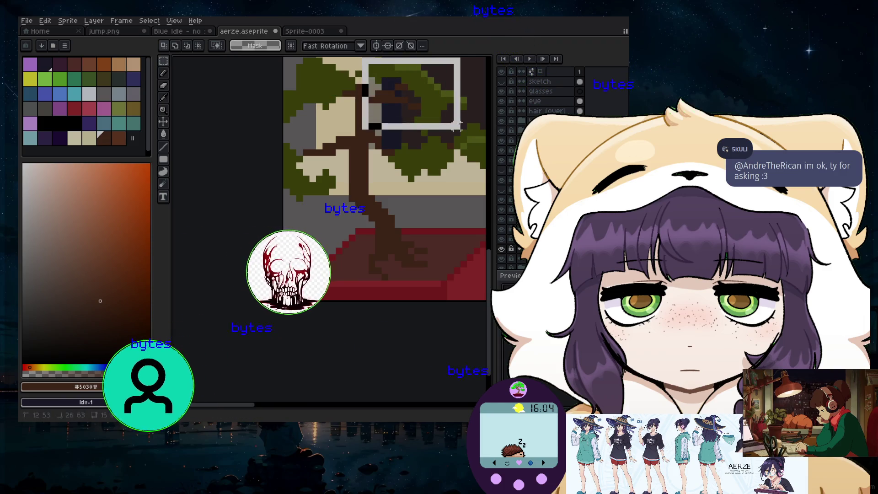
mouse_move(388, 109)
mouse_down()
mouse_move(391, 118)
mouse_move(379, 118)
mouse_up()
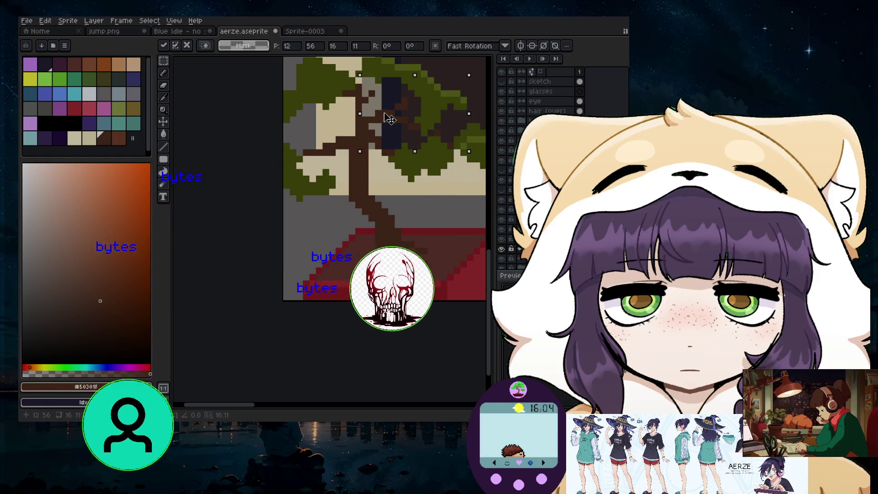
drag(378, 118, 392, 118)
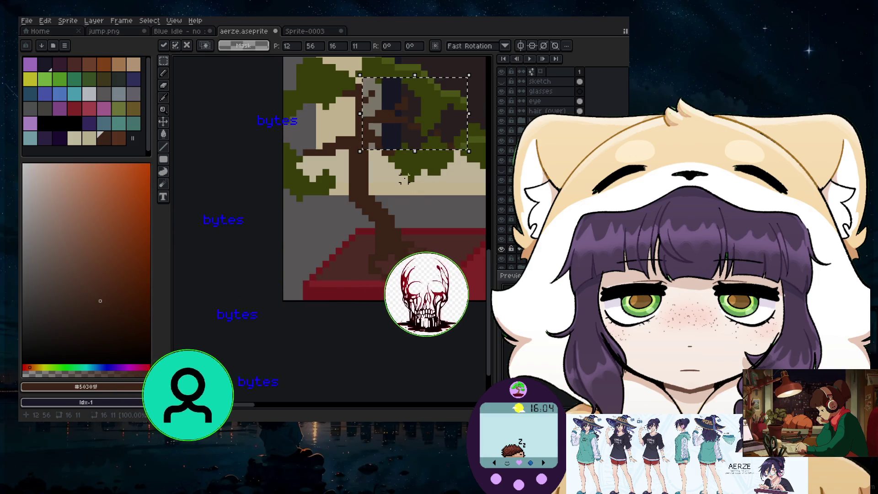
key(Return)
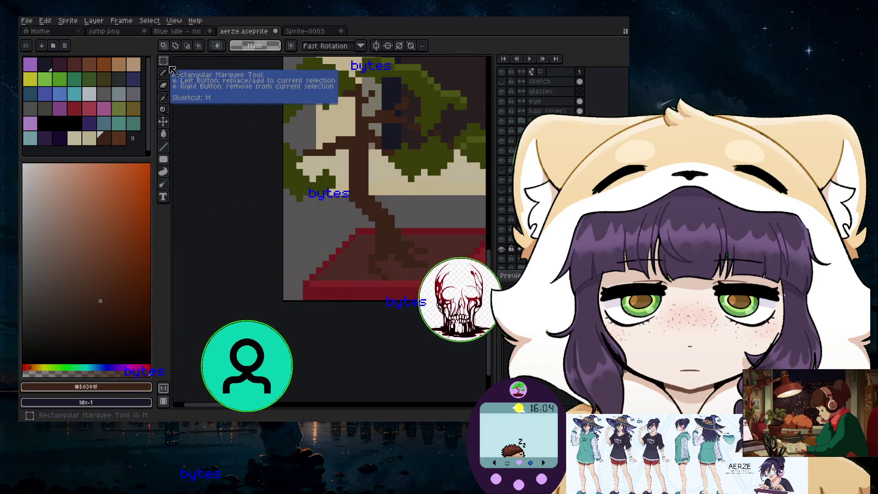
click(164, 73)
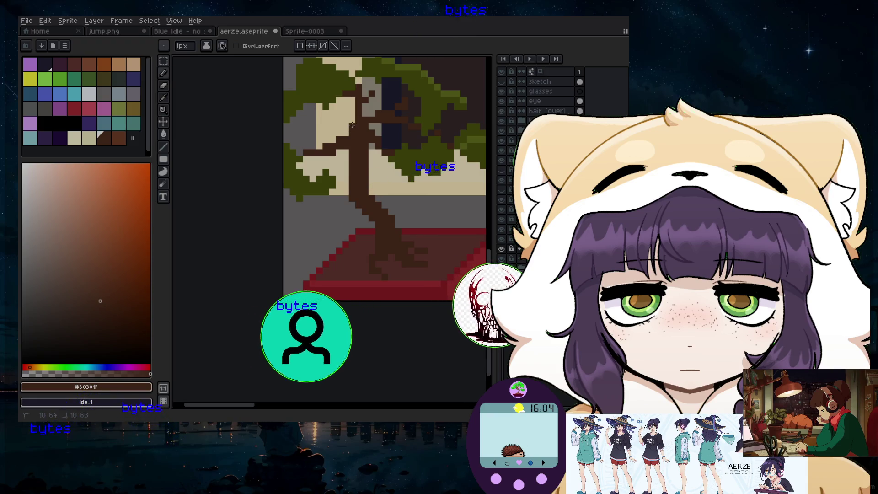
- Add a few dark-brown pixels beside the bonsai branch with the Pencil
scroll(389, 130, up, 1)
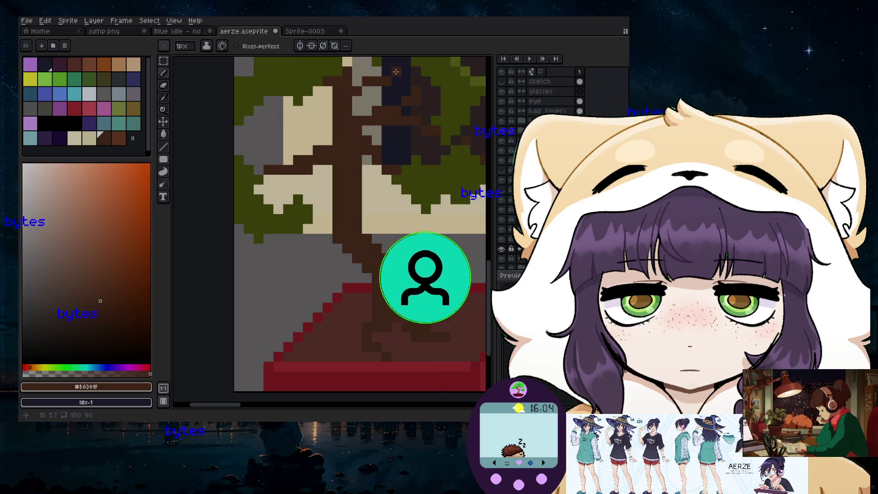
scroll(393, 73, down, 1)
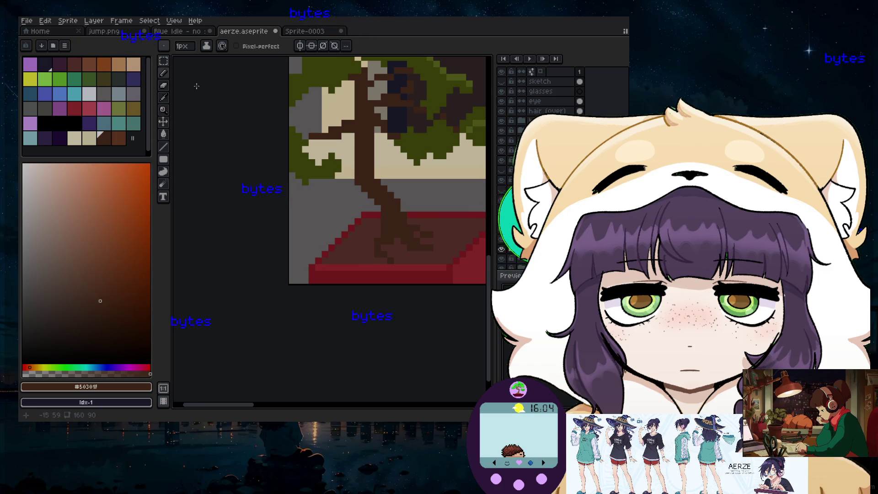
scroll(391, 97, up, 2)
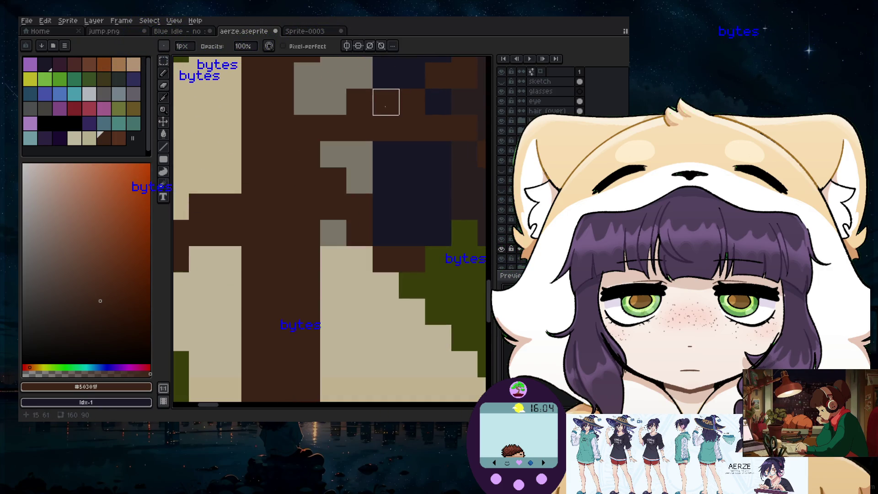
scroll(385, 98, down, 1)
scroll(358, 102, down, 1)
scroll(358, 110, up, 1)
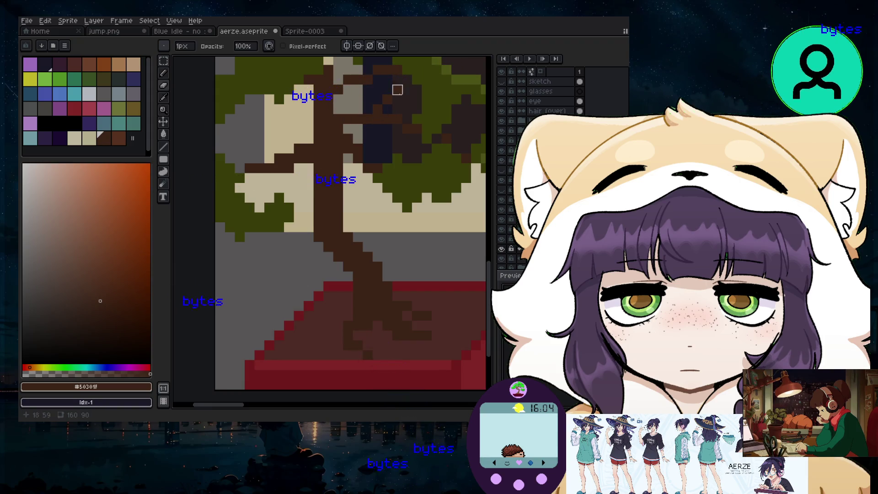
click(166, 74)
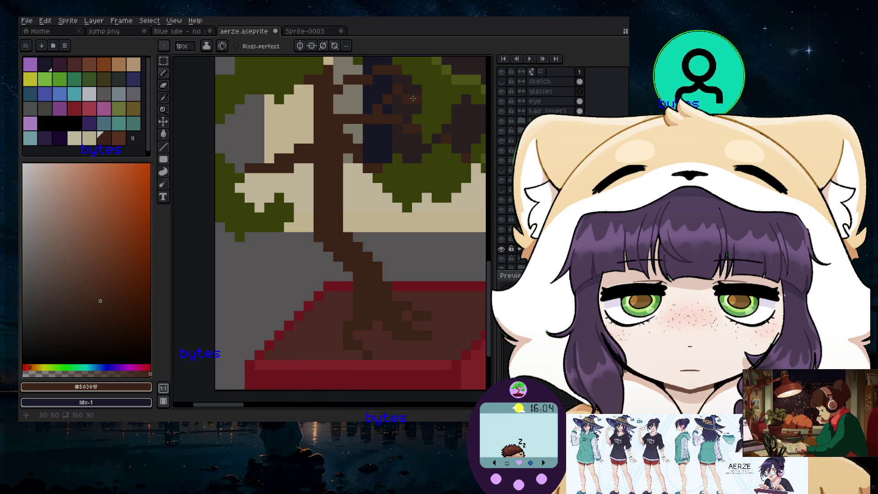
scroll(414, 109, down, 4)
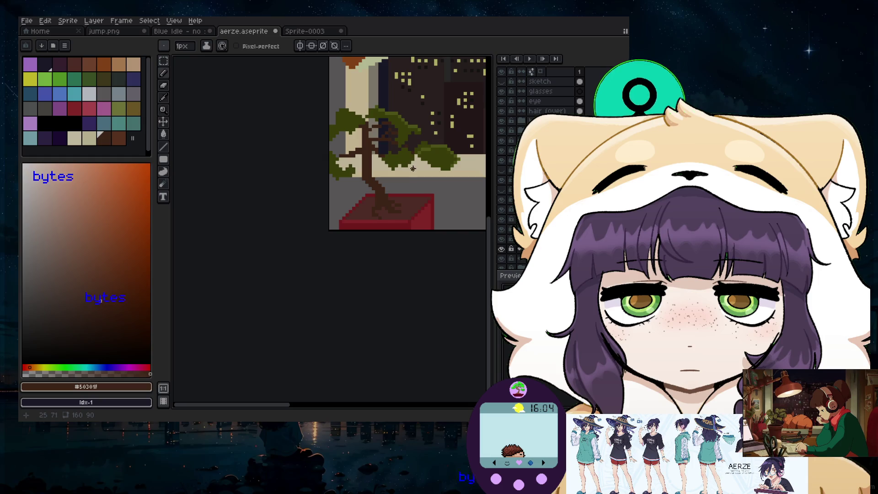
scroll(403, 164, up, 1)
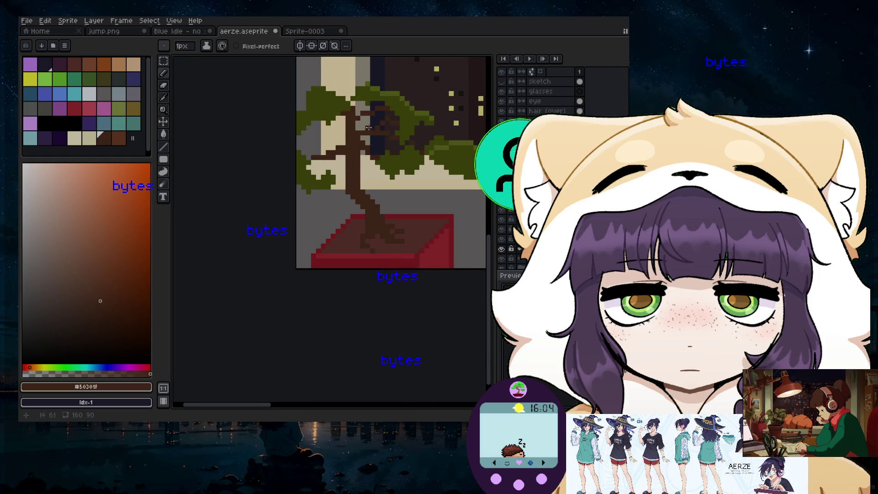
scroll(371, 129, up, 2)
scroll(389, 148, down, 1)
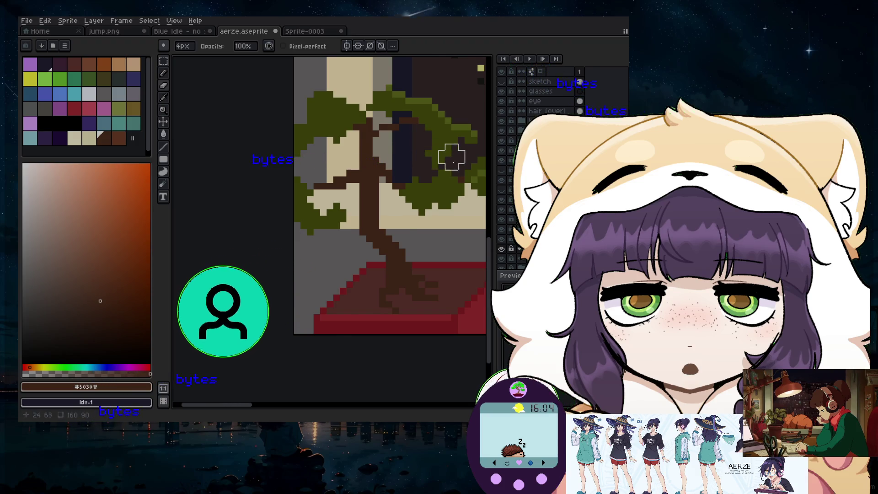
scroll(444, 202, down, 1)
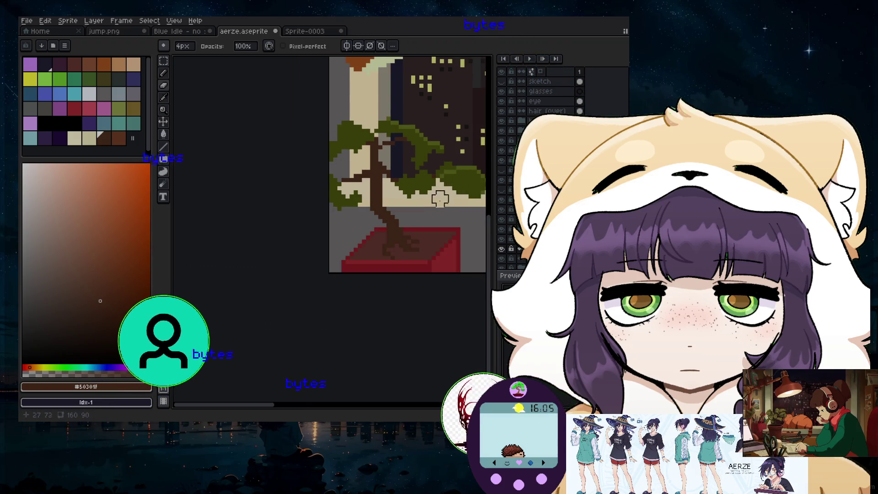
scroll(406, 170, up, 1)
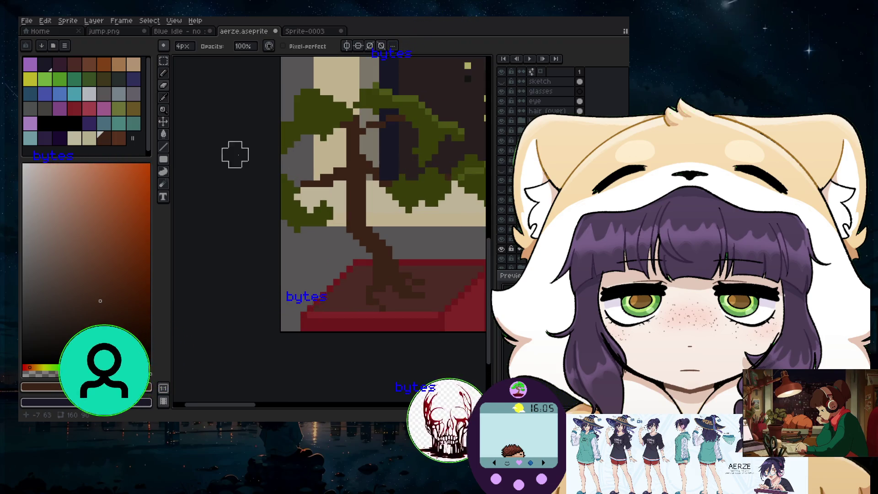
key(b)
drag(369, 136, 411, 145)
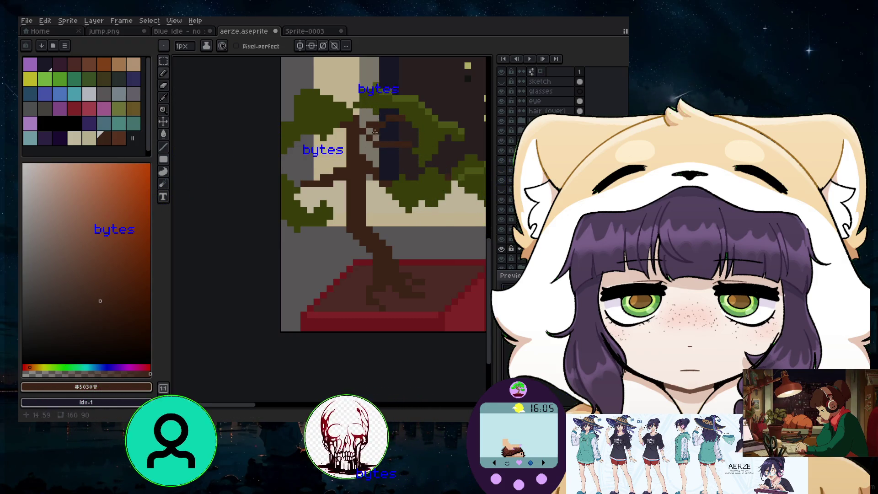
- Sample a colour from the canvas and paint green over the dark canopy pixels
click(163, 73)
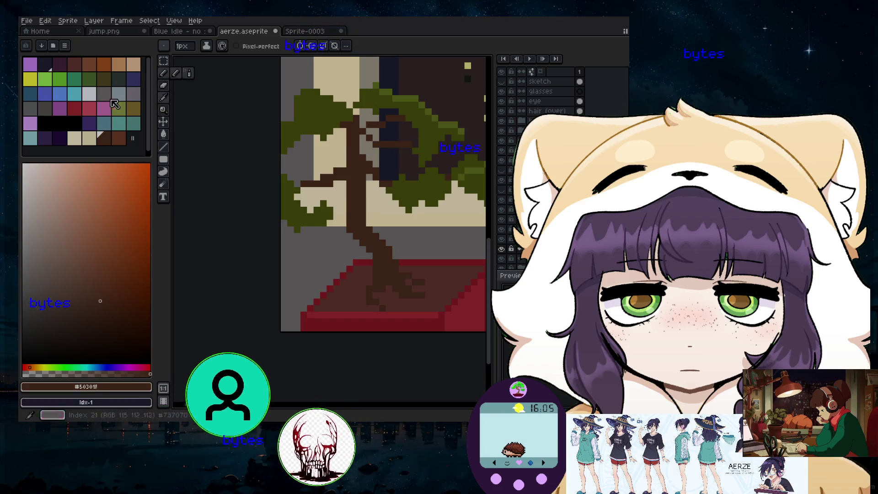
click(162, 98)
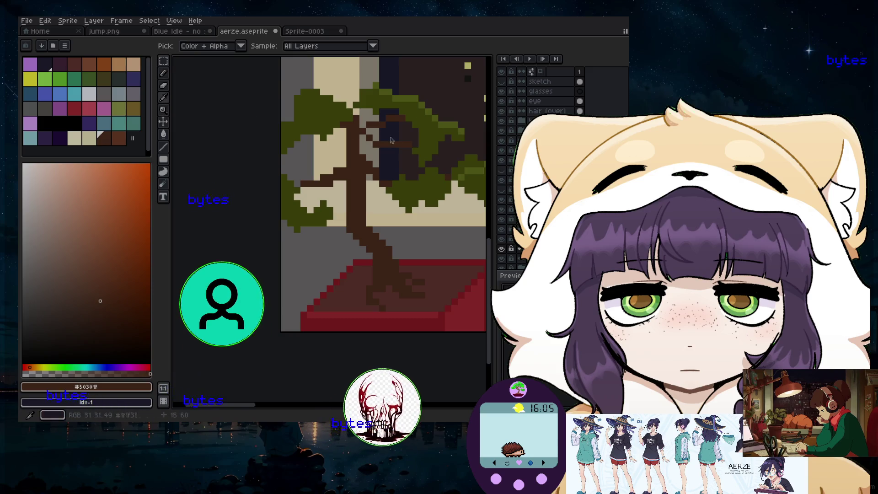
click(163, 73)
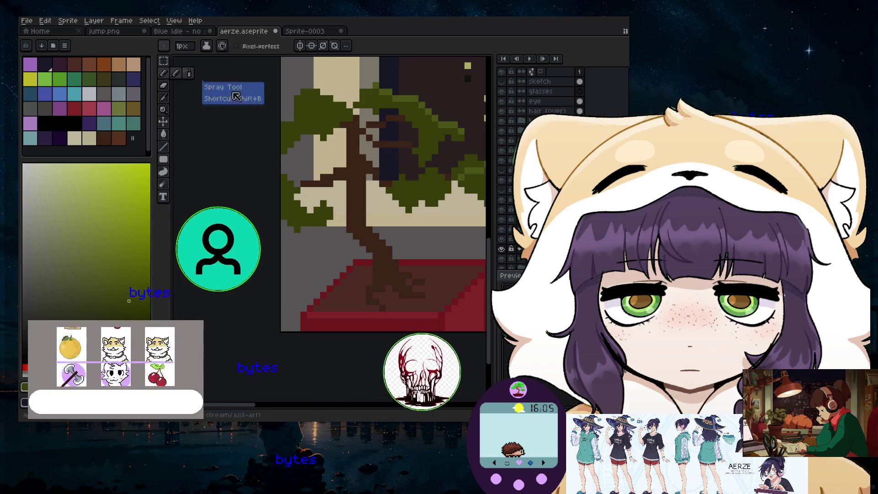
scroll(414, 141, up, 2)
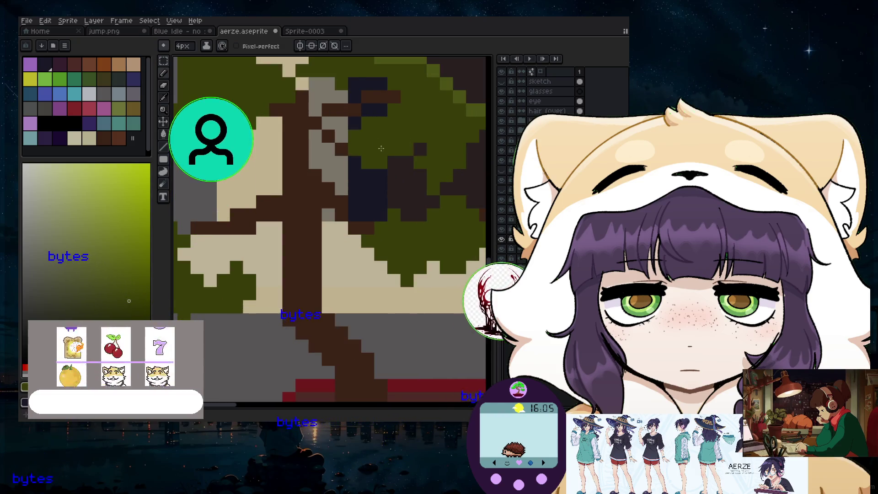
scroll(375, 137, down, 3)
scroll(343, 130, up, 2)
drag(343, 131, 374, 110)
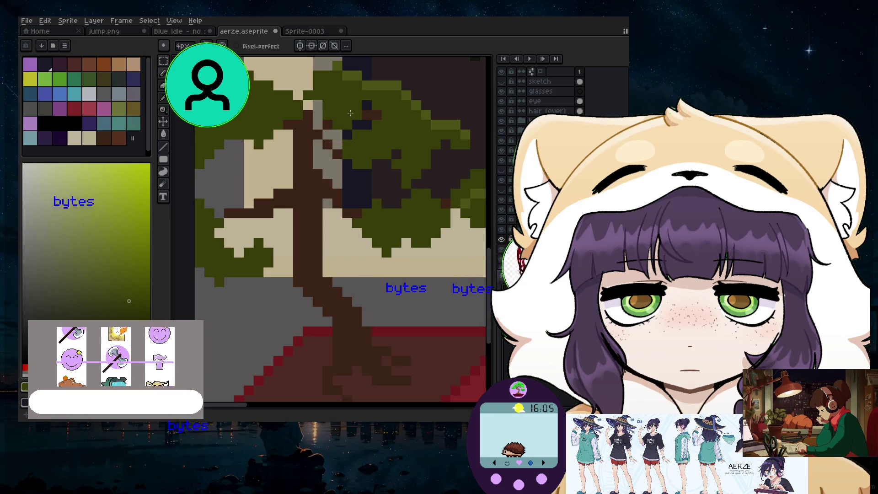
scroll(366, 114, down, 3)
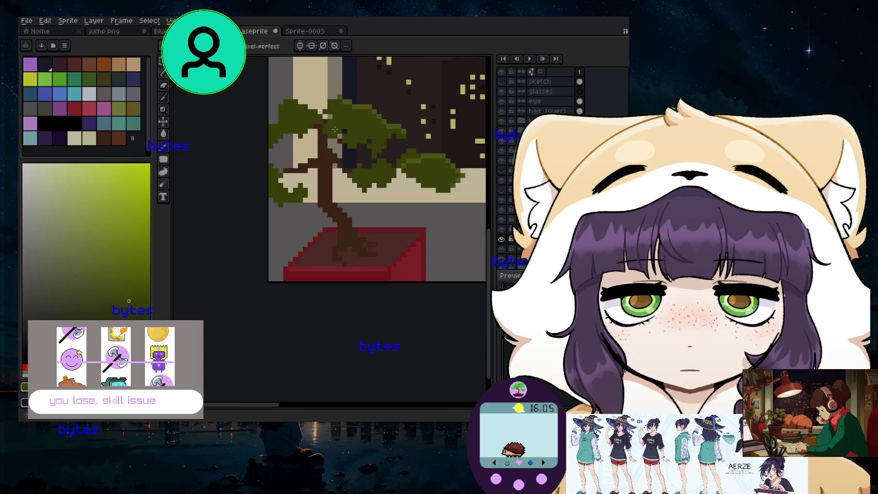
scroll(313, 146, up, 2)
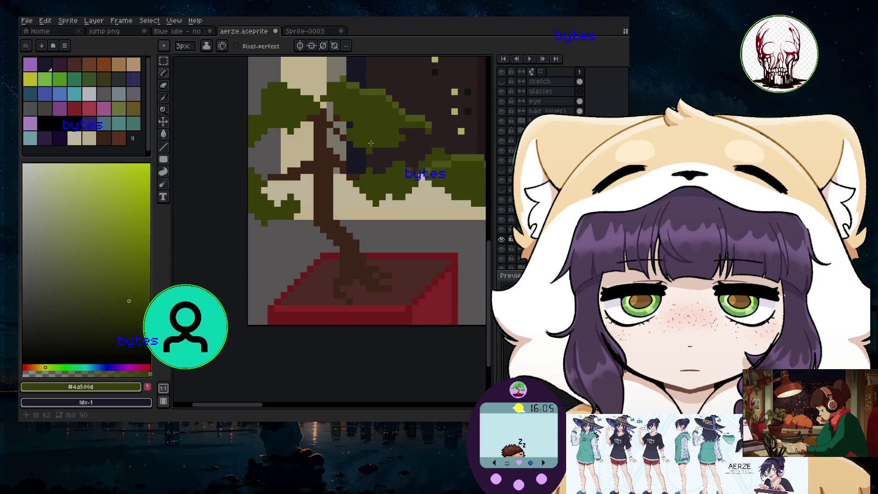
- Enlarge the Pencil brush to 4px
key(plus)
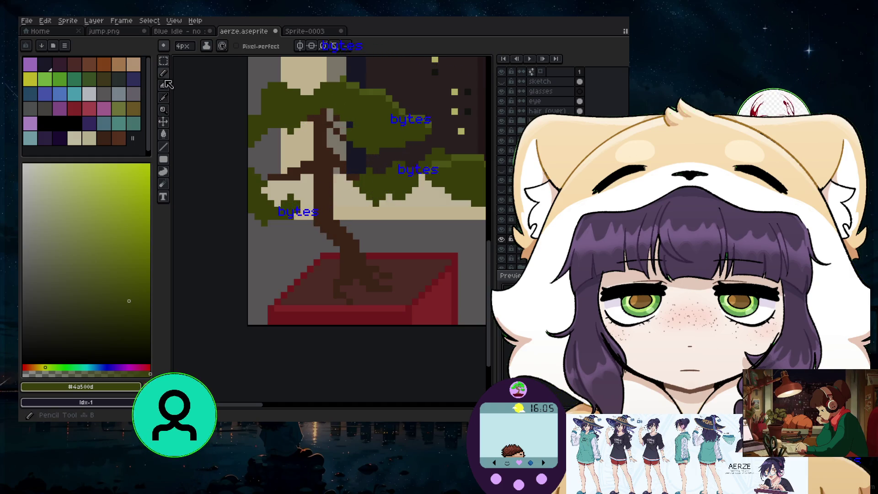
scroll(258, 109, down, 1)
scroll(311, 136, up, 1)
scroll(333, 142, up, 1)
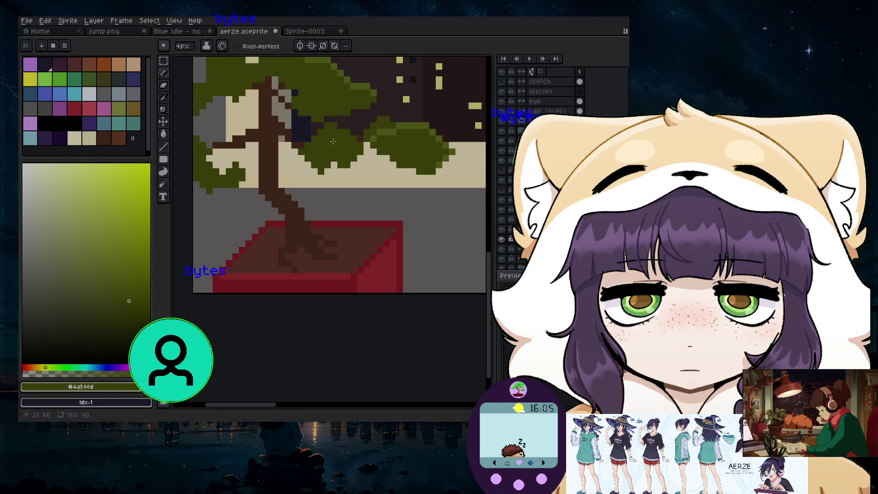
scroll(292, 150, down, 2)
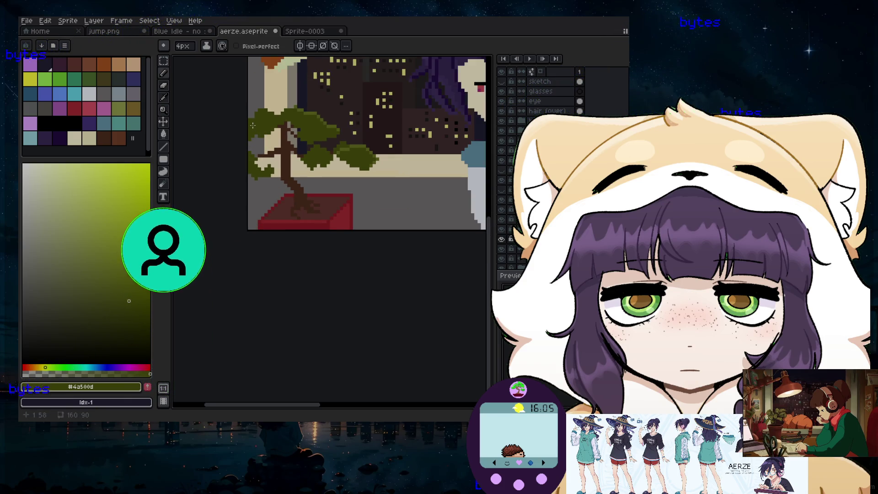
scroll(274, 163, up, 1)
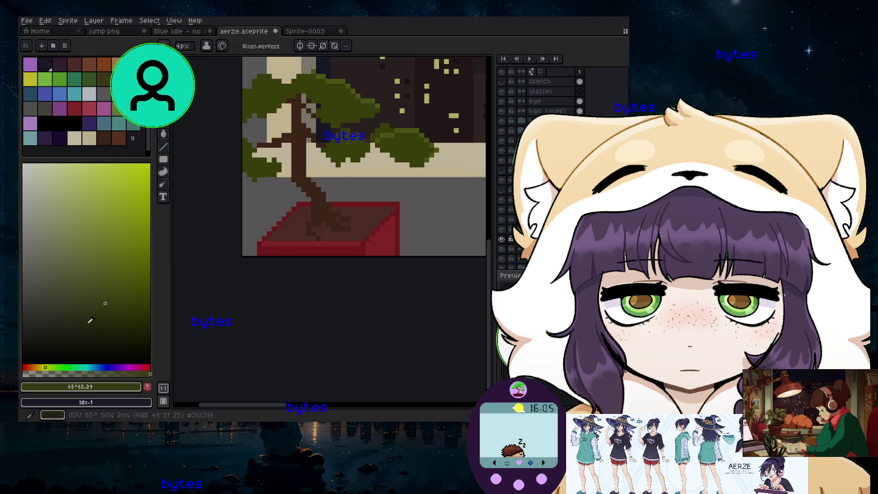
- Shift the hue to green (95°) and pick a darker shade from the colour field
scroll(326, 119, up, 2)
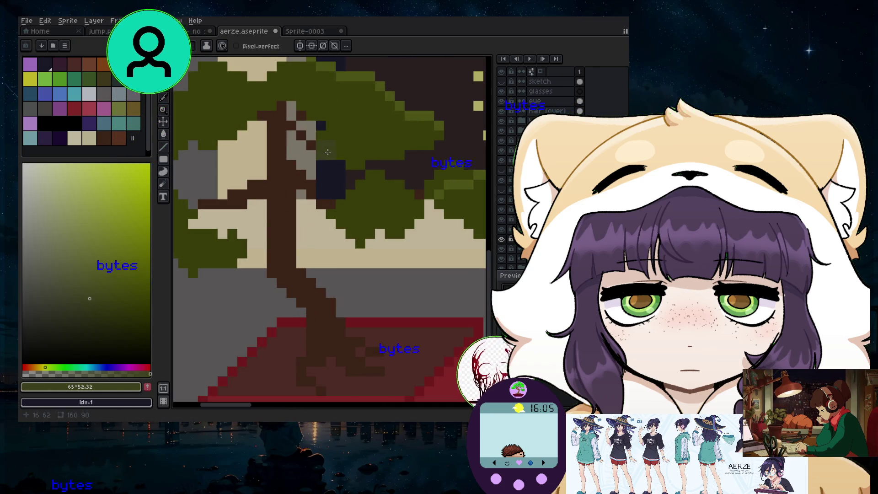
scroll(327, 152, up, 1)
click(104, 295)
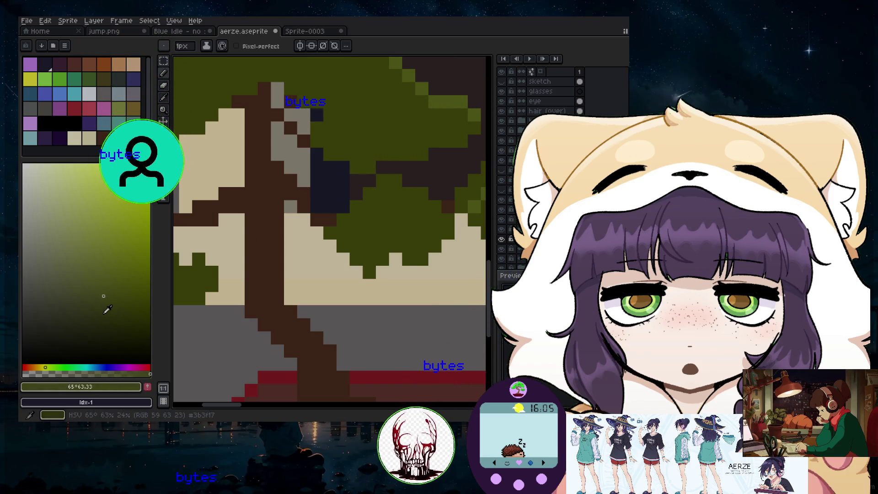
click(55, 368)
click(96, 313)
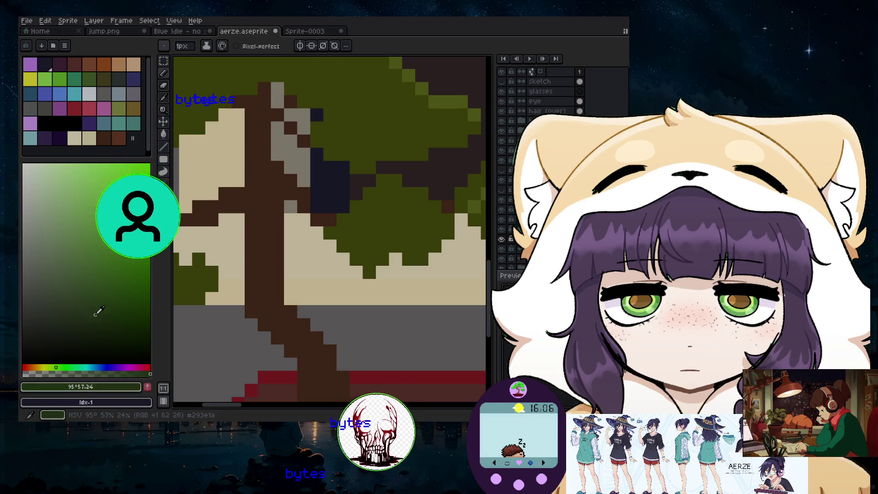
scroll(355, 165, down, 3)
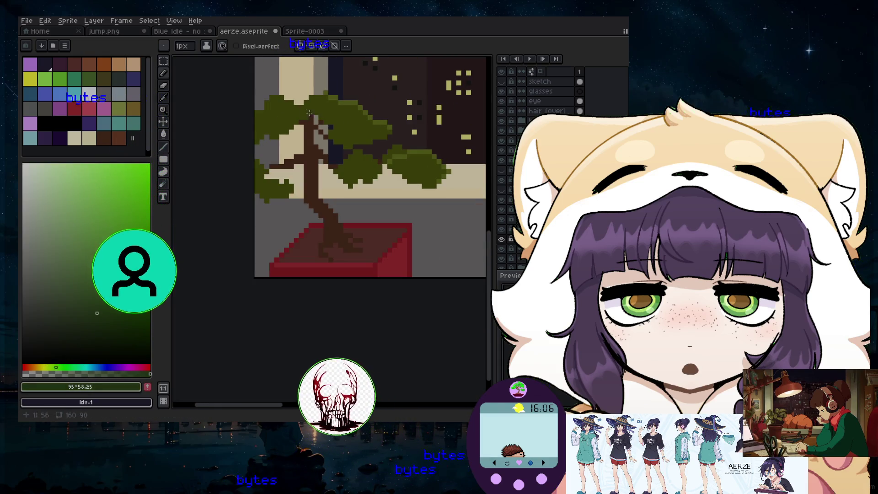
scroll(355, 166, up, 1)
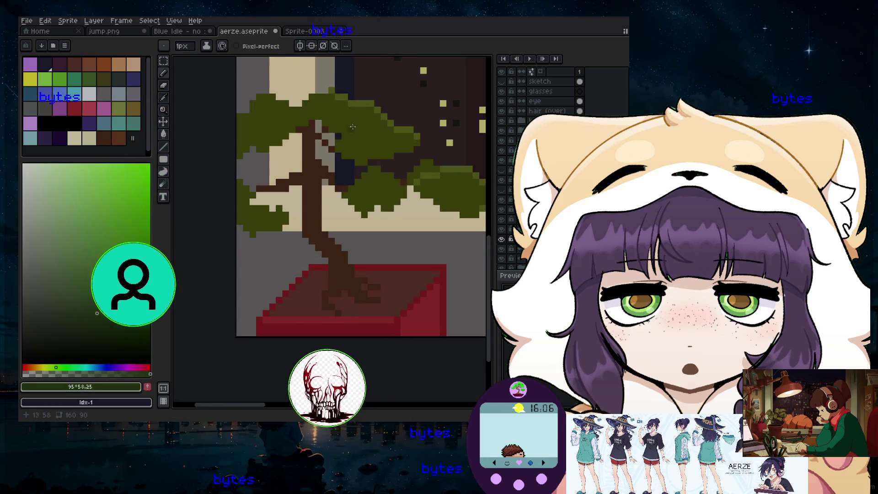
click(80, 296)
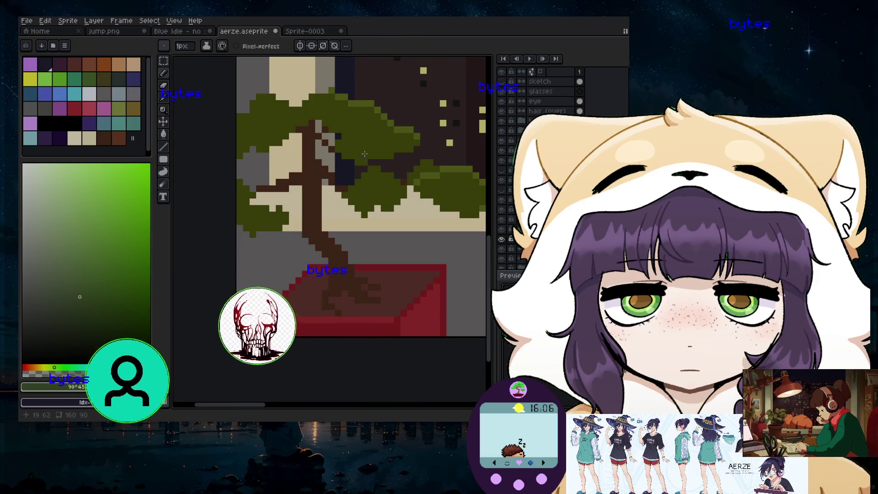
scroll(363, 154, up, 1)
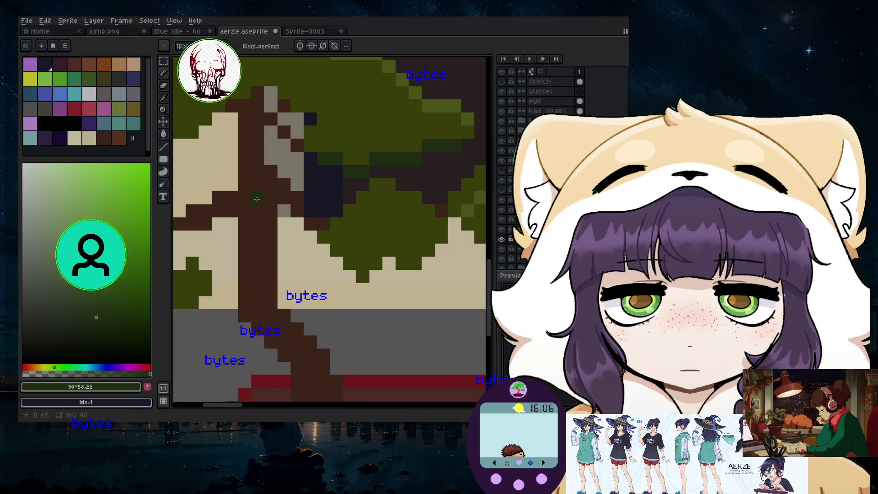
scroll(257, 198, down, 3)
scroll(334, 154, up, 1)
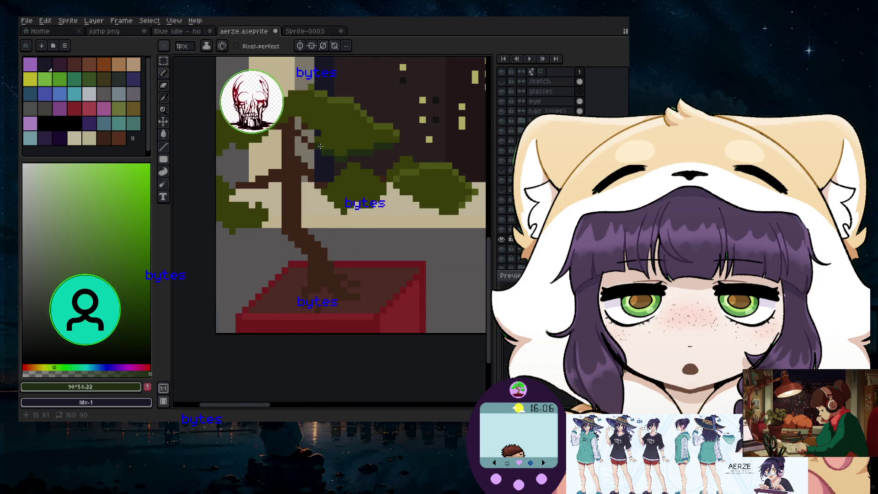
scroll(317, 144, up, 2)
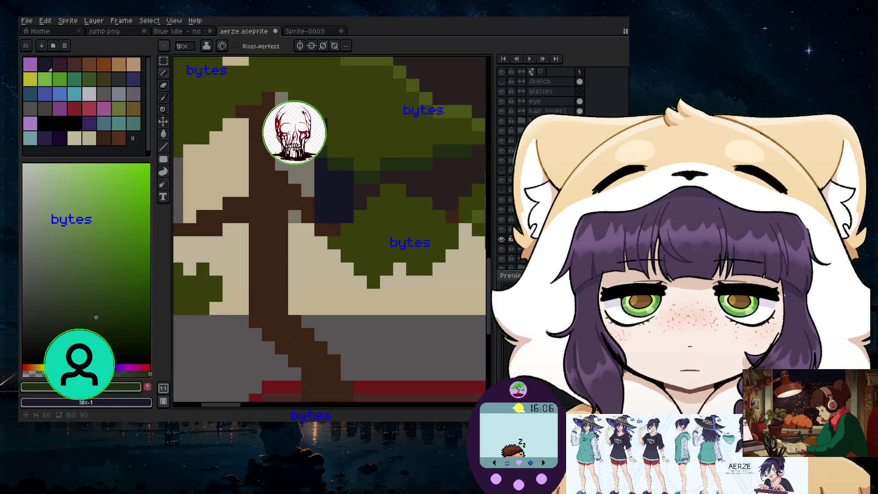
scroll(304, 139, down, 2)
scroll(326, 156, up, 2)
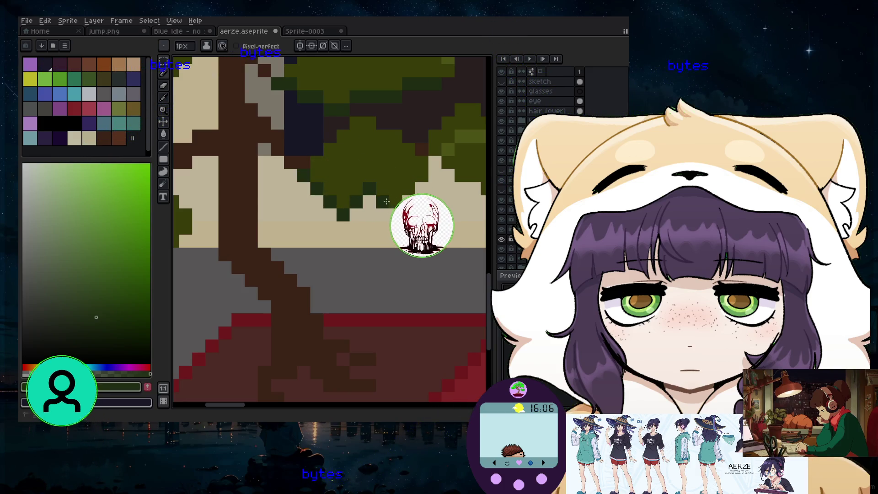
scroll(411, 215, down, 2)
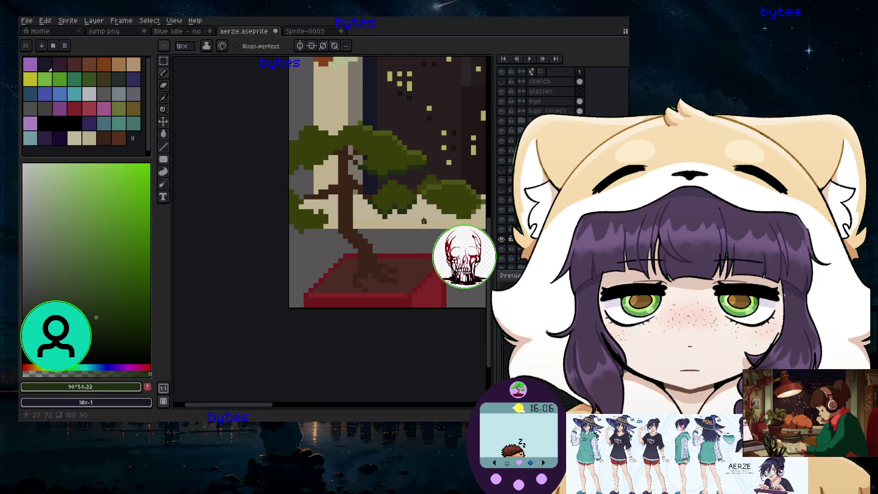
scroll(452, 229, up, 1)
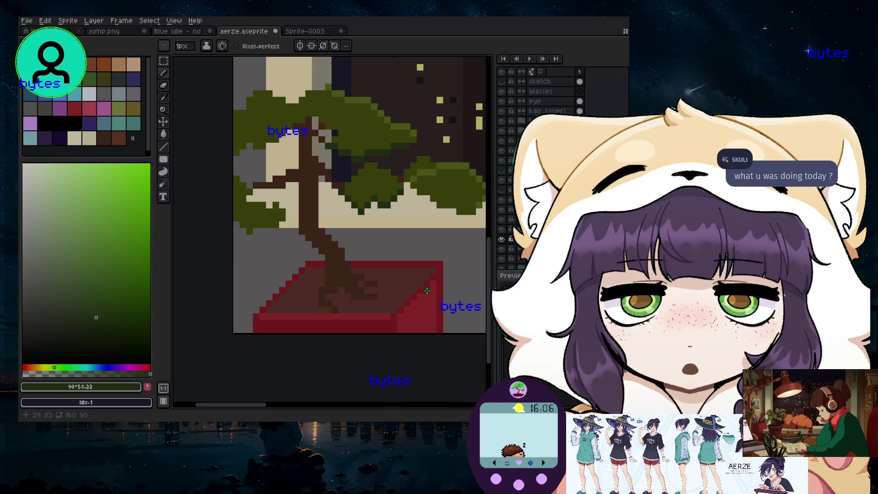
scroll(363, 177, up, 2)
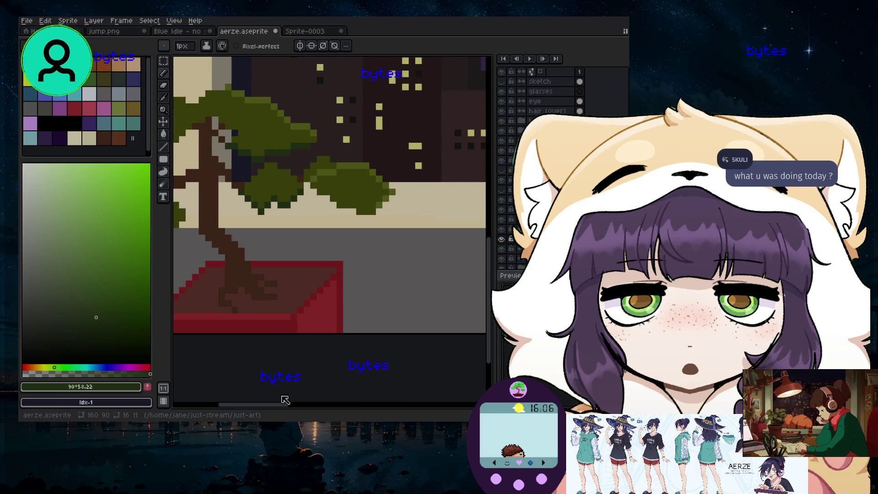
scroll(363, 177, up, 1)
scroll(363, 177, up, 1)
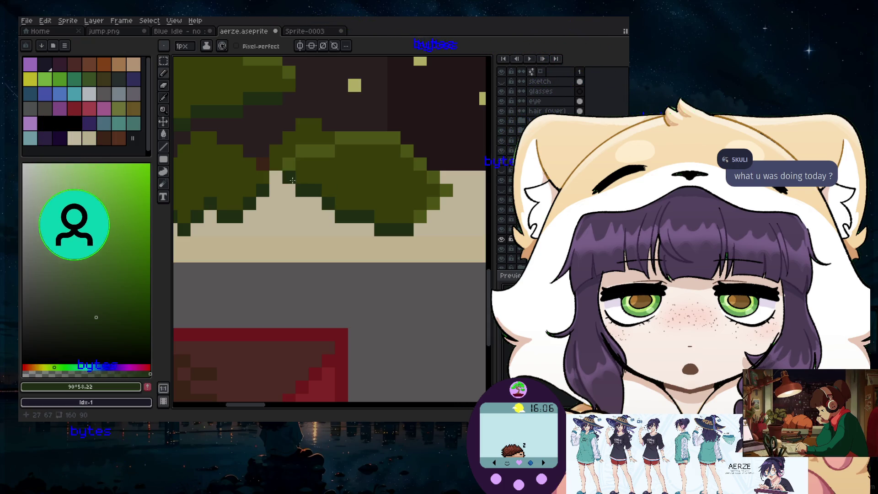
scroll(343, 257, down, 4)
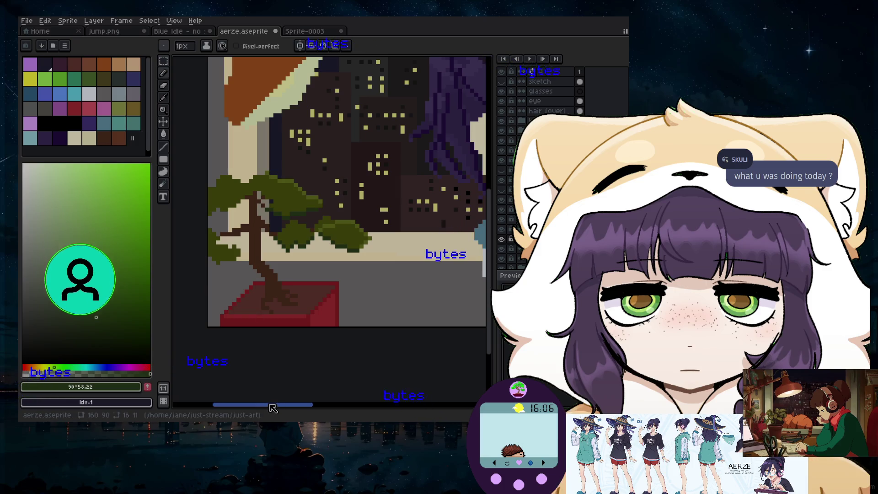
scroll(316, 269, up, 3)
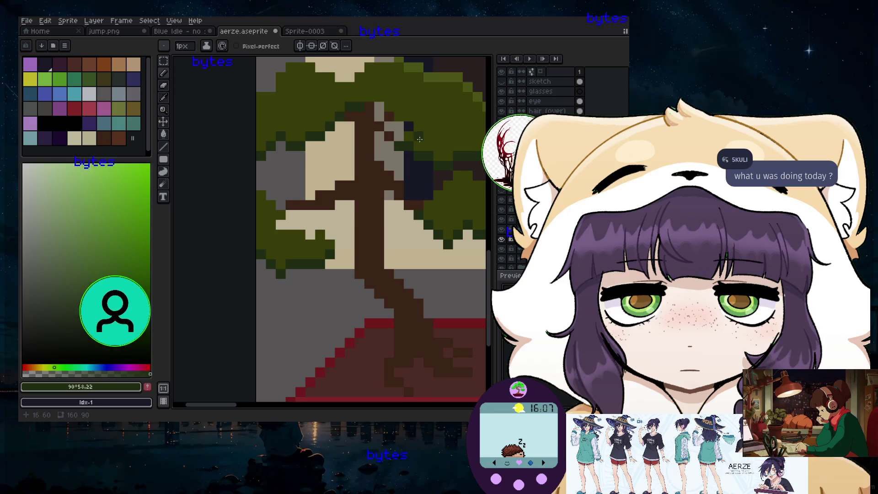
scroll(415, 136, down, 3)
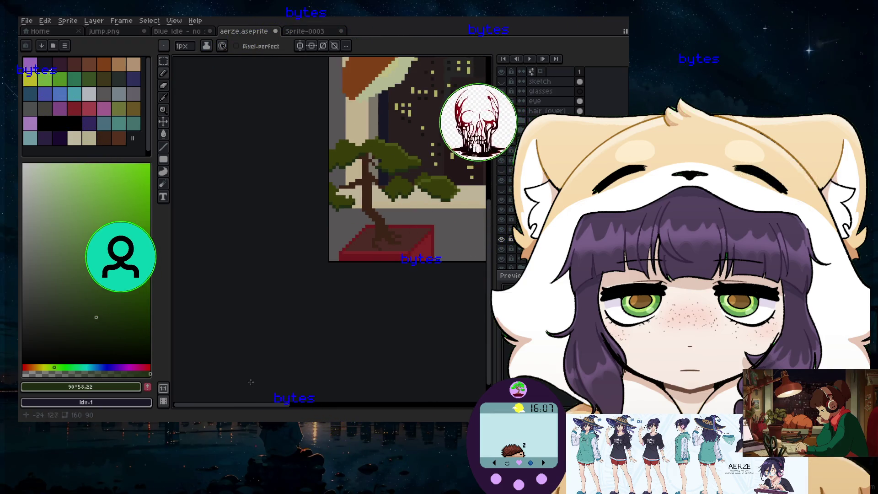
drag(245, 406, 283, 407)
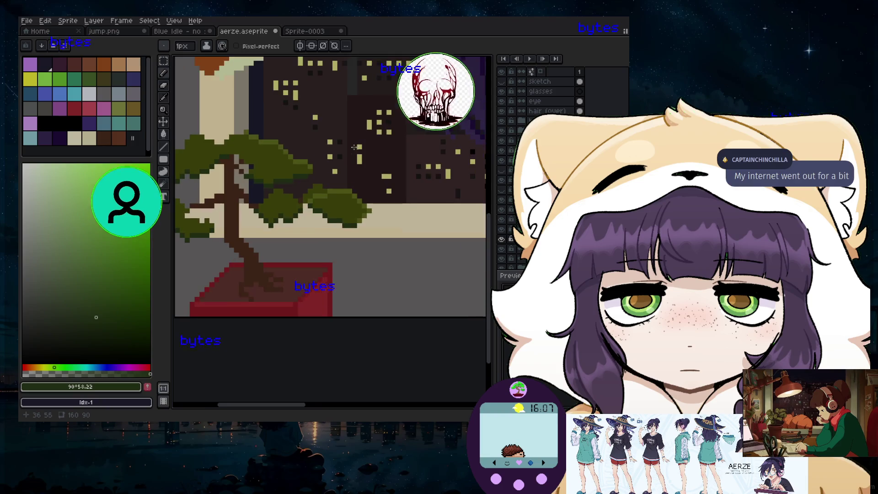
scroll(323, 174, up, 5)
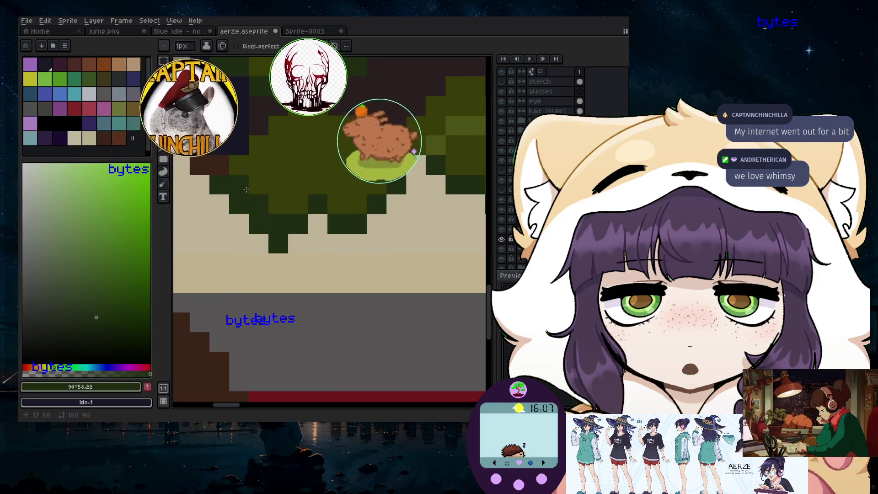
scroll(218, 230, down, 2)
scroll(218, 230, down, 3)
scroll(217, 230, up, 2)
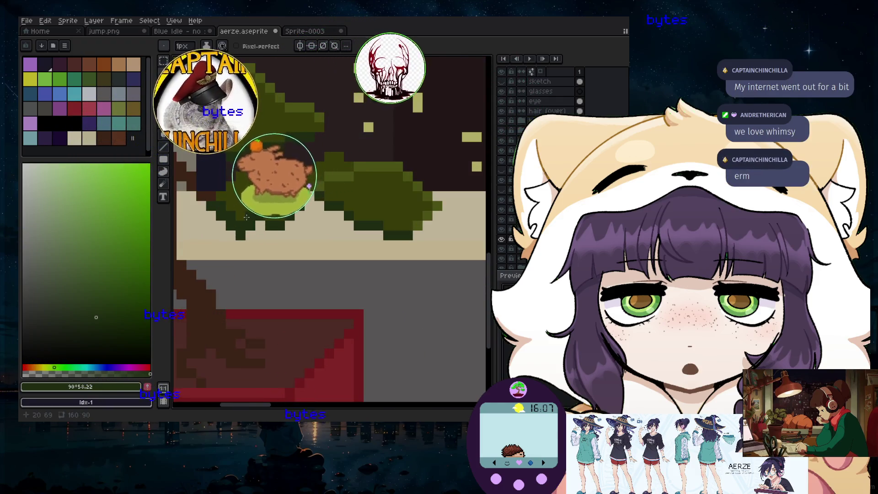
scroll(267, 298, down, 3)
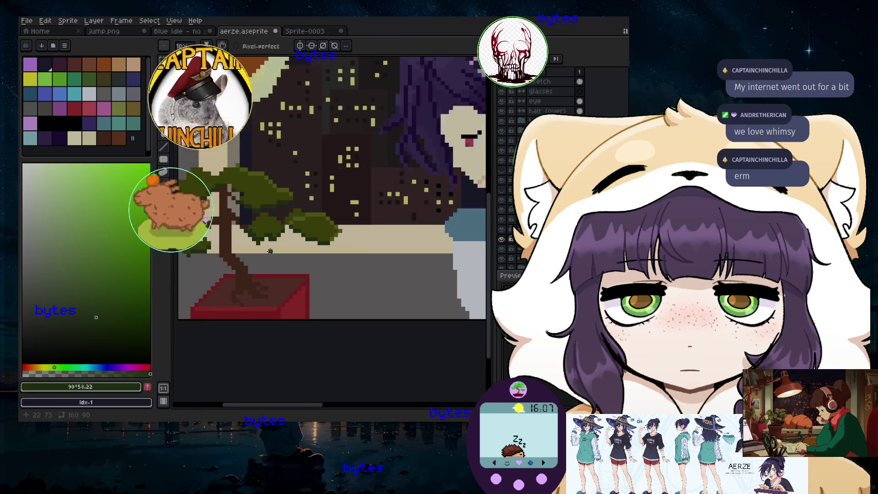
scroll(309, 244, up, 2)
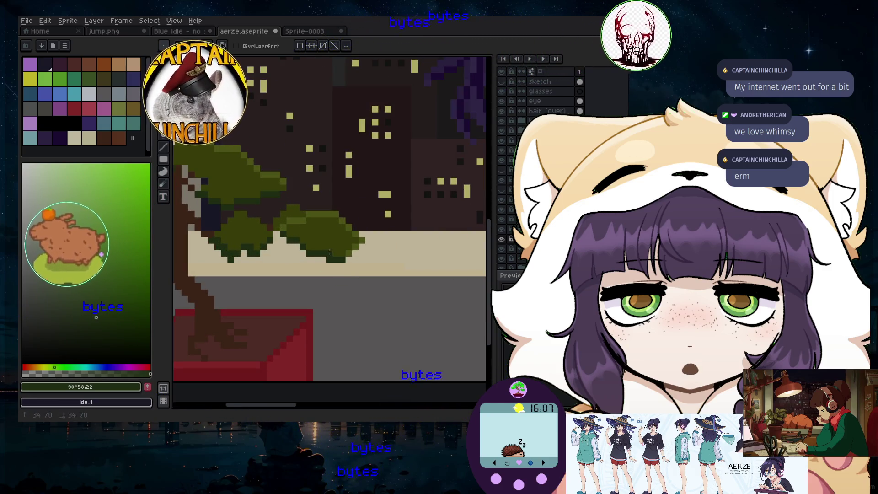
scroll(273, 285, down, 2)
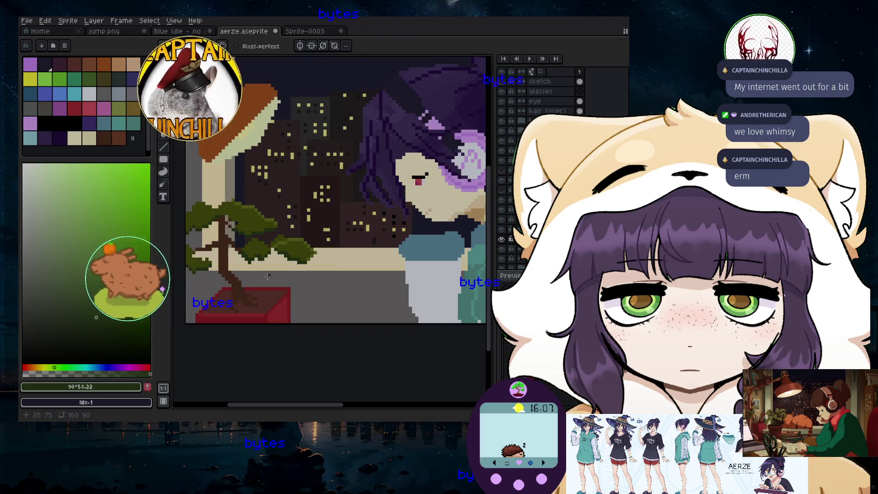
scroll(273, 285, up, 1)
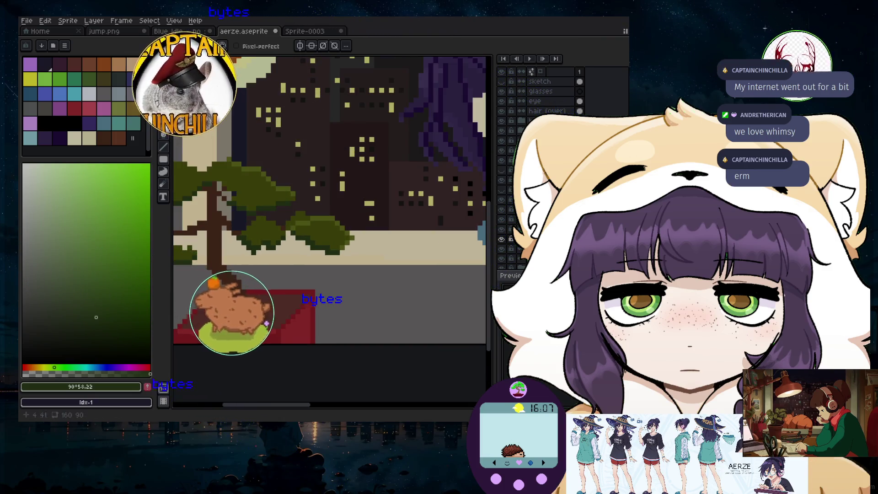
scroll(306, 191, up, 1)
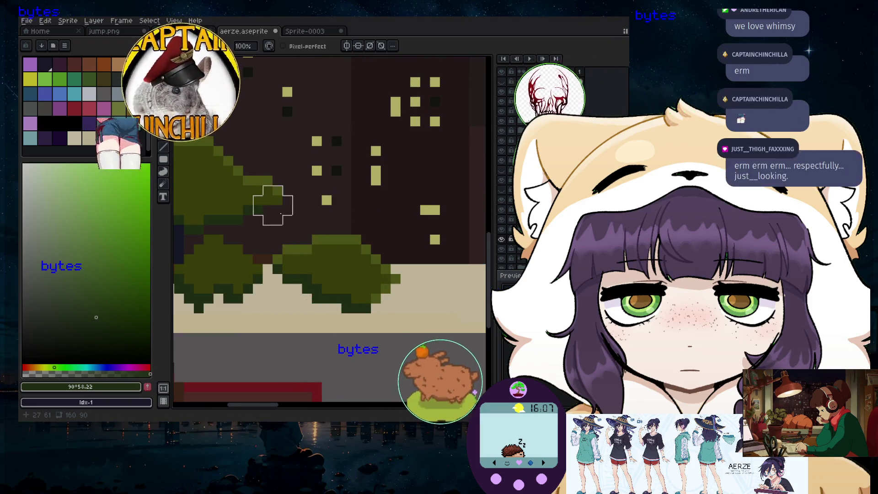
scroll(270, 204, down, 2)
drag(284, 404, 267, 404)
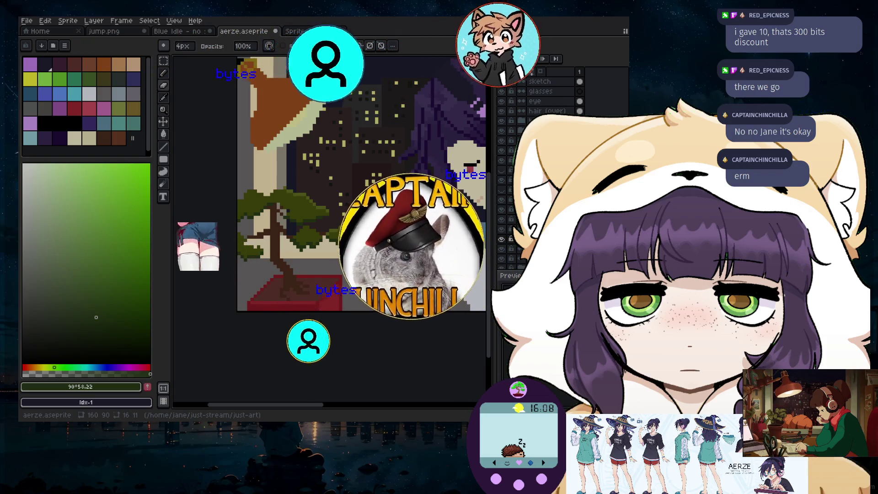
scroll(411, 265, down, 1)
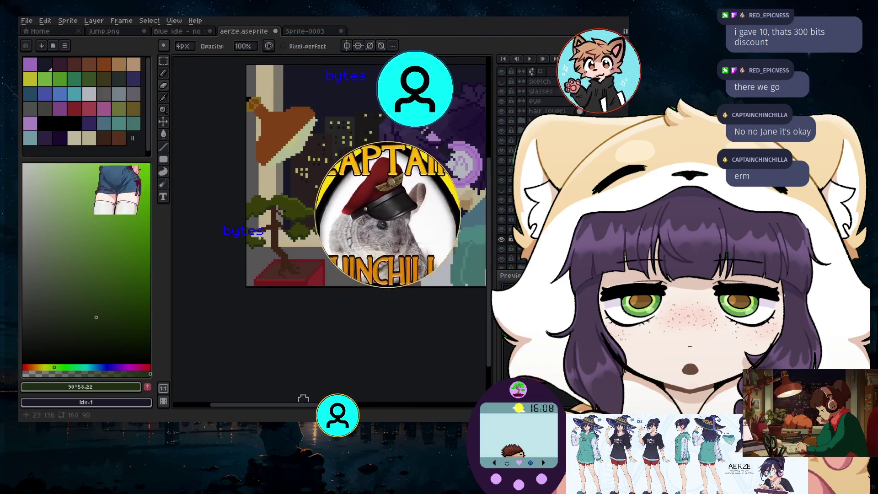
drag(300, 405, 285, 405)
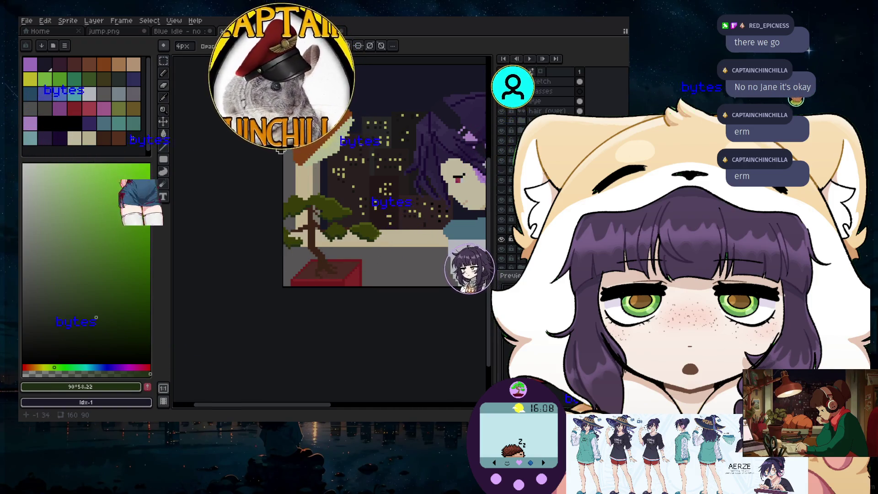
scroll(338, 212, down, 1)
scroll(338, 213, down, 1)
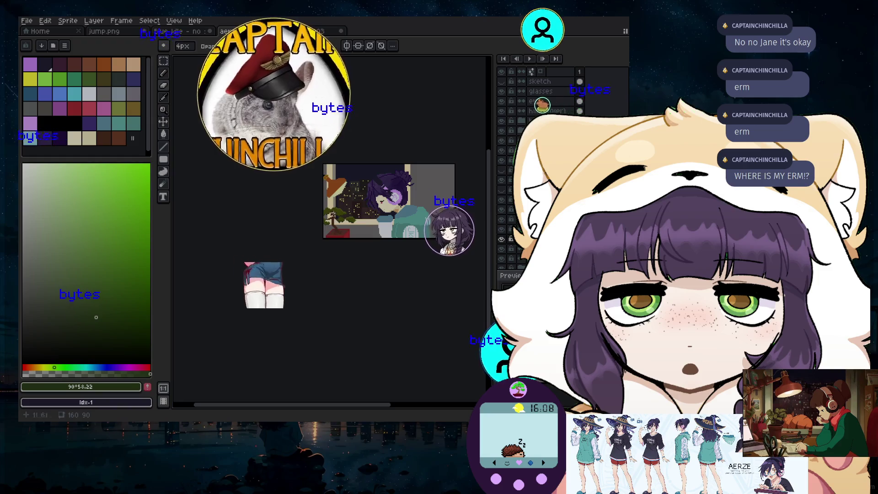
scroll(357, 210, up, 3)
scroll(343, 206, up, 5)
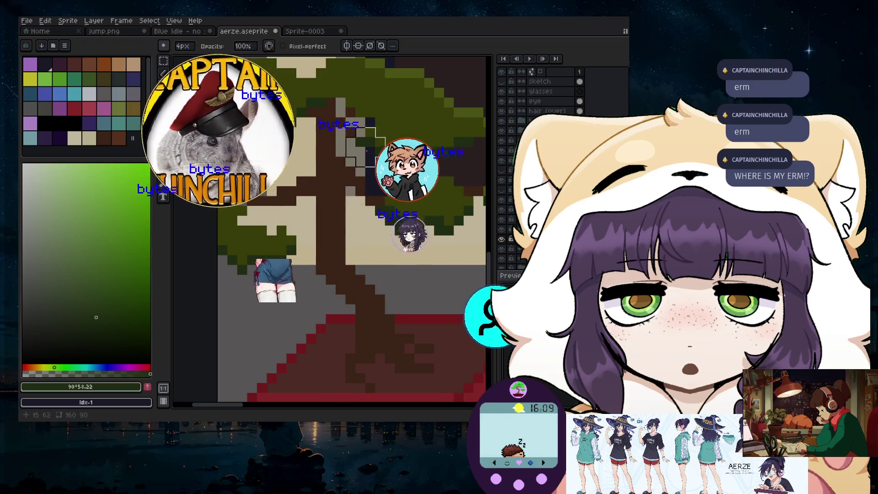
scroll(366, 201, down, 3)
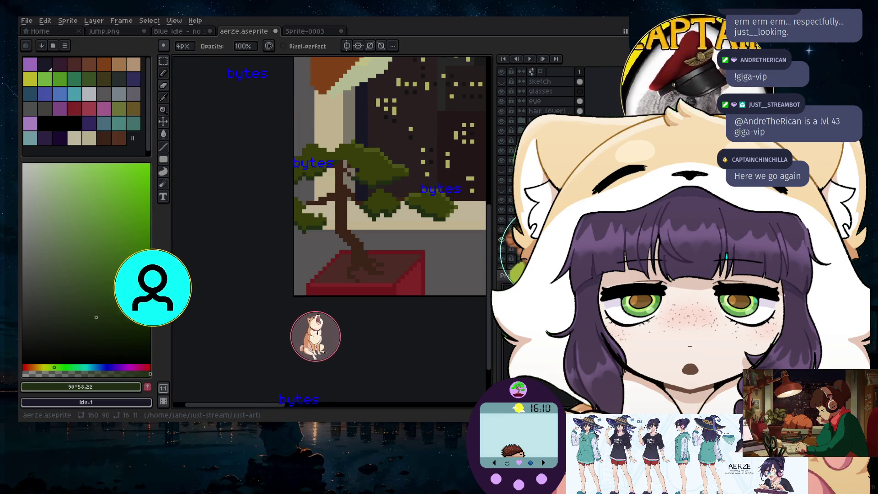
- Eyedrop the trunk's dark brown #50301F from the zoomed-in bonsai, then zoom back out
scroll(376, 228, down, 1)
scroll(376, 229, down, 1)
scroll(384, 252, down, 1)
scroll(395, 275, up, 1)
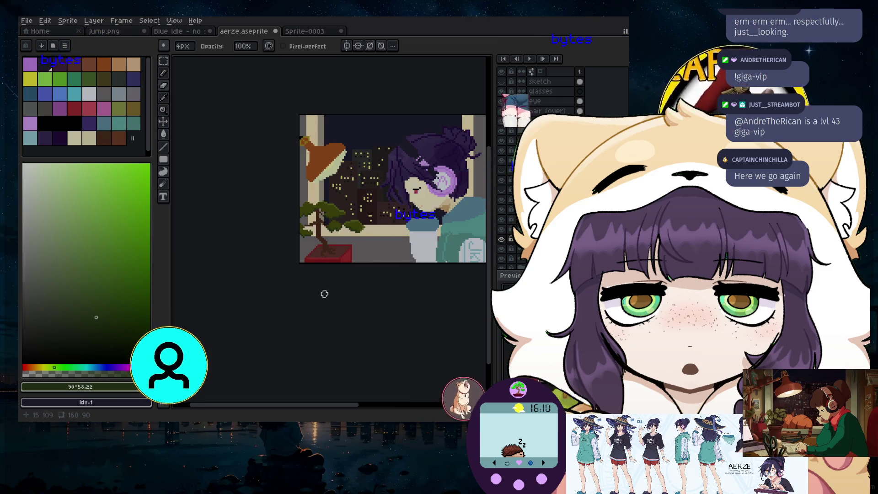
scroll(349, 237, up, 2)
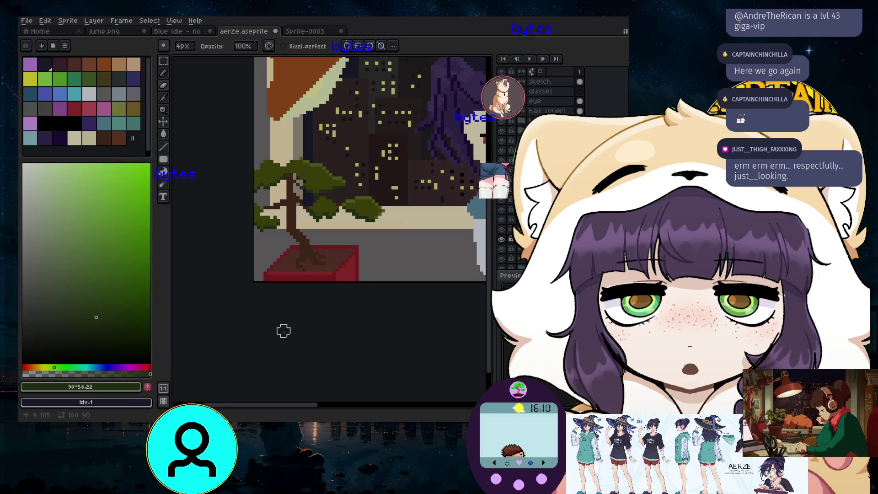
scroll(235, 223, up, 1)
scroll(239, 201, up, 2)
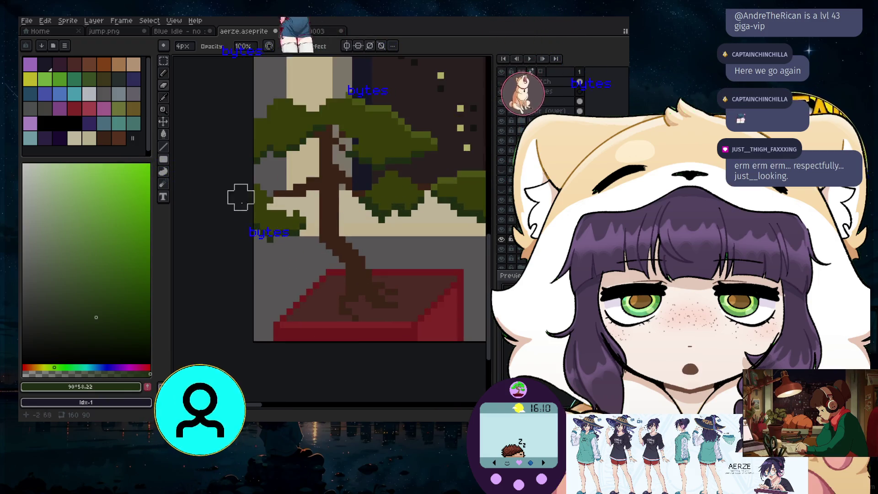
scroll(240, 201, up, 2)
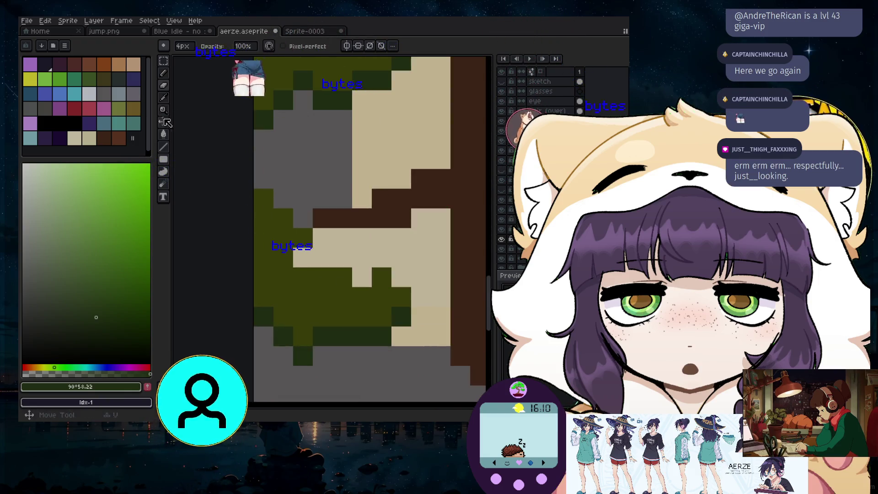
click(403, 209)
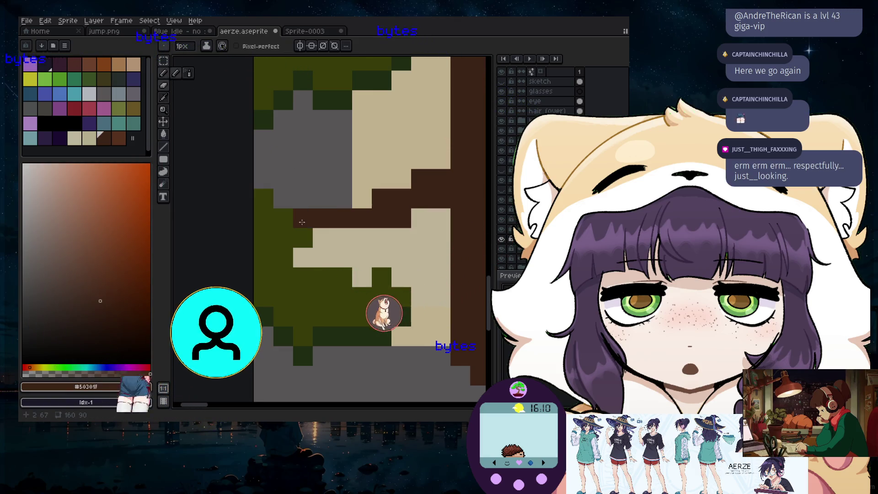
scroll(301, 222, down, 2)
scroll(311, 234, down, 3)
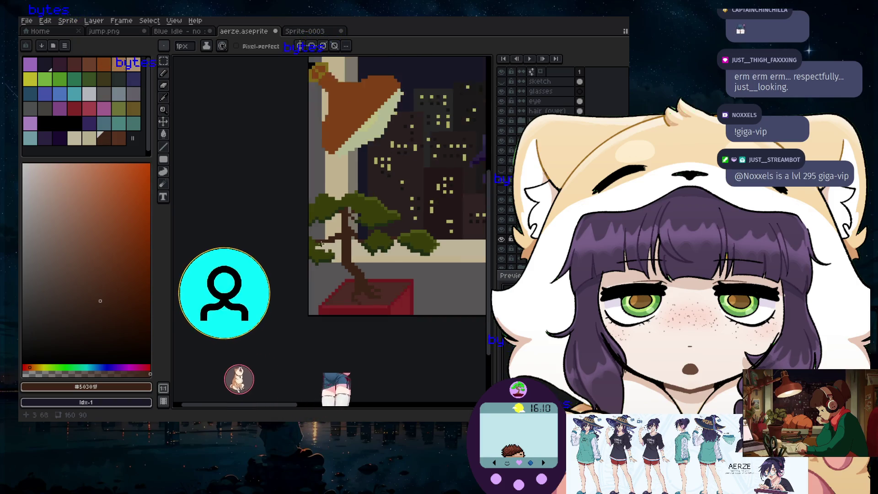
scroll(323, 248, up, 3)
scroll(317, 261, down, 3)
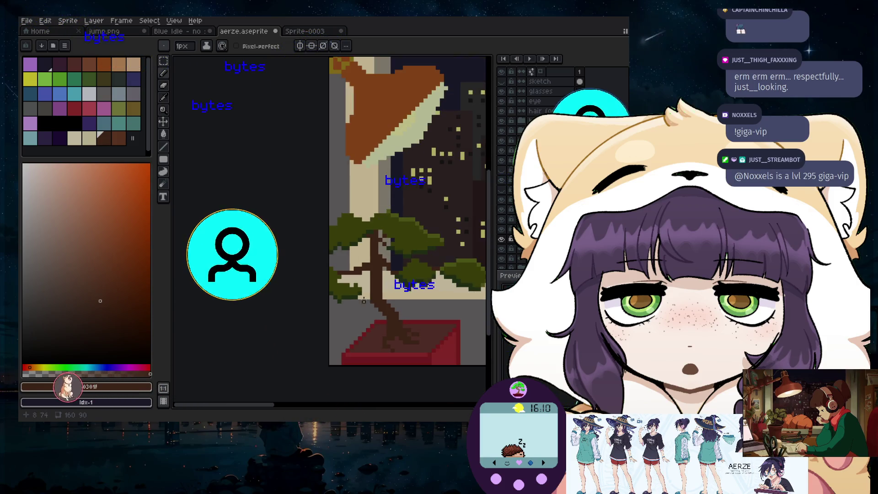
scroll(374, 301, down, 1)
scroll(366, 288, up, 1)
scroll(360, 277, up, 1)
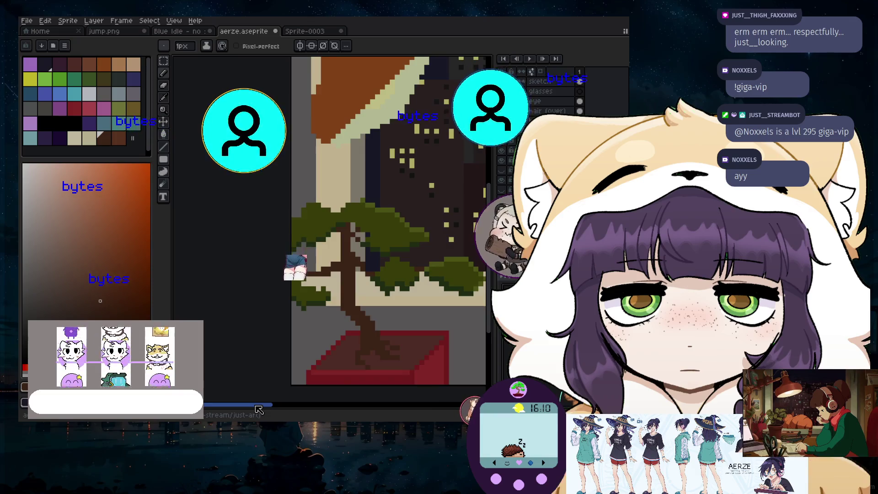
scroll(354, 260, up, 1)
scroll(355, 261, up, 1)
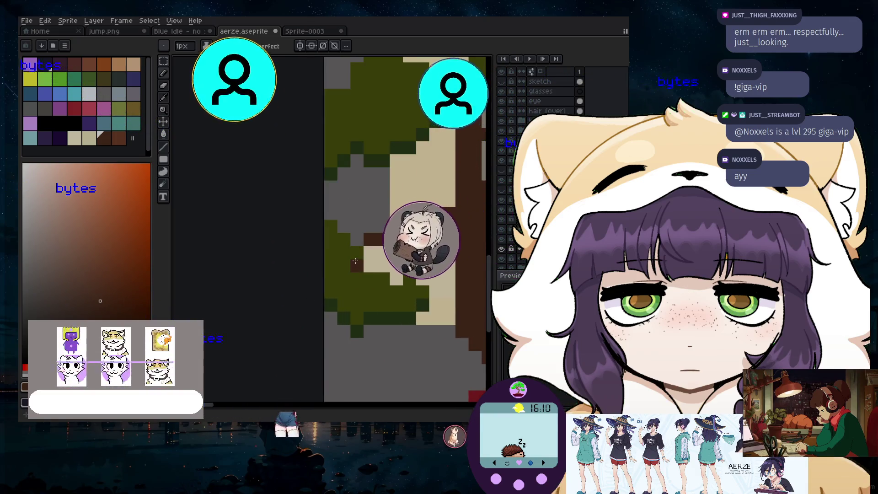
scroll(355, 261, down, 1)
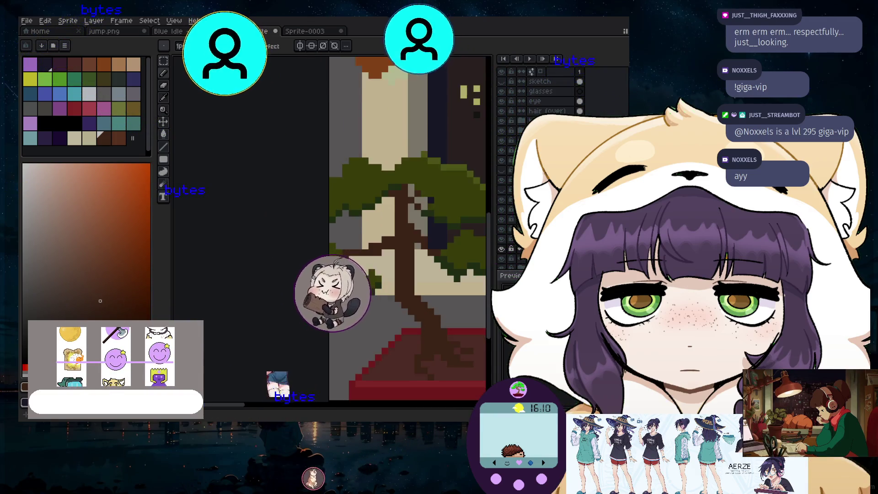
scroll(375, 315, down, 1)
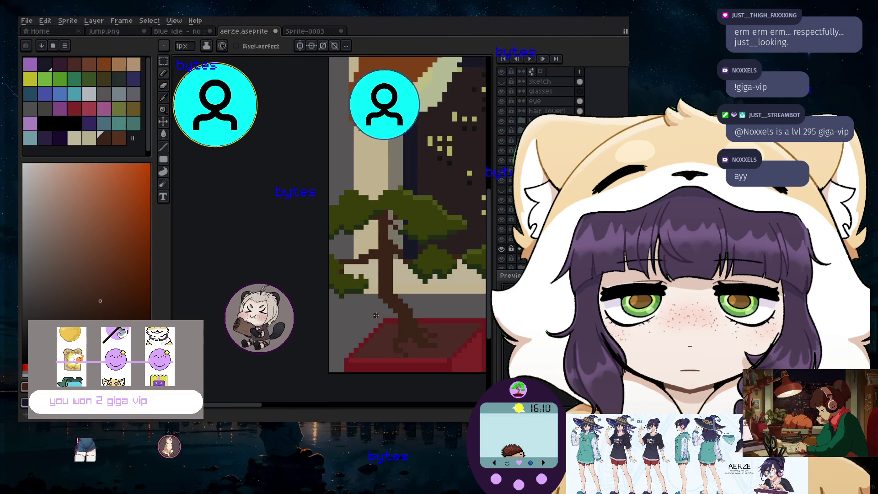
scroll(434, 317, down, 1)
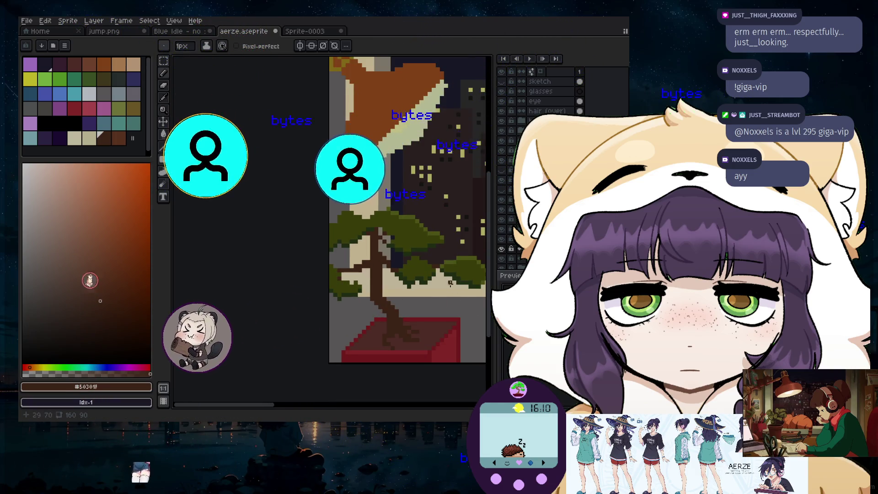
scroll(363, 240, up, 3)
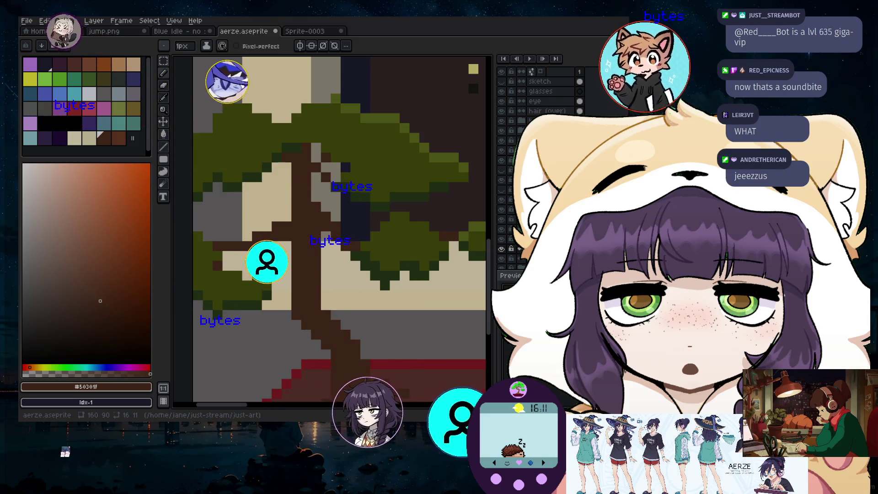
scroll(385, 247, down, 1)
scroll(385, 247, down, 1)
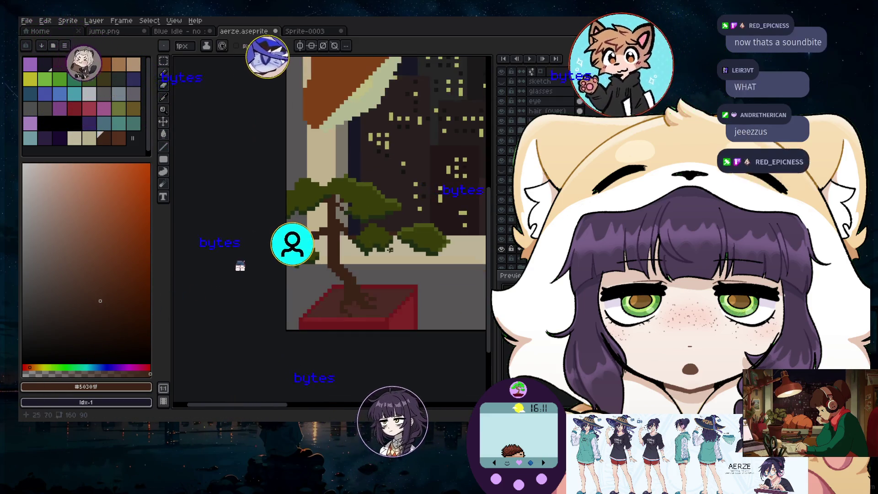
scroll(354, 261, down, 1)
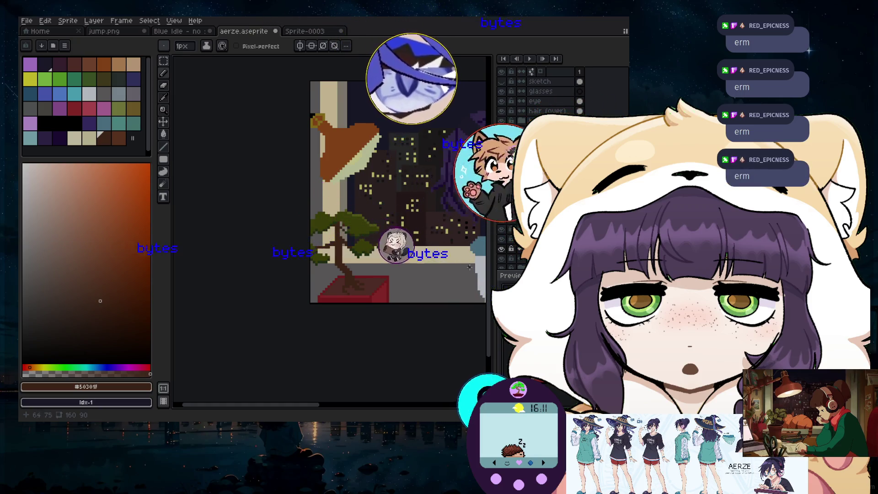
scroll(375, 206, up, 2)
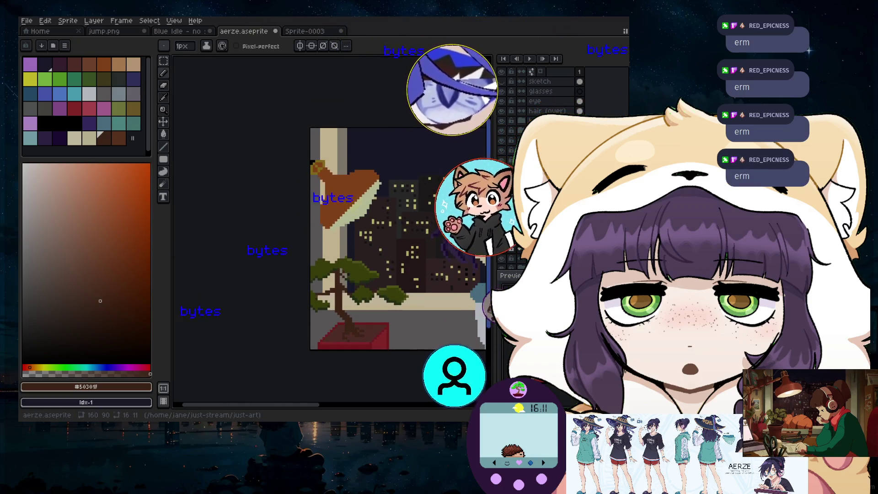
scroll(352, 188, up, 2)
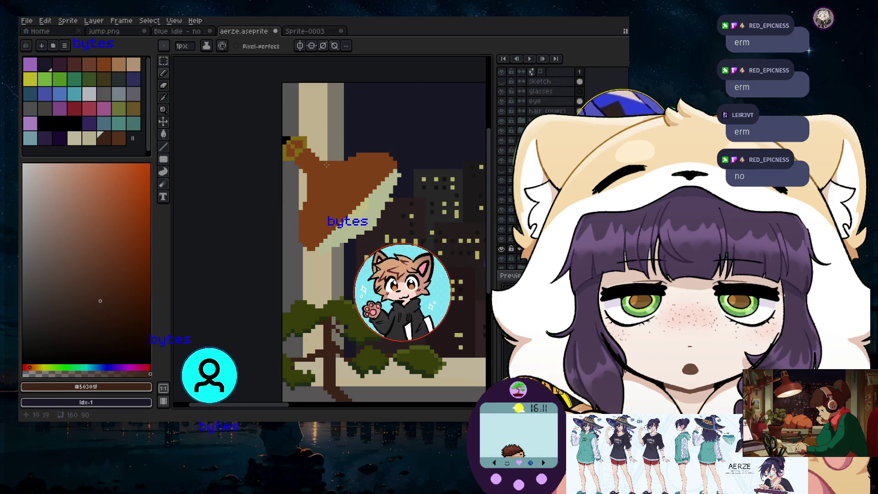
scroll(353, 216, up, 4)
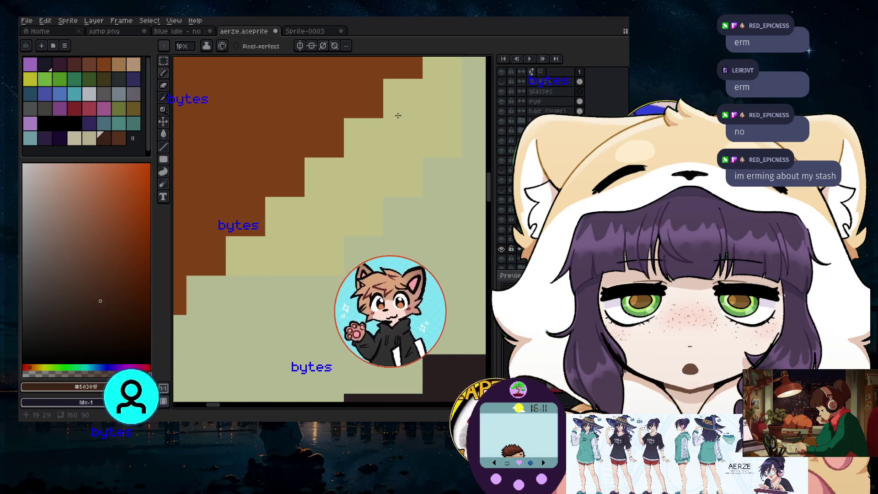
scroll(398, 116, down, 2)
scroll(466, 238, down, 2)
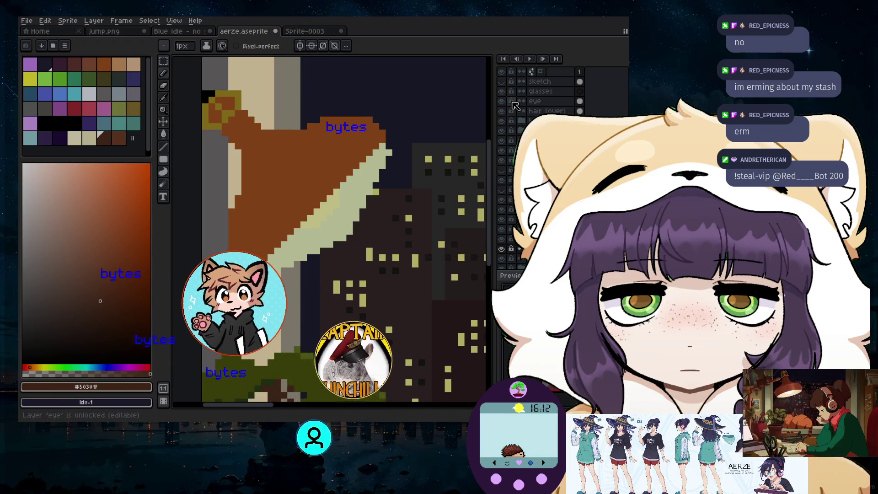
- Hide the lamp layer and sample the pale yellow #fdfbb0 from the picture
click(502, 224)
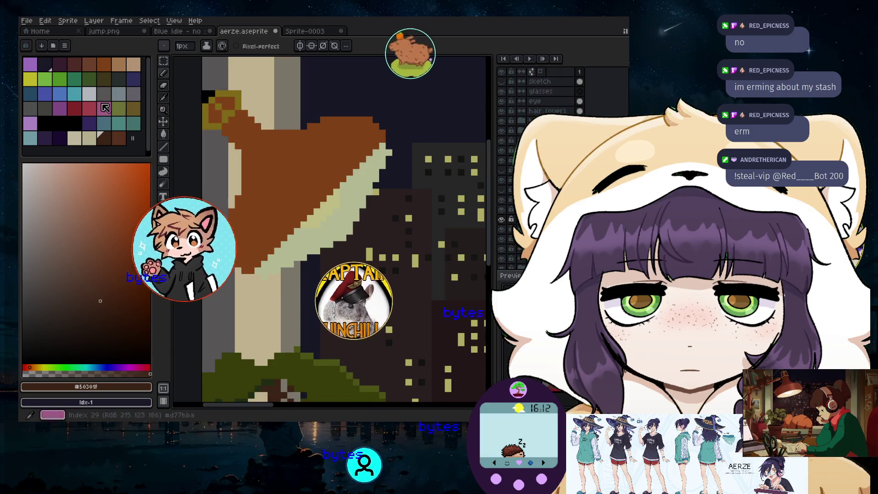
key(i)
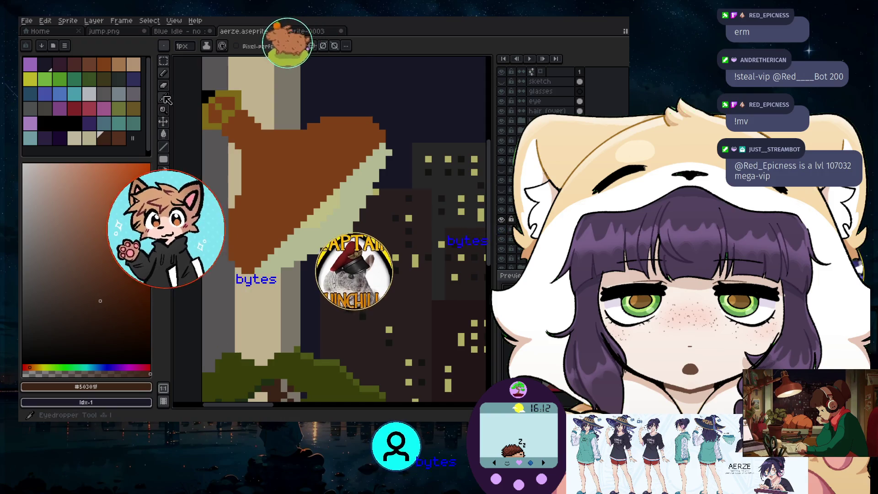
click(337, 188)
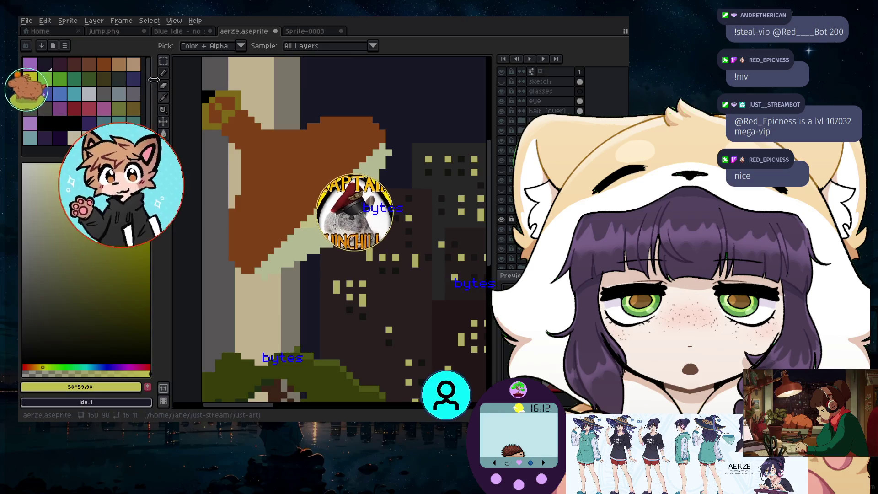
- Paint extra pale yellow highlight pixels along the lamp-shade edge with the Pencil
key(b)
scroll(275, 212, up, 3)
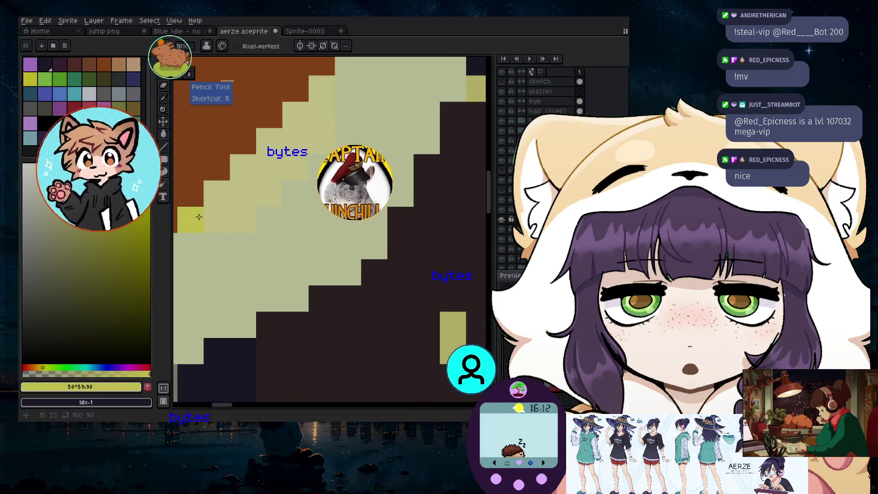
drag(199, 217, 239, 190)
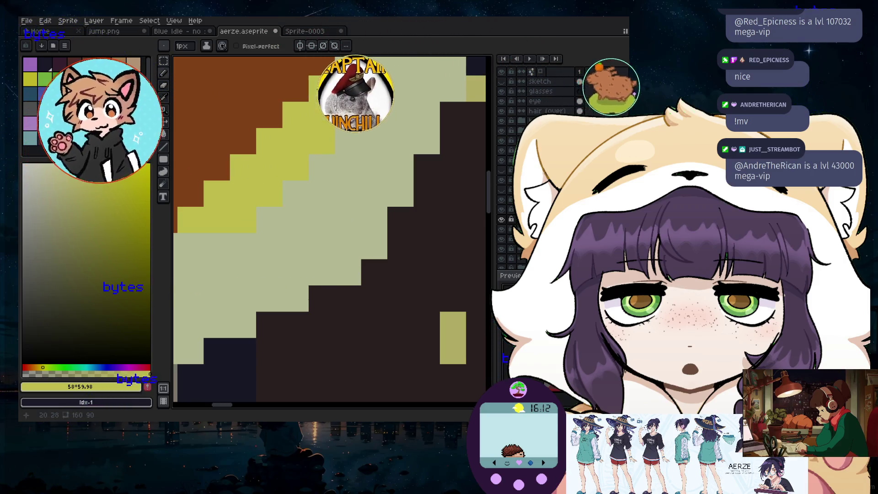
scroll(325, 180, down, 2)
scroll(325, 181, down, 1)
scroll(325, 180, down, 1)
scroll(329, 188, up, 1)
scroll(322, 188, down, 1)
scroll(315, 187, down, 1)
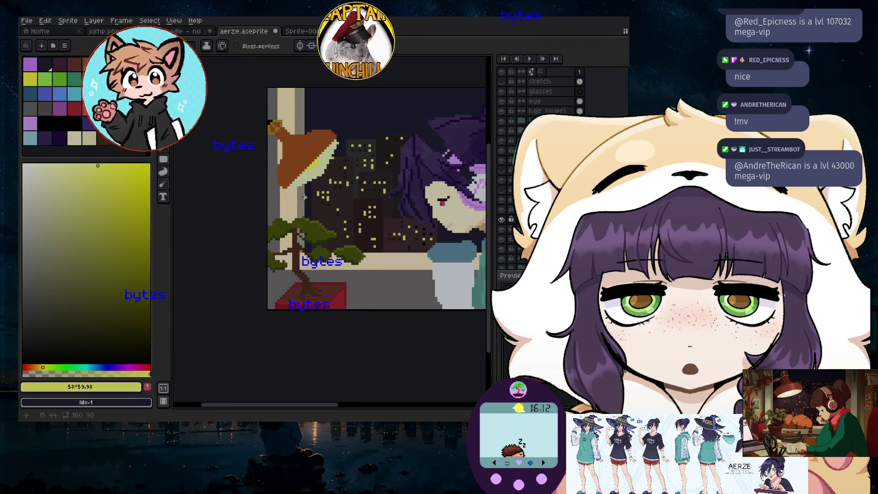
scroll(306, 183, up, 1)
scroll(280, 172, up, 1)
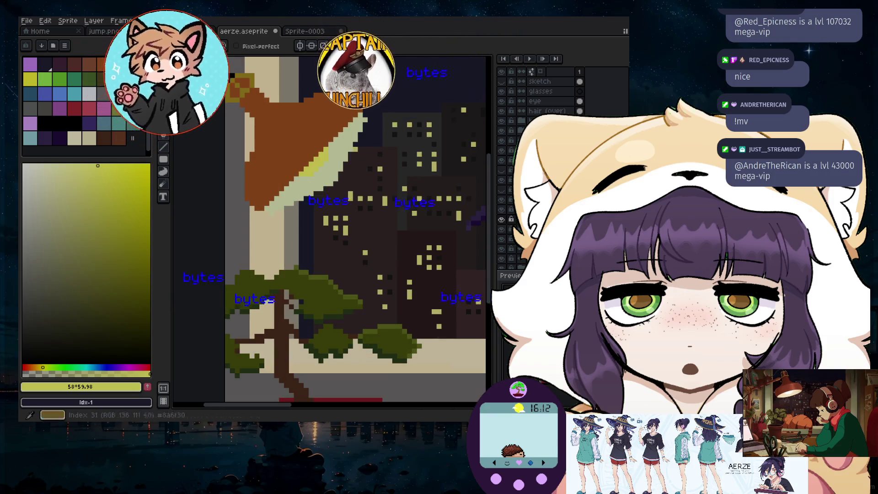
scroll(268, 238, up, 2)
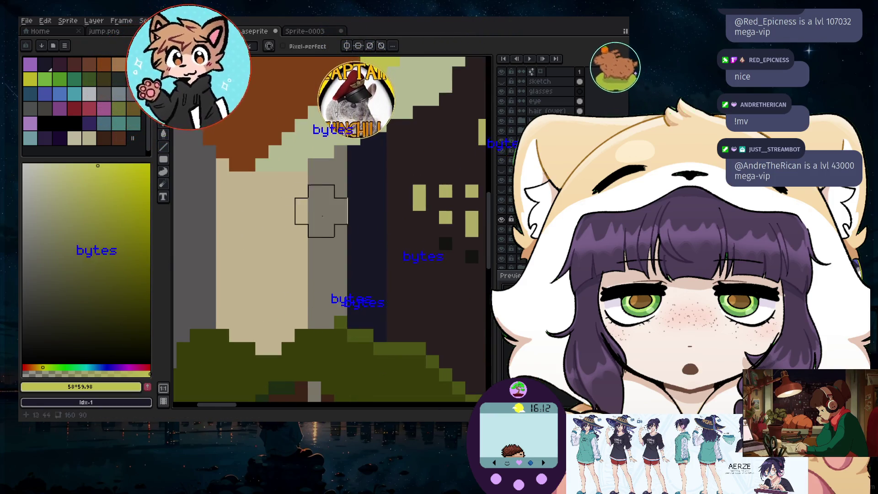
scroll(310, 213, down, 3)
scroll(428, 102, up, 2)
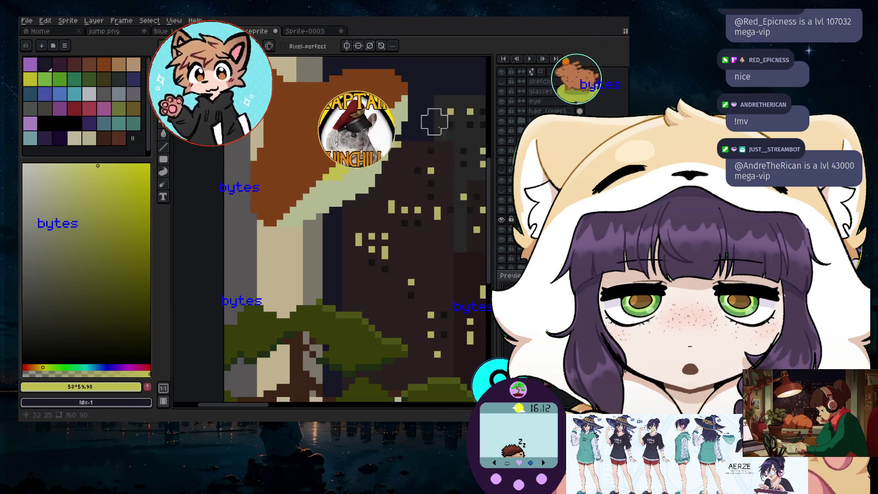
scroll(414, 207, down, 2)
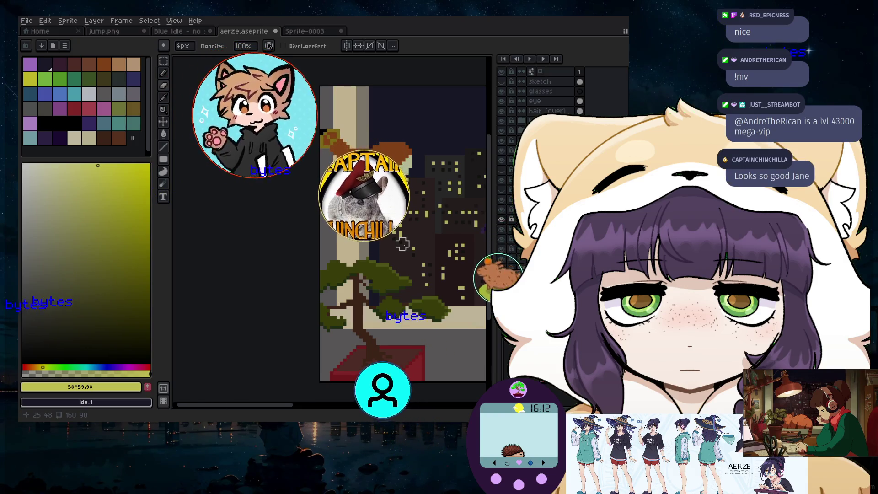
scroll(405, 240, down, 1)
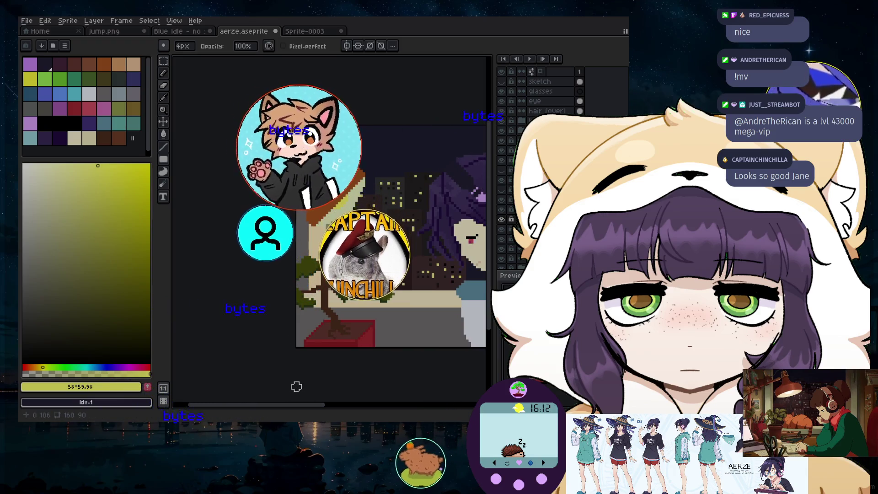
scroll(353, 263, up, 3)
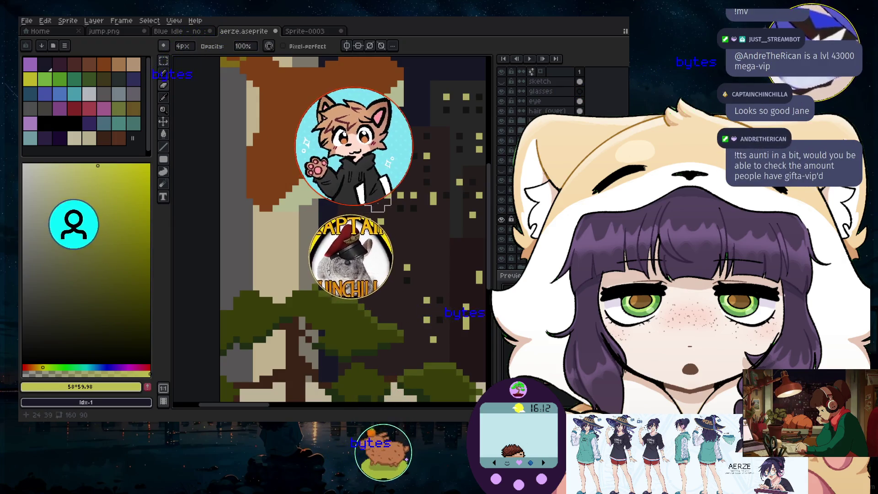
scroll(340, 193, down, 2)
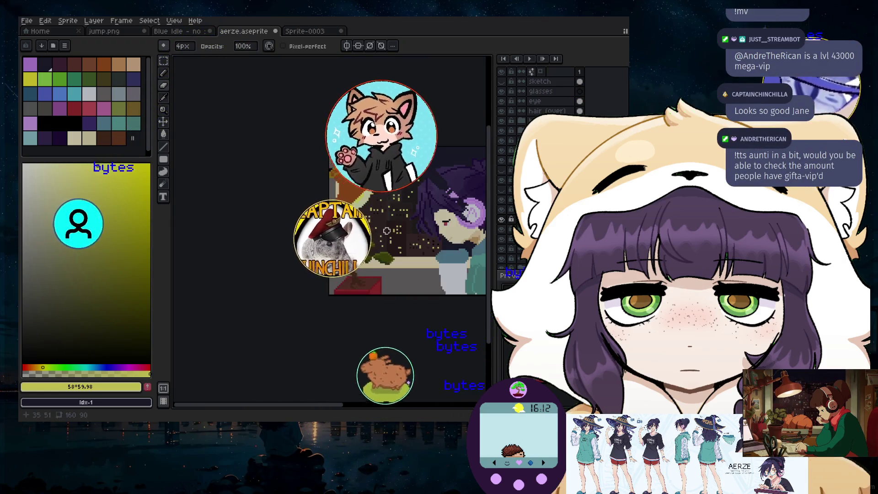
scroll(384, 185, up, 3)
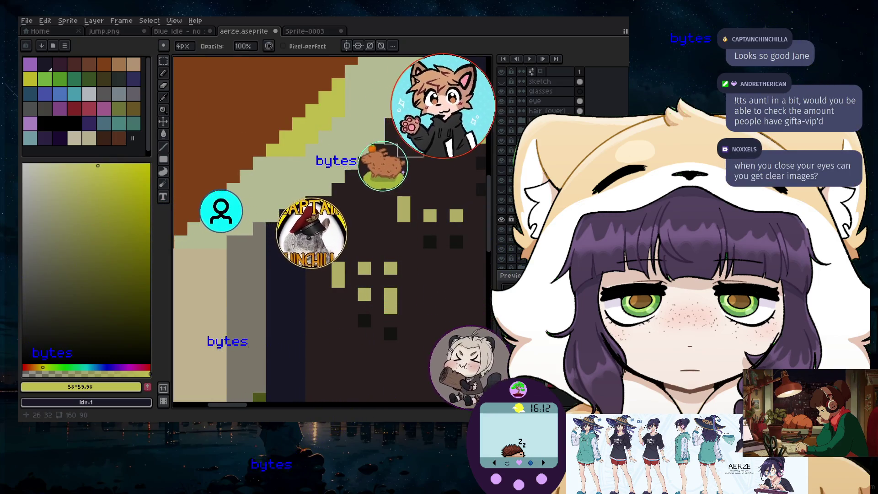
scroll(433, 145, down, 3)
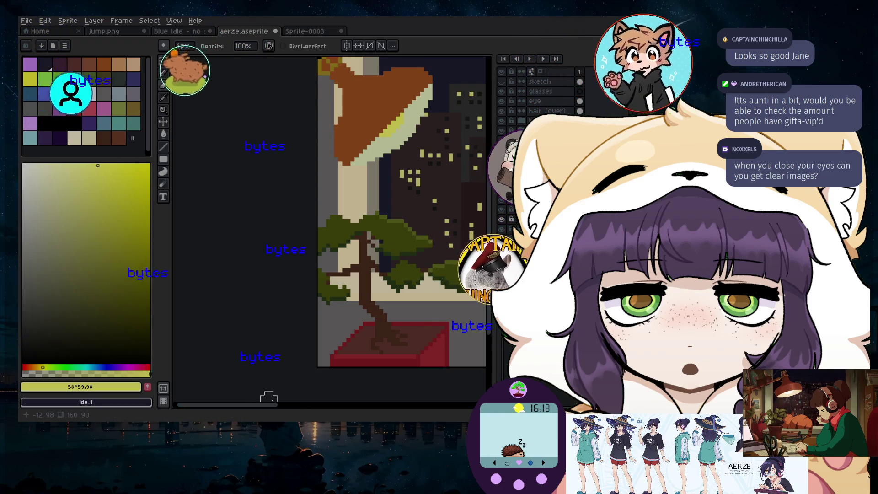
scroll(306, 322, right, 3)
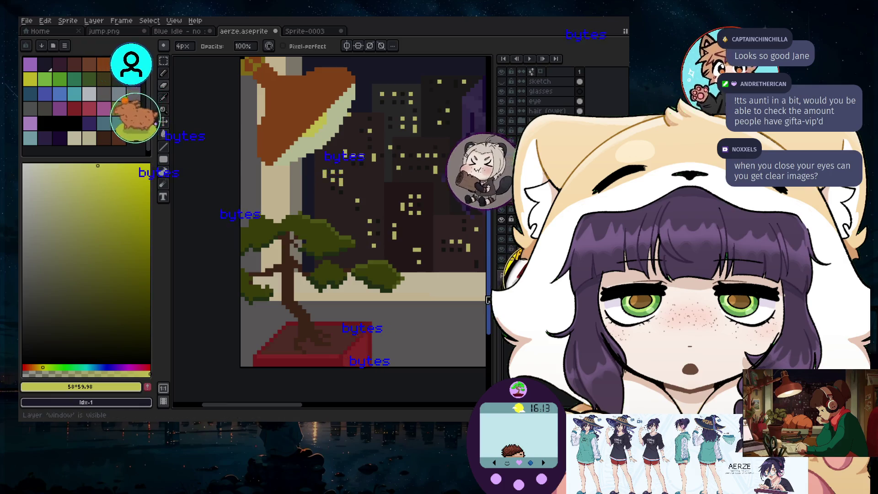
scroll(442, 241, up, 2)
scroll(441, 241, up, 2)
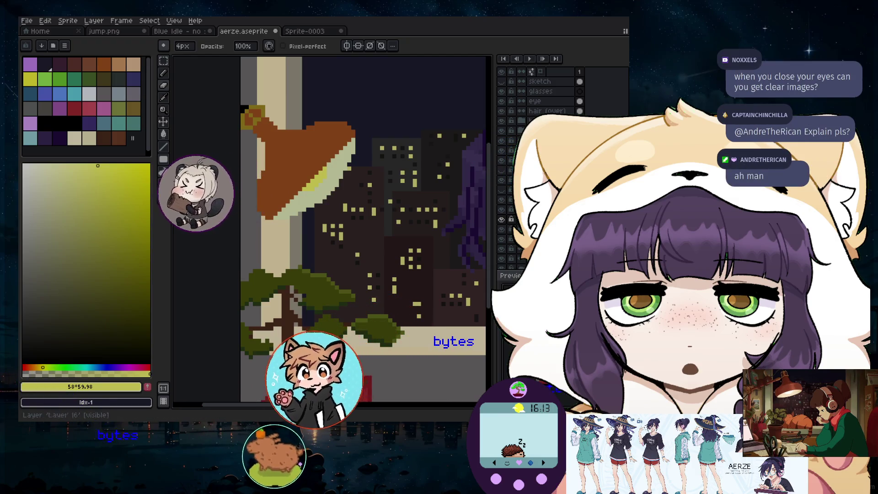
- Move the Preview window over the colour picker and zoom around the lamp and character
drag(557, 278, 94, 229)
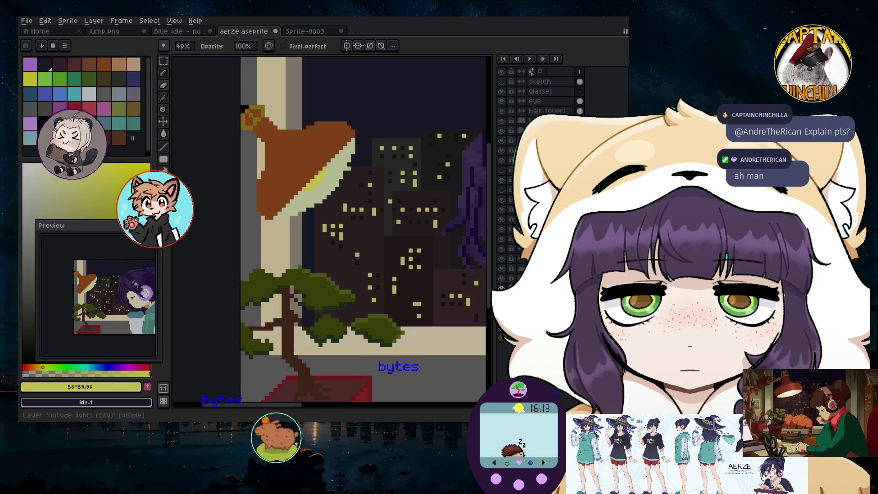
scroll(364, 168, up, 4)
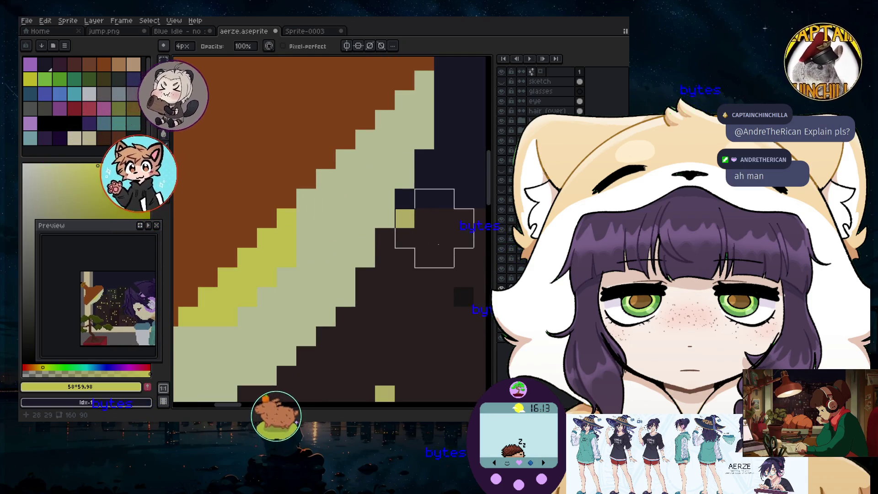
scroll(467, 316, down, 4)
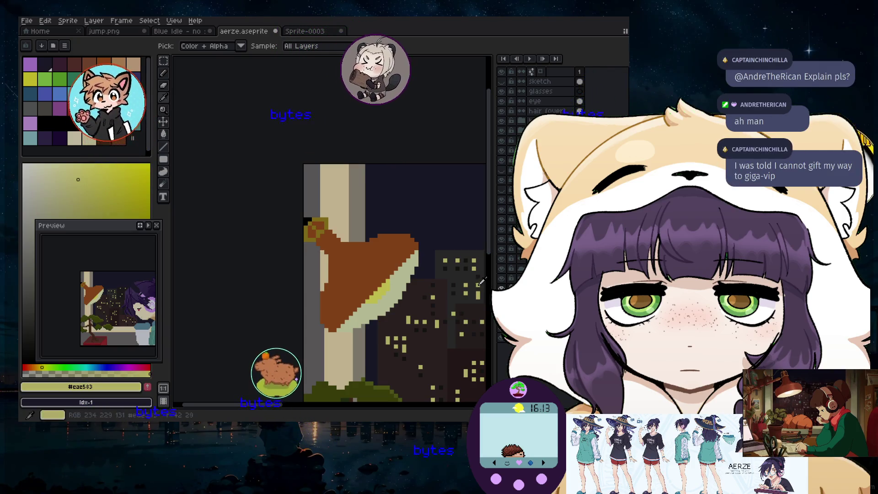
scroll(450, 319, up, 3)
scroll(451, 318, down, 2)
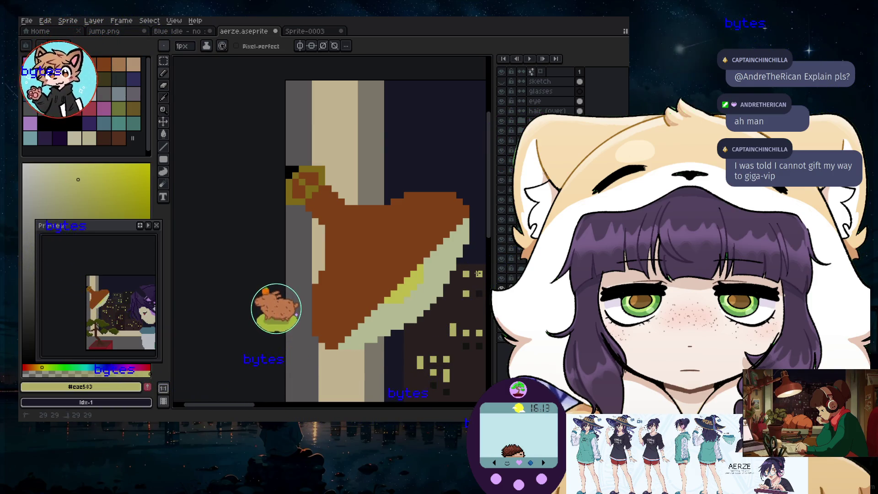
scroll(468, 323, down, 2)
drag(268, 406, 313, 390)
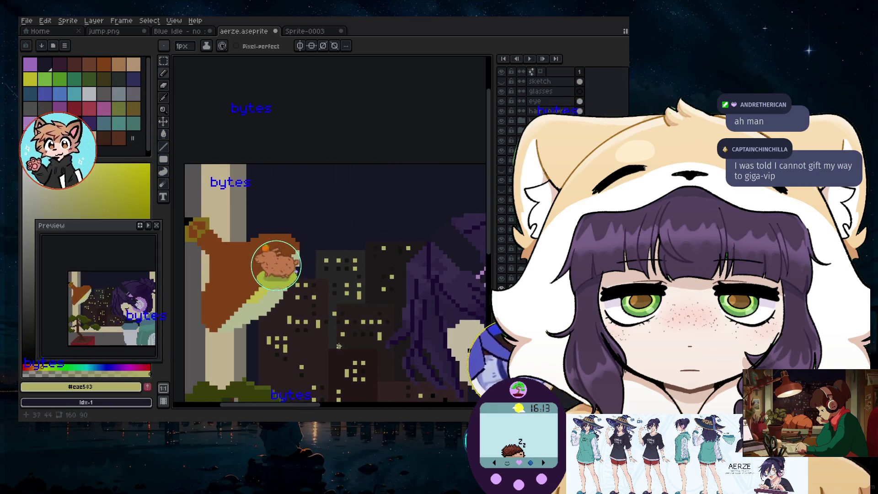
scroll(338, 350, down, 2)
scroll(357, 348, down, 1)
scroll(382, 343, up, 1)
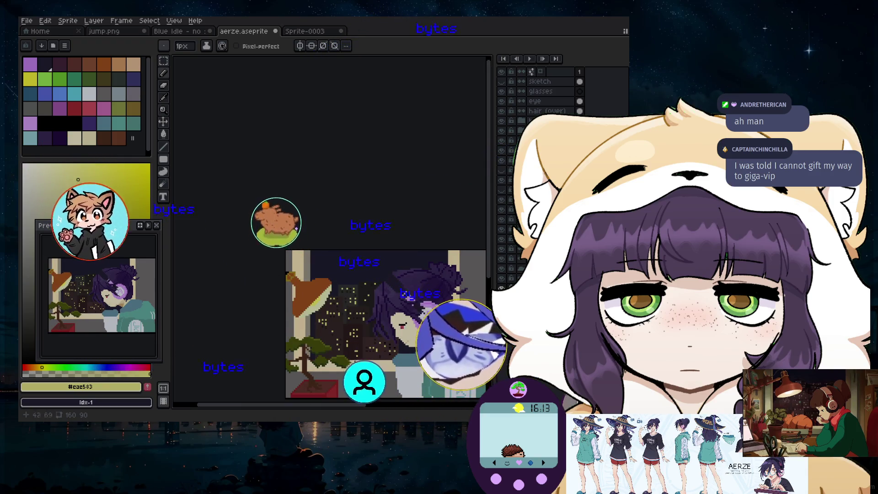
scroll(403, 334, up, 2)
scroll(379, 325, up, 1)
scroll(361, 315, up, 1)
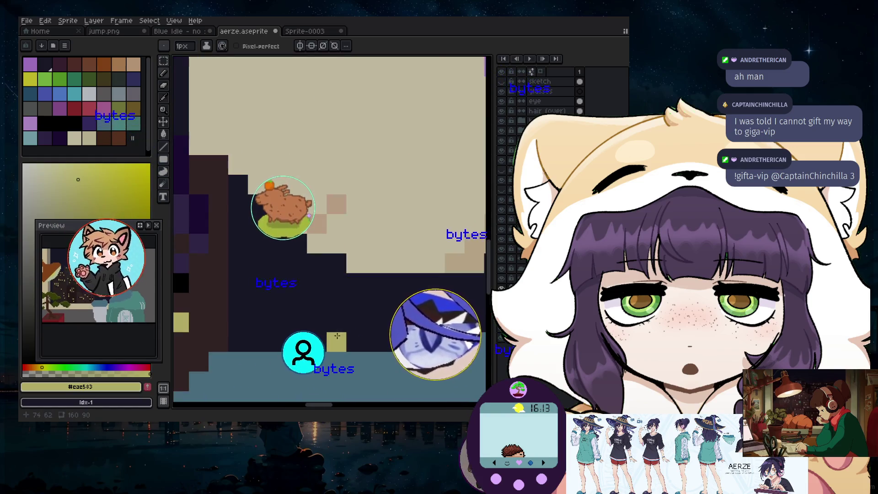
scroll(350, 311, down, 1)
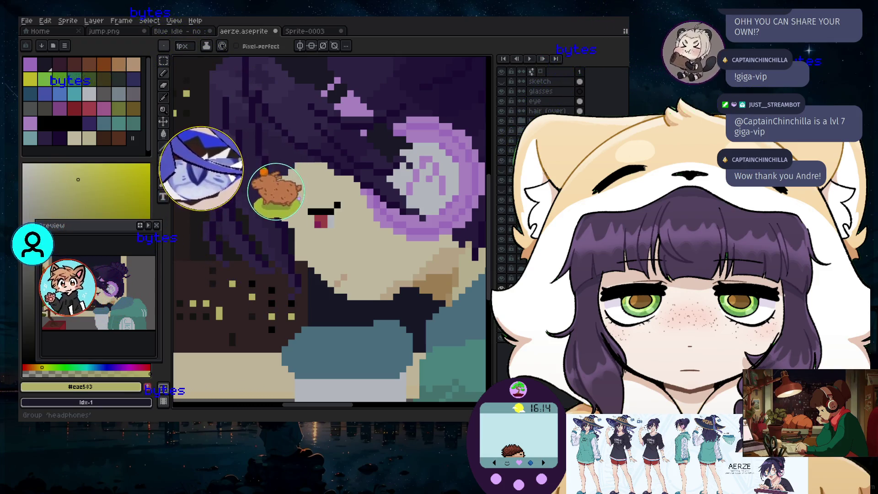
- Show the green hand layer, sample the pale cream from the artwork, then hide it again
click(505, 174)
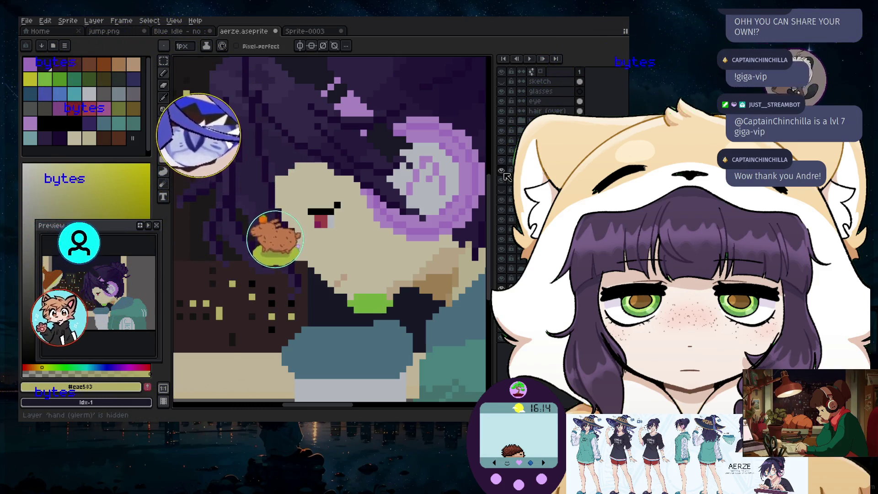
click(503, 176)
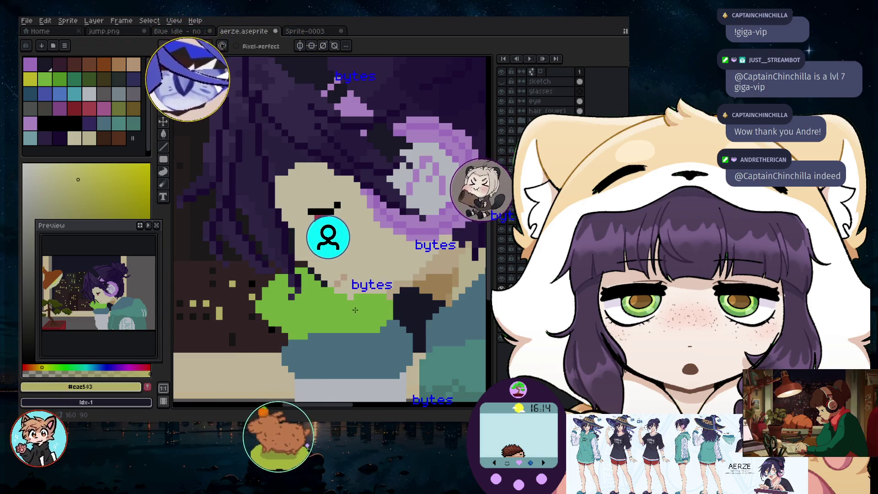
scroll(383, 308, up, 1)
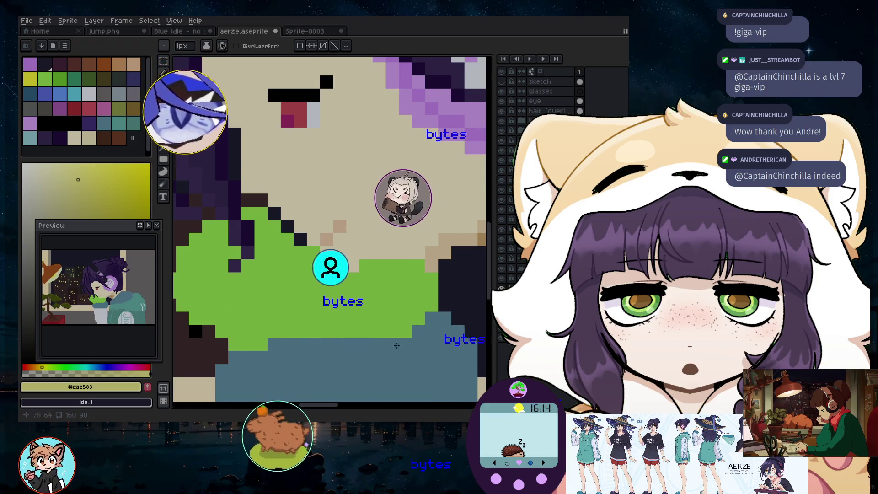
scroll(296, 193, down, 1)
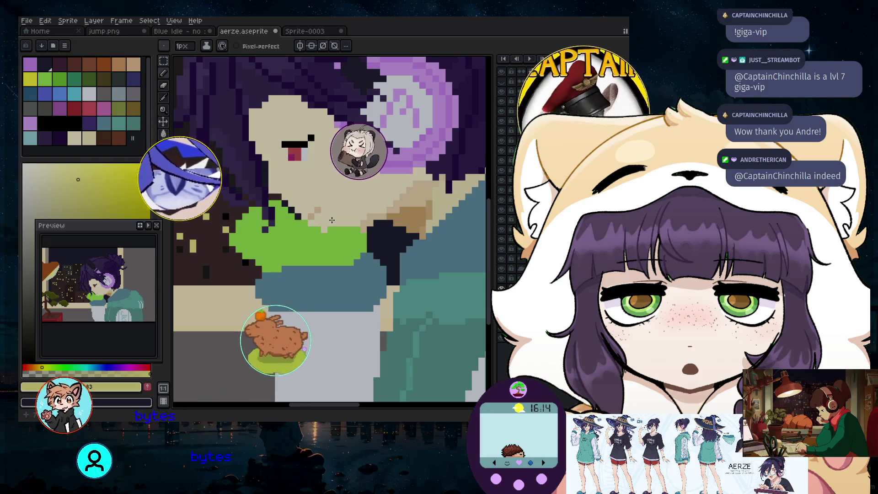
key(i)
click(323, 176)
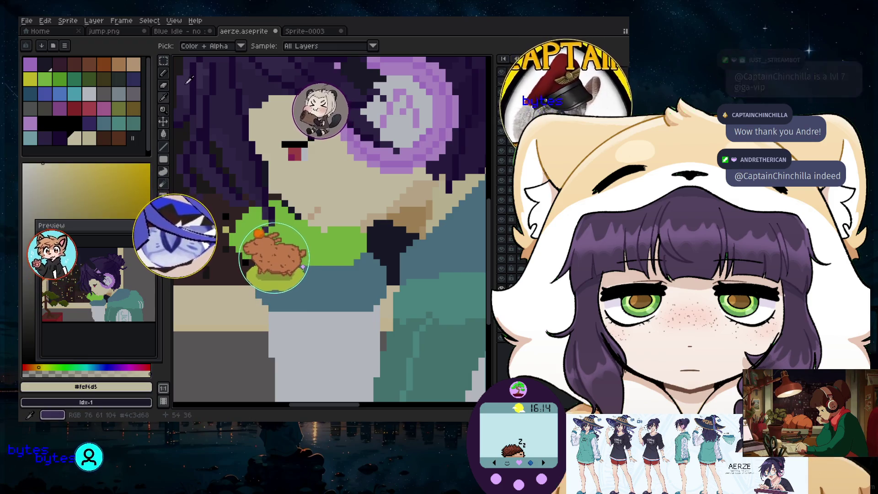
click(163, 73)
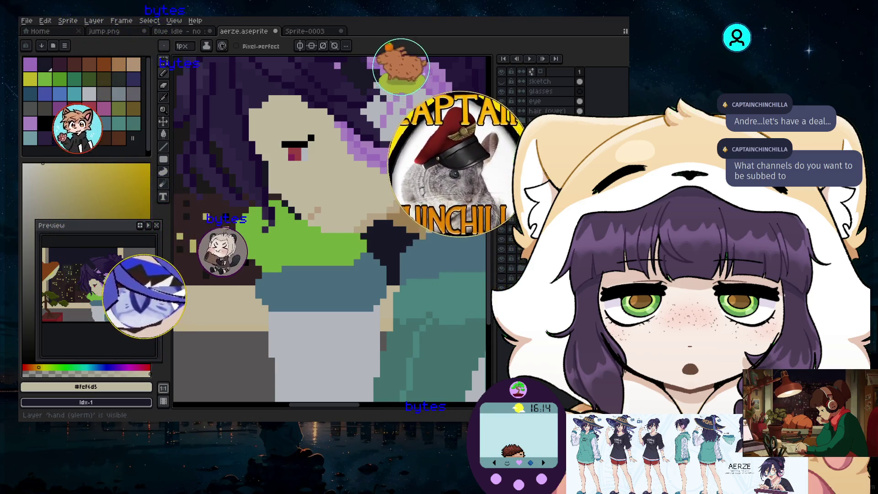
click(507, 197)
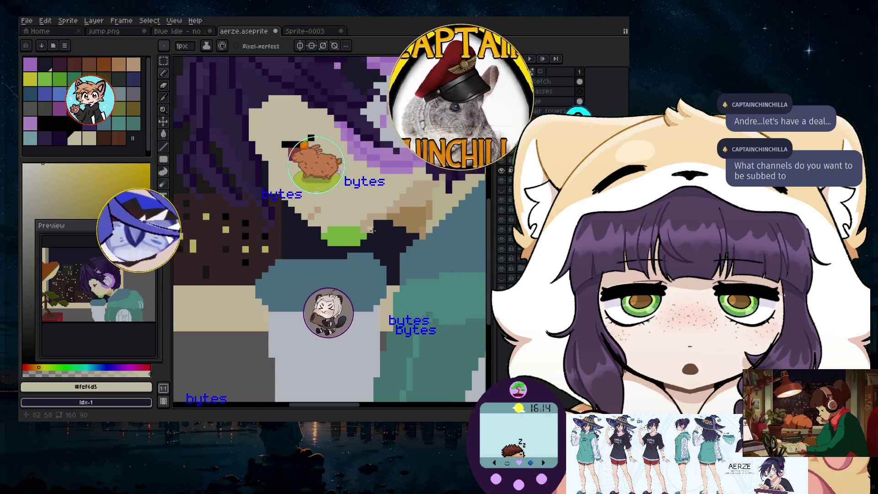
- Try beige skin pixels over the hand area, undoing both strokes that don't fit
scroll(376, 227, up, 3)
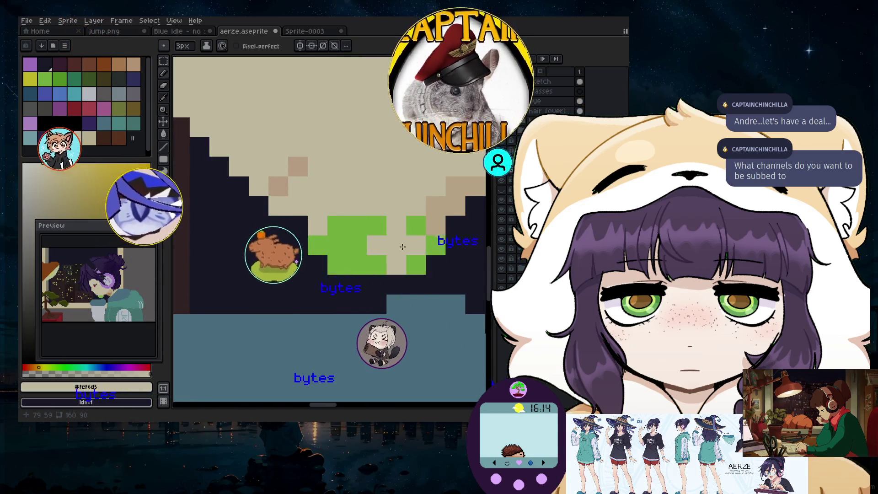
click(411, 244)
key(ctrl+z)
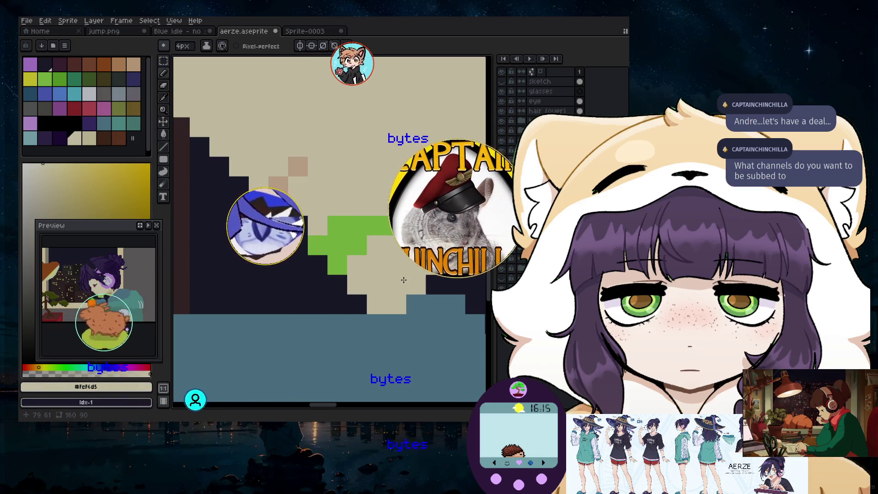
click(410, 278)
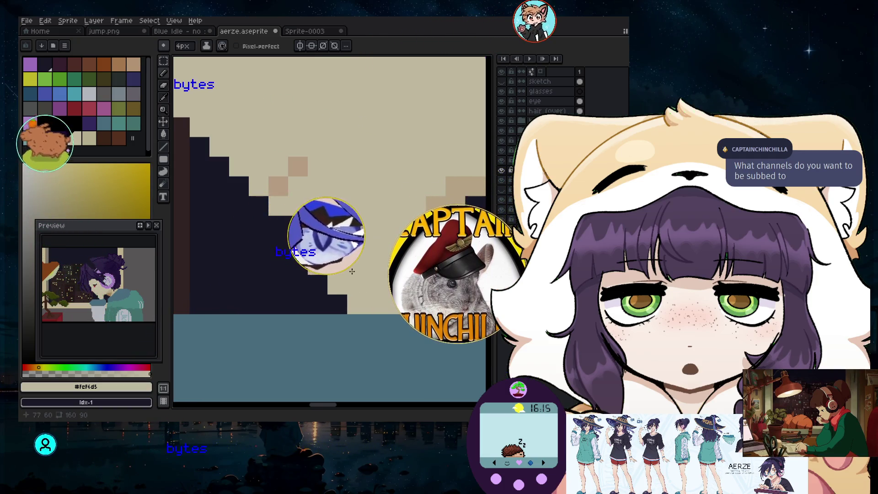
key(ctrl+z)
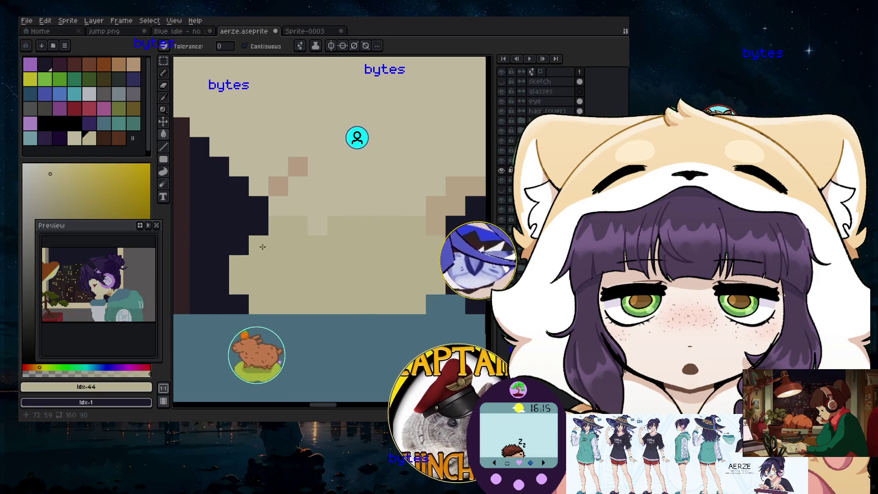
scroll(331, 240, down, 4)
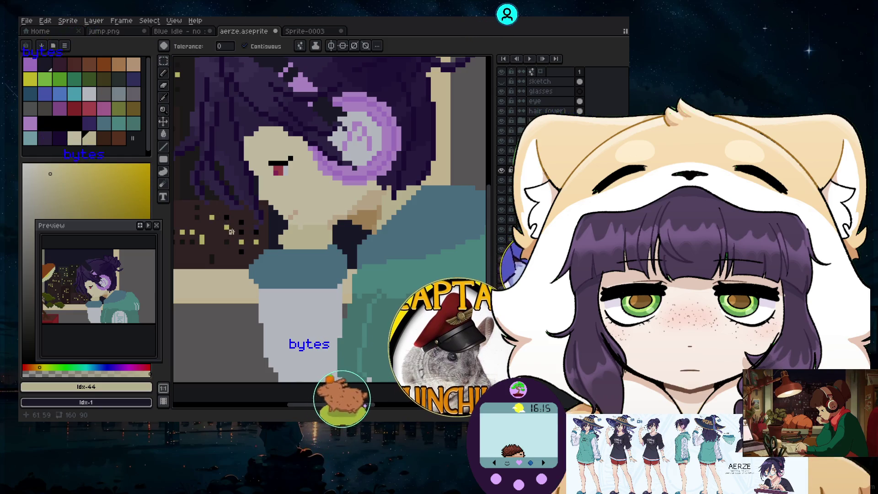
- Select the Pencil and toggle the green hand sketch layer to compare with the painted hand
scroll(231, 231, up, 2)
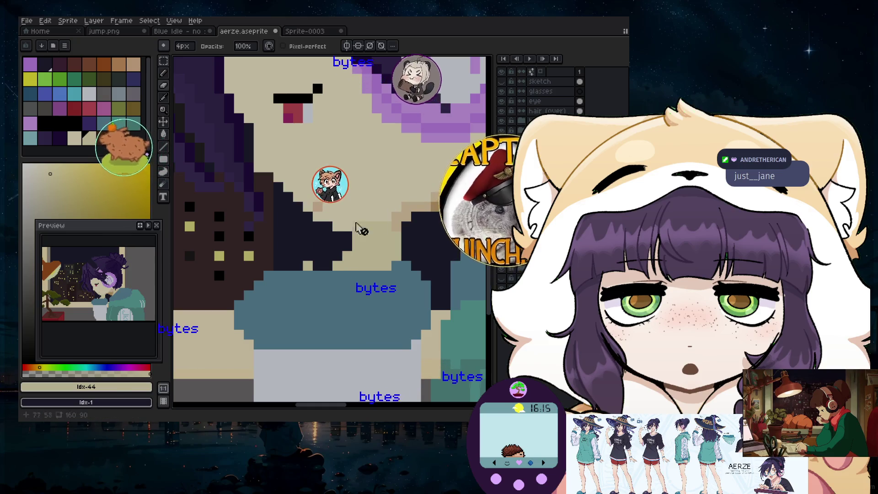
click(162, 73)
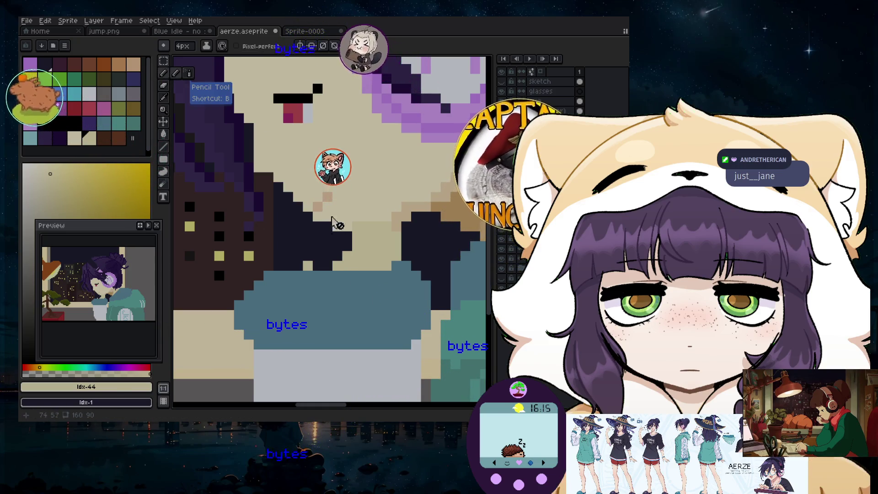
click(502, 190)
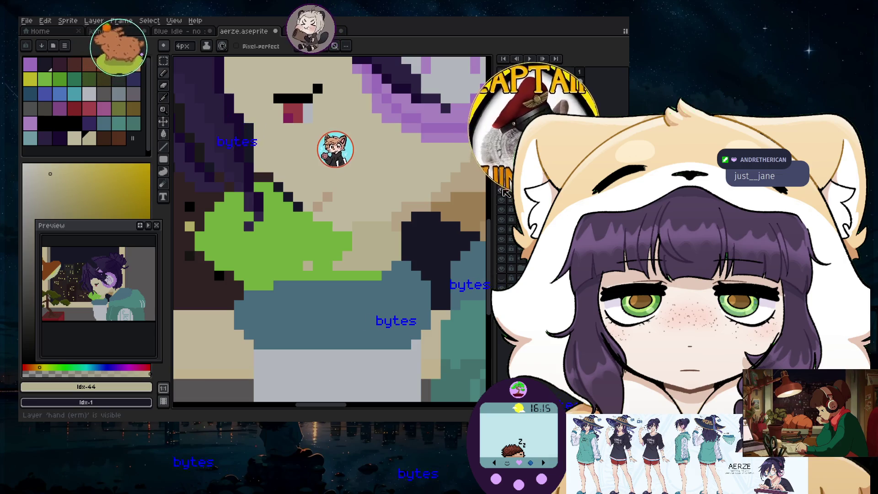
click(502, 190)
click(502, 190)
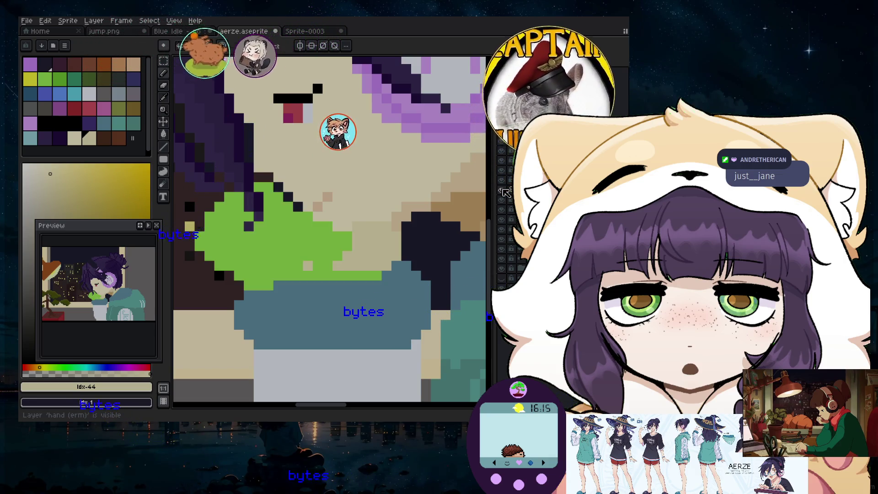
click(163, 73)
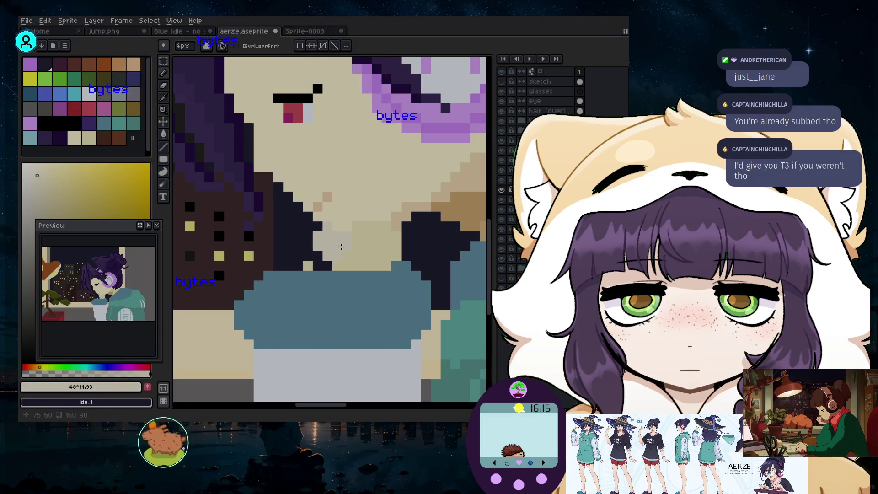
drag(343, 246, 335, 245)
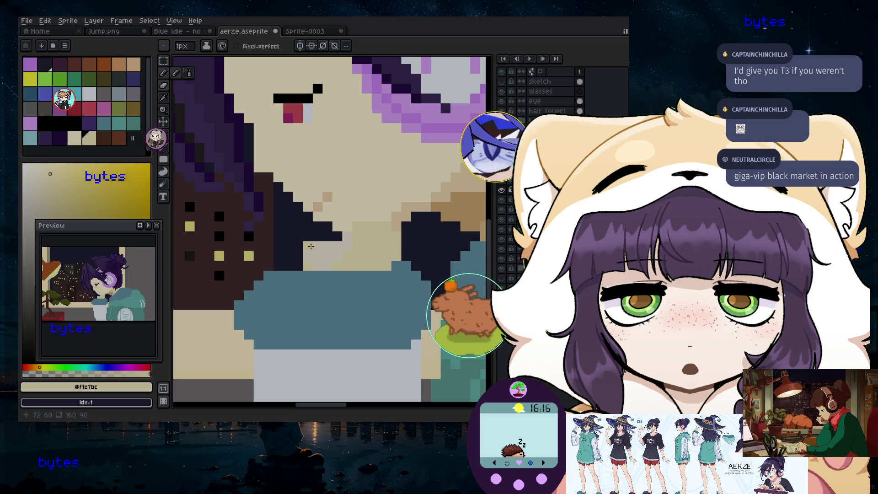
- Paint beige pixels along the hand's diagonal edge and over its dark outline pixels
scroll(325, 233, up, 3)
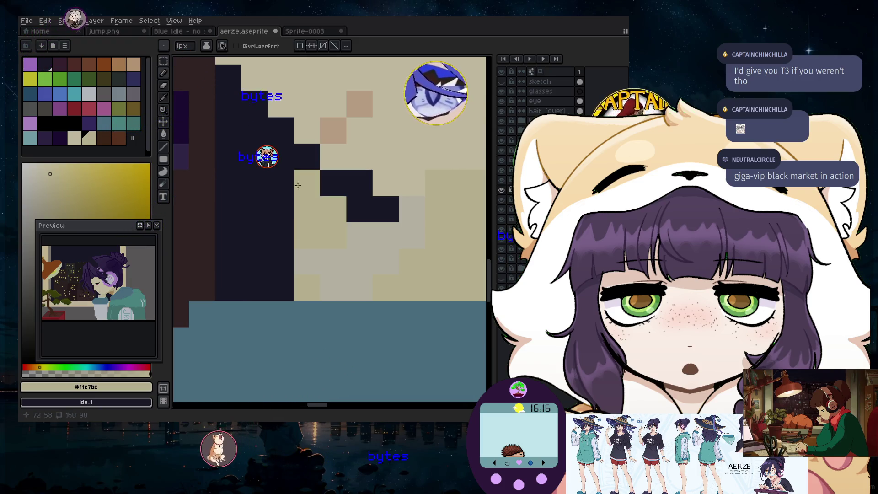
scroll(260, 168, down, 2)
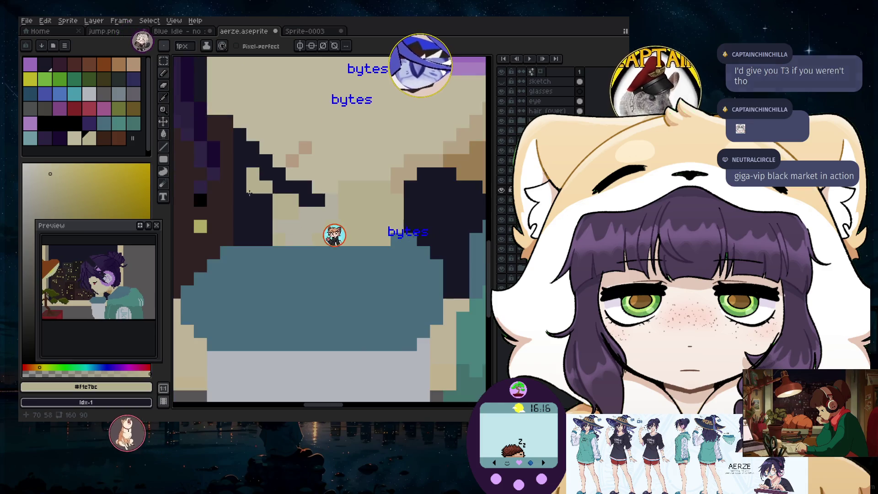
scroll(244, 196, up, 1)
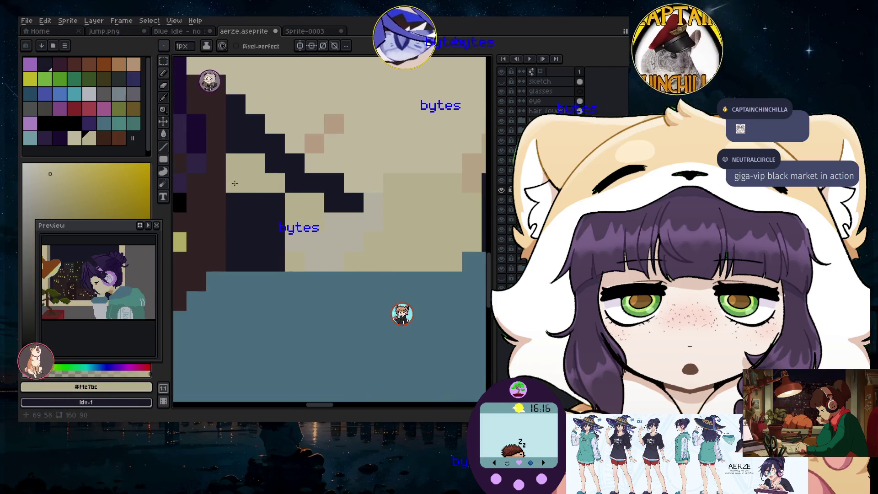
drag(235, 163, 205, 202)
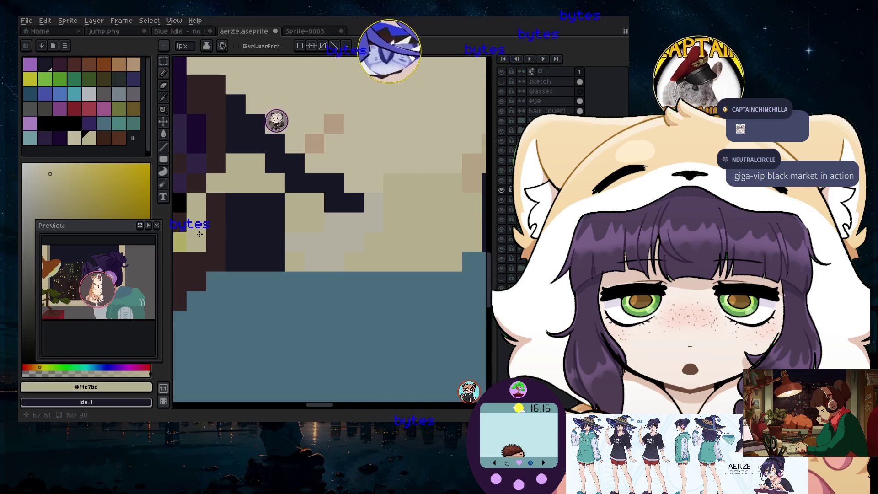
drag(200, 234, 225, 257)
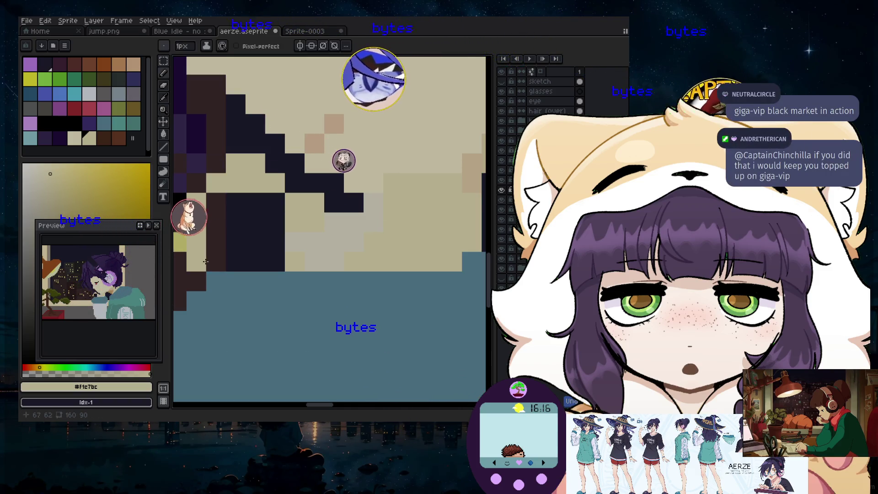
key(ctrl)
scroll(218, 257, down, 3)
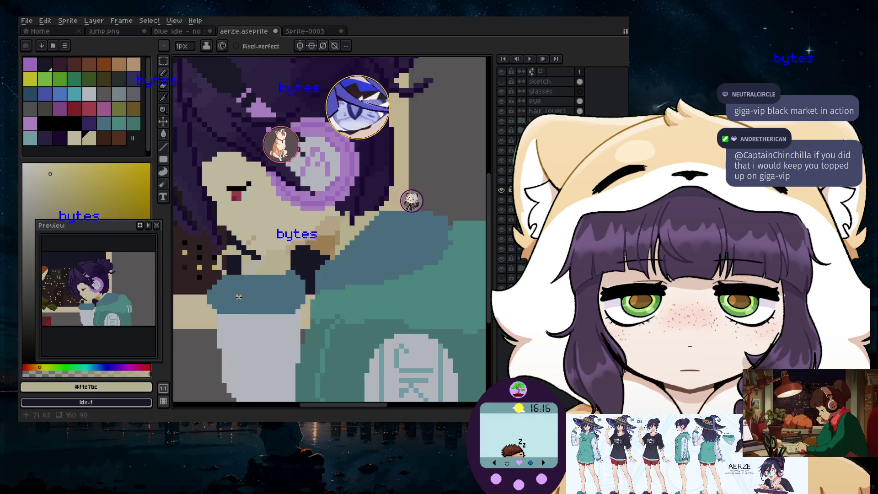
scroll(344, 245, up, 2)
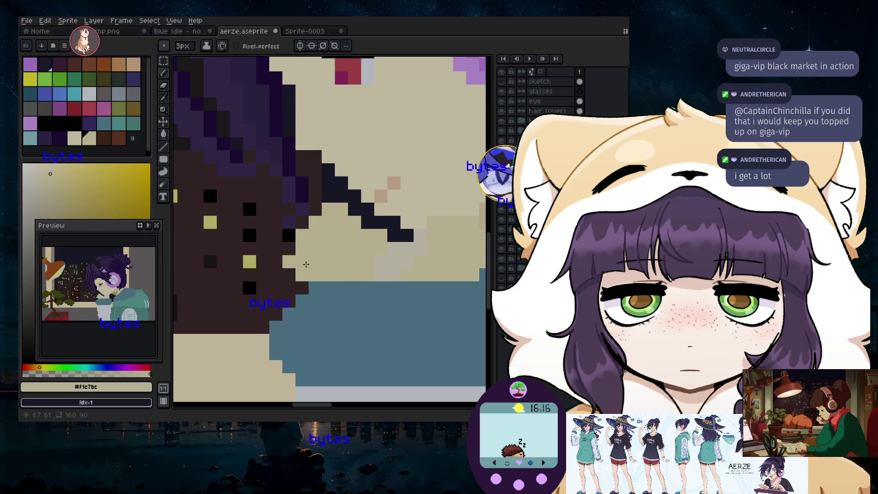
scroll(322, 279, down, 3)
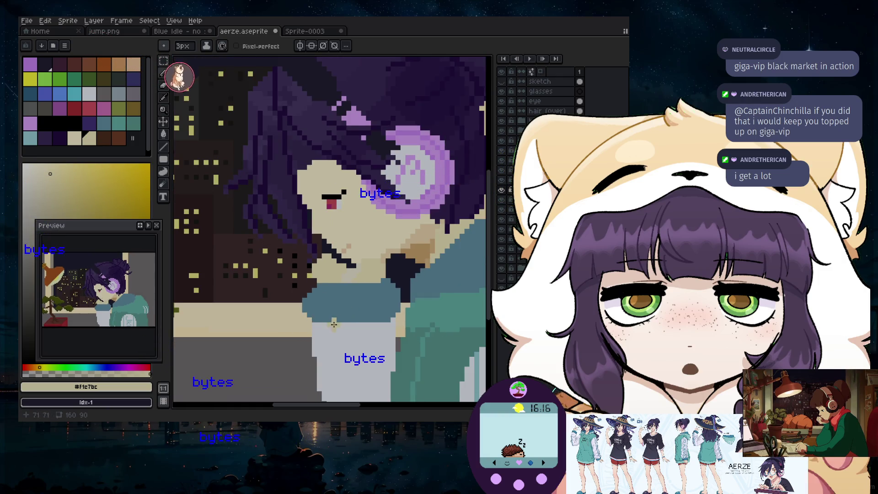
scroll(329, 280, up, 3)
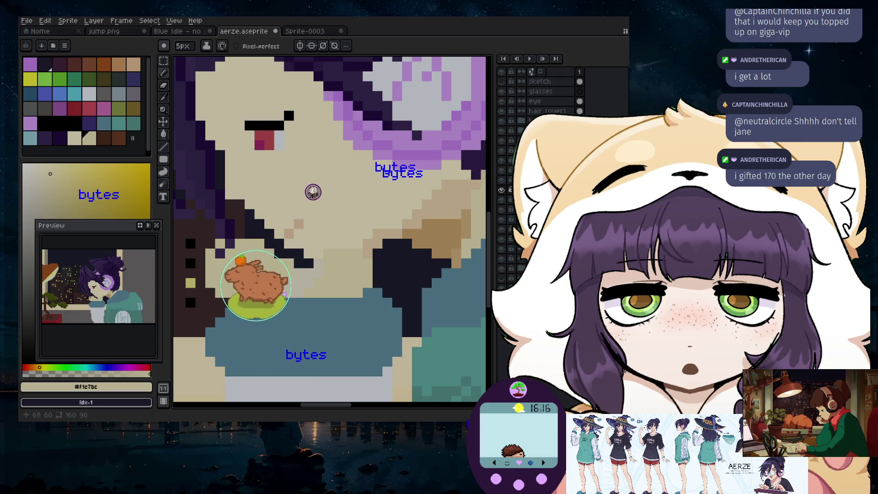
scroll(245, 278, down, 1)
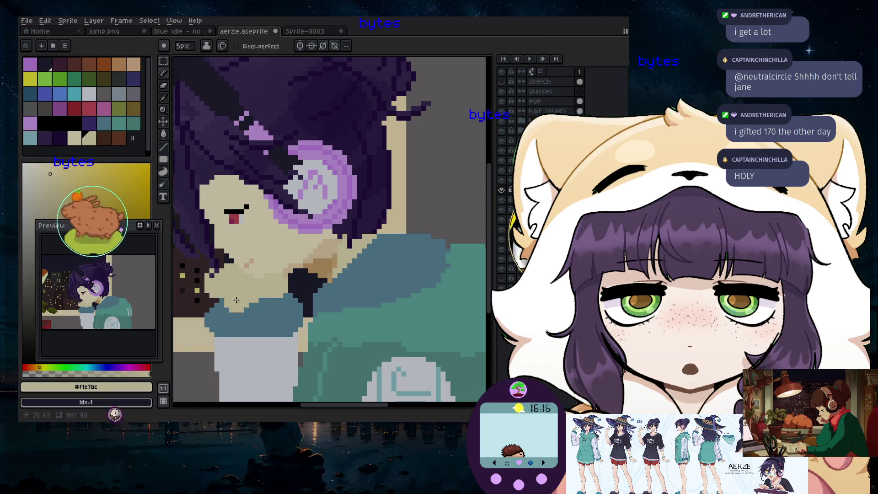
scroll(221, 336, down, 1)
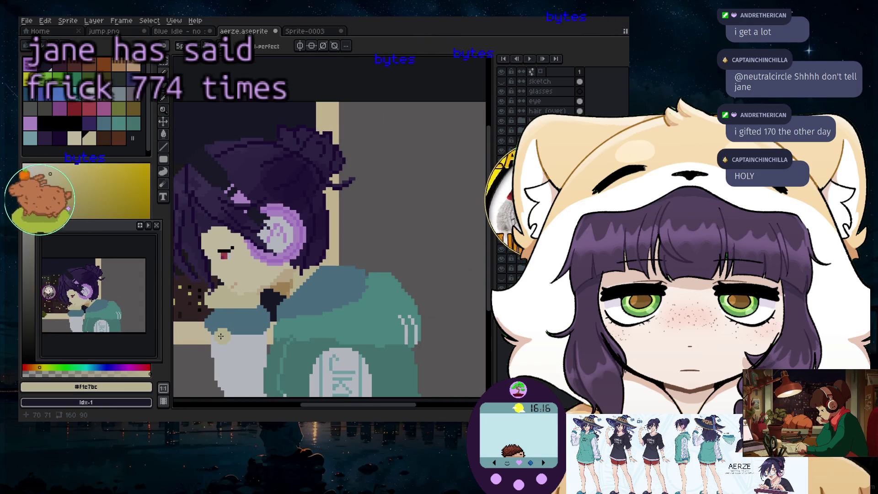
drag(320, 405, 273, 379)
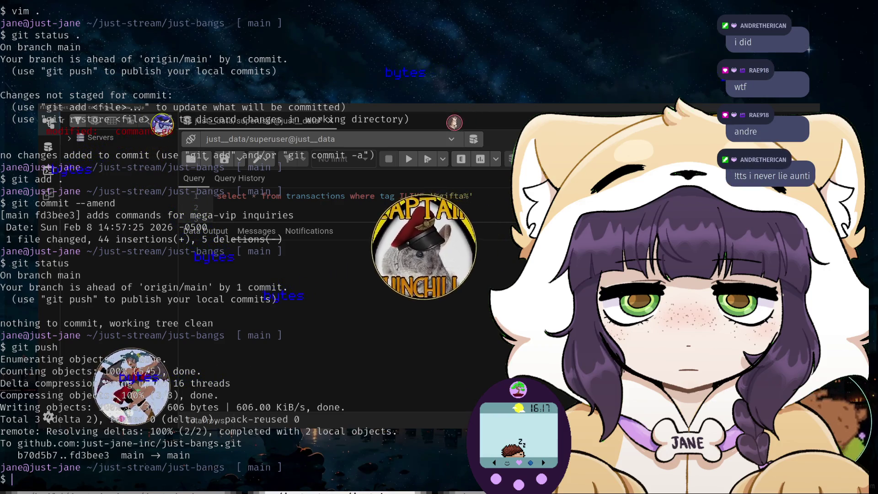
- Run clear to wipe the terminal screen
text(clear)
key(Return)
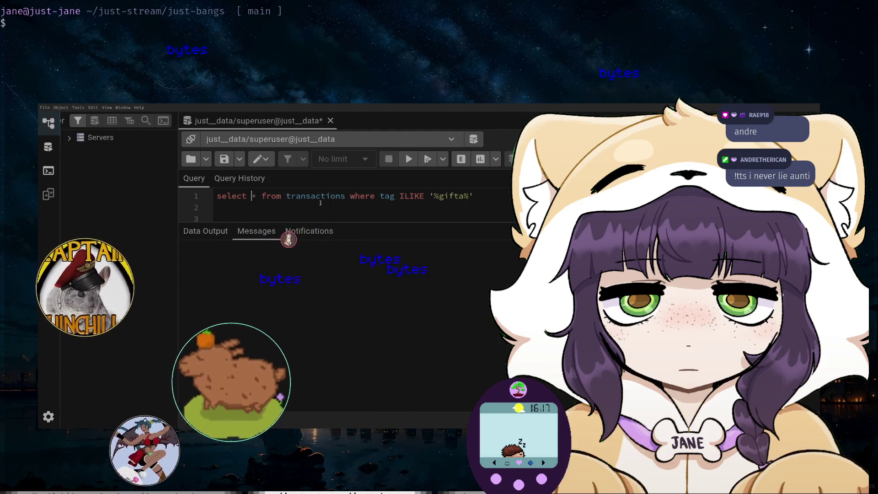
- Correct the tag filter text and run the gifta transactions query
key(Left)
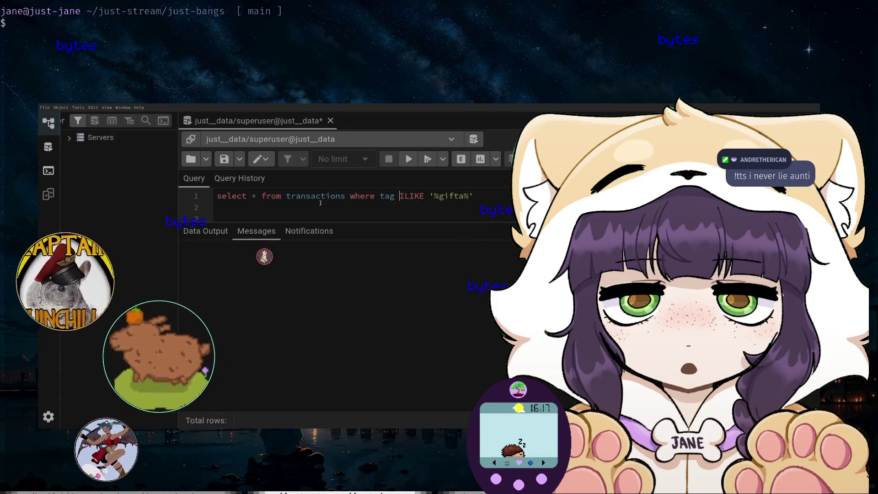
key(BackSpace)
key(BackSpace)
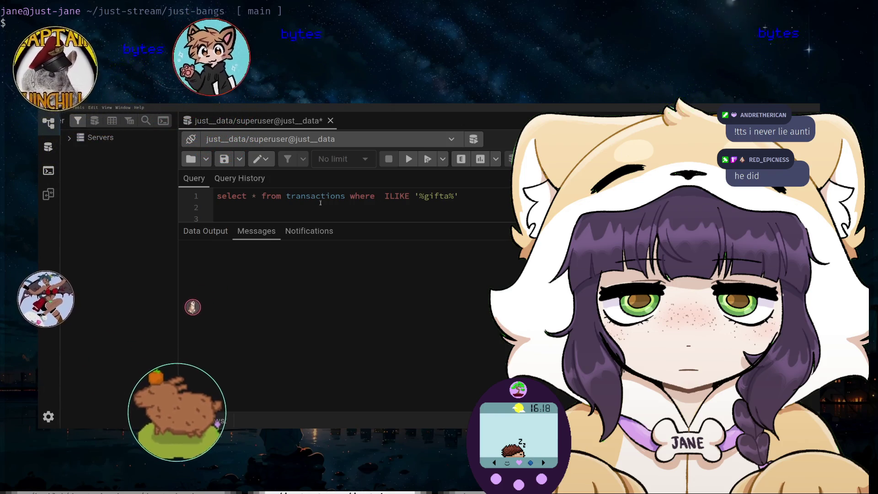
text(tag)
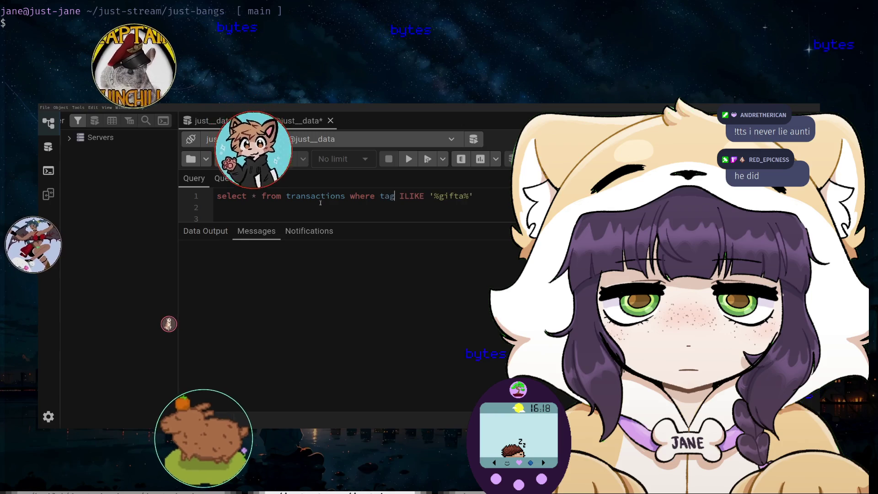
click(408, 159)
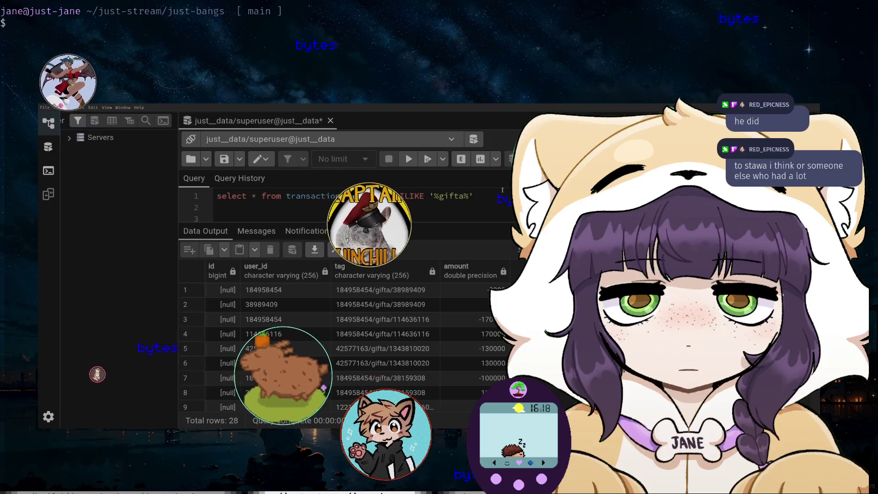
- Delete the tag ILIKE '%gifta%' condition, leaving 'select * from transactions where'
click(493, 196)
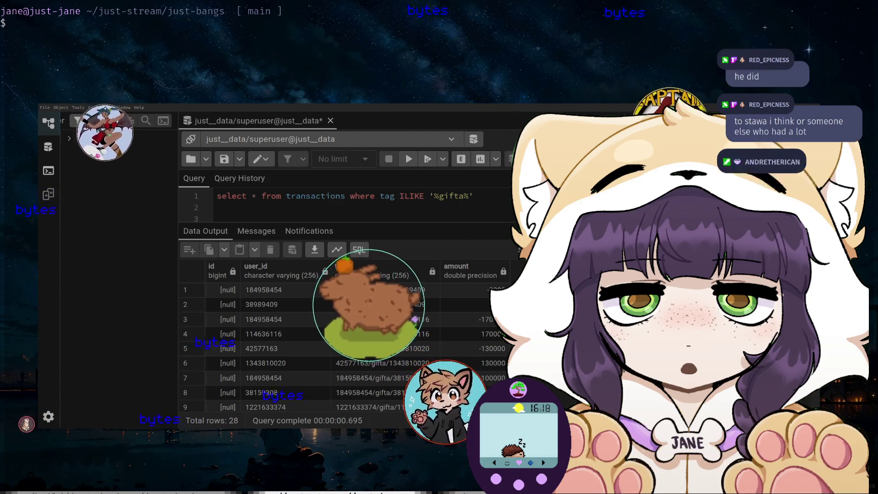
scroll(343, 348, down, 2)
scroll(436, 331, down, 3)
scroll(436, 331, down, 2)
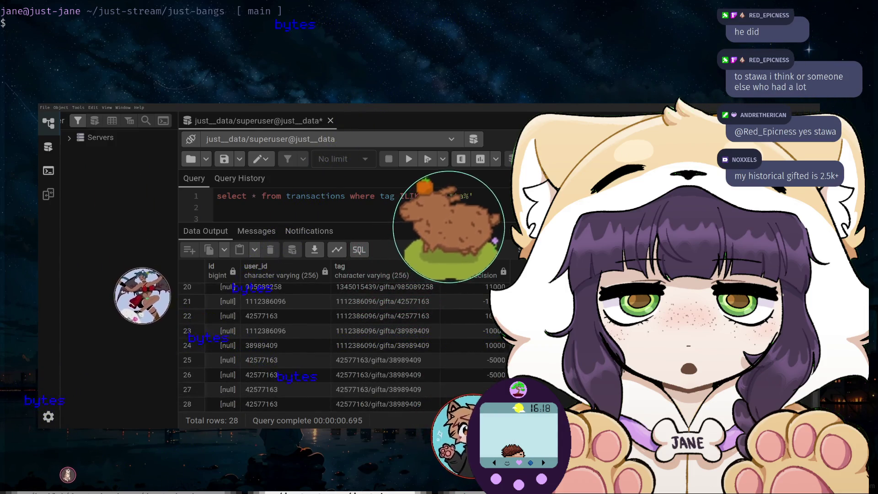
drag(441, 224, 441, 191)
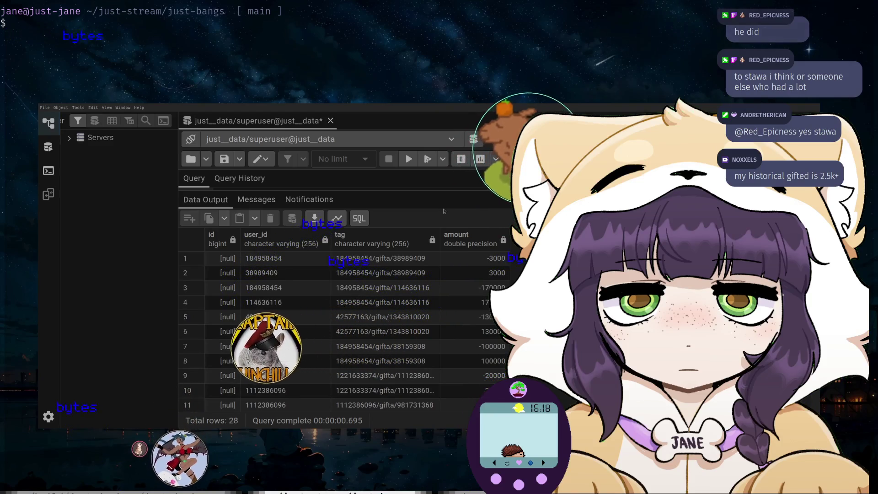
scroll(420, 327, down, 5)
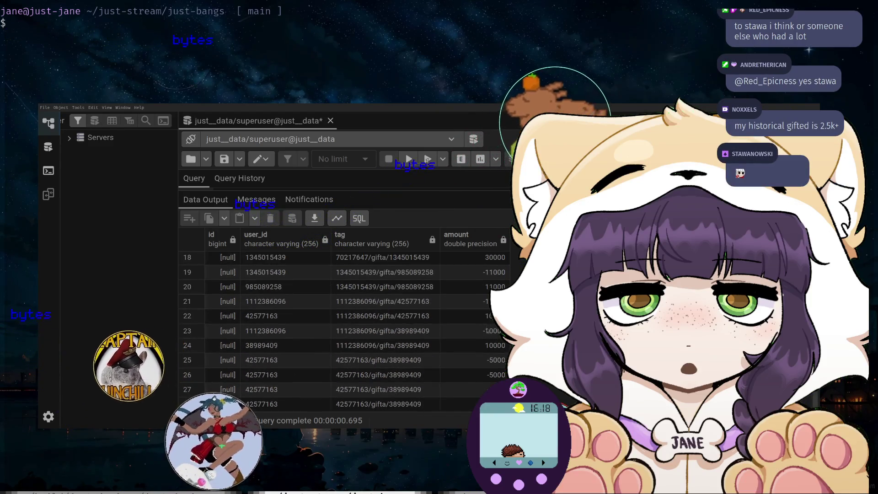
scroll(421, 328, up, 5)
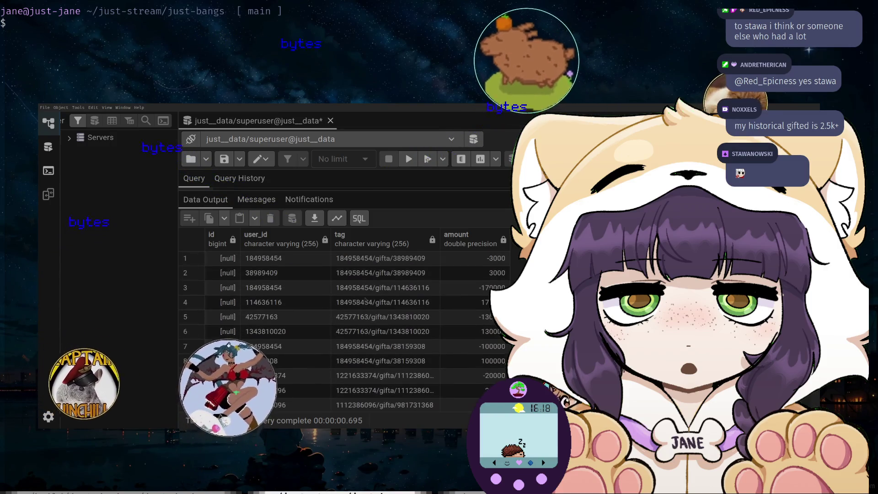
drag(430, 191, 431, 207)
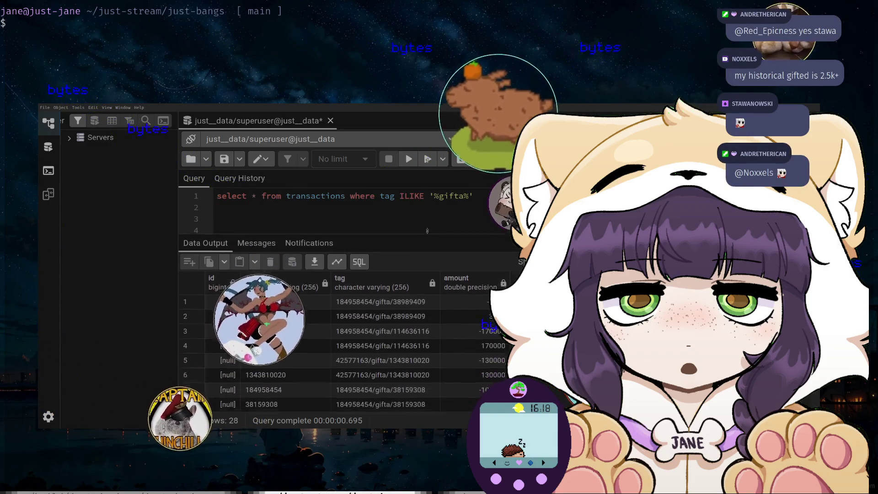
scroll(411, 320, down, 5)
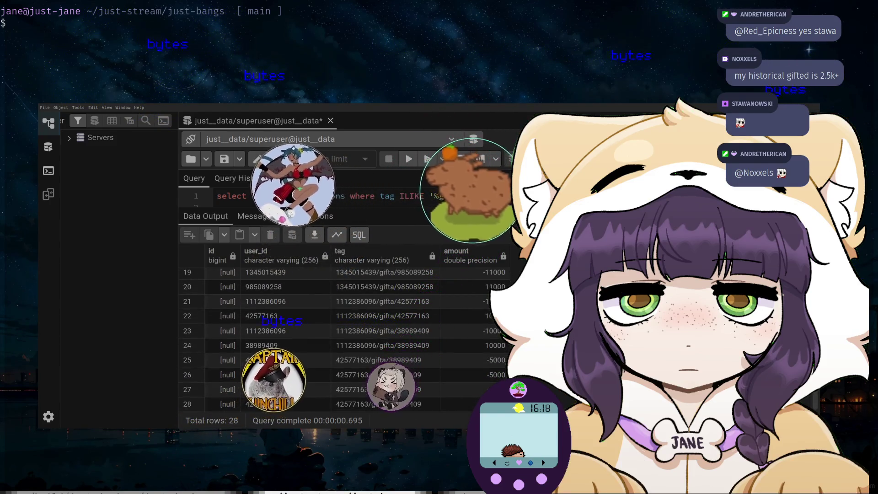
scroll(343, 338, up, 2)
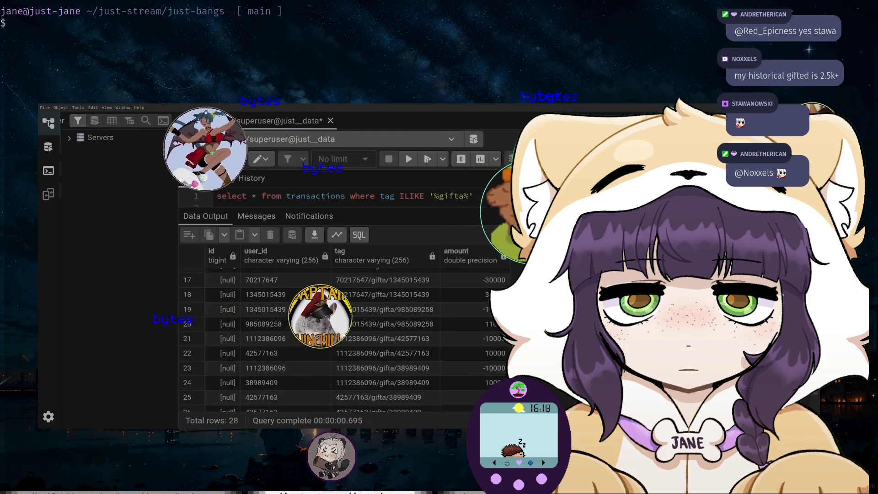
scroll(343, 338, up, 2)
scroll(343, 338, up, 2)
scroll(342, 338, up, 2)
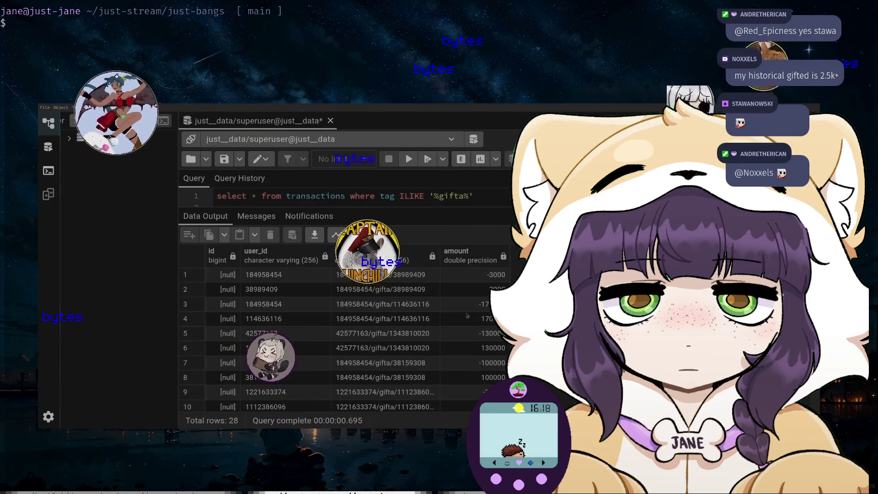
drag(380, 208, 379, 230)
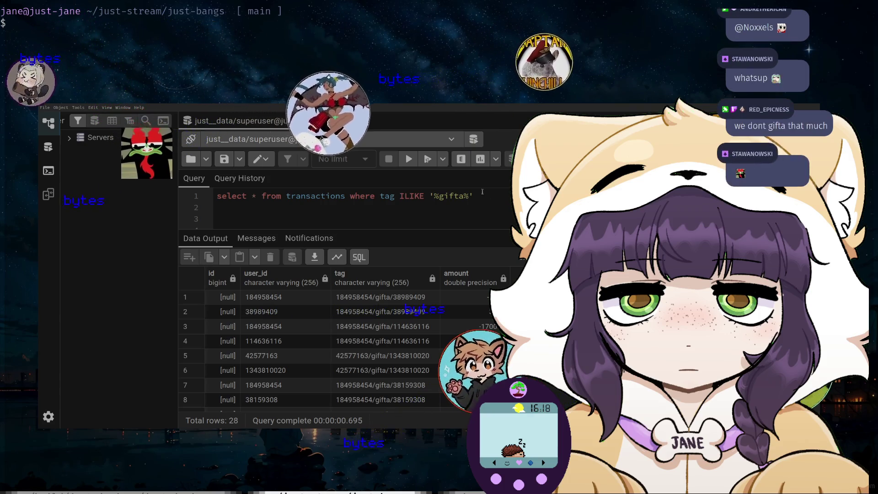
drag(473, 196, 376, 196)
key(BackSpace)
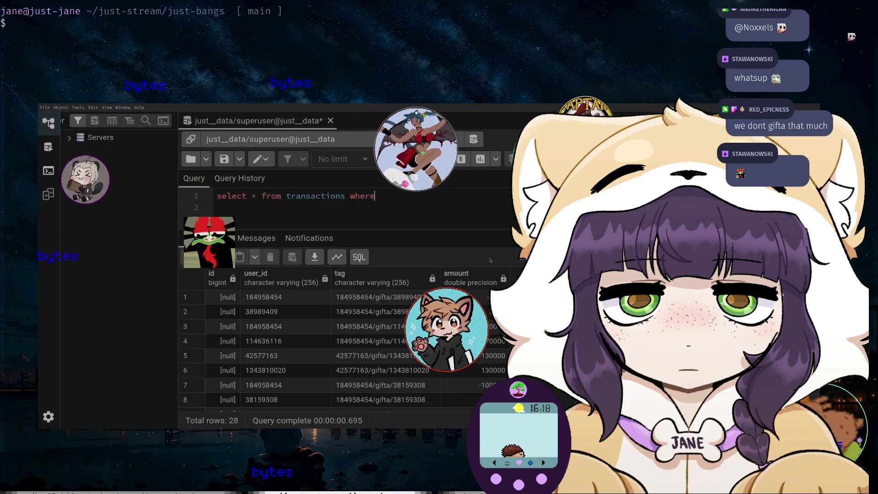
- Run the unfiltered select on transactions, returning all 2268 rows
text(L)
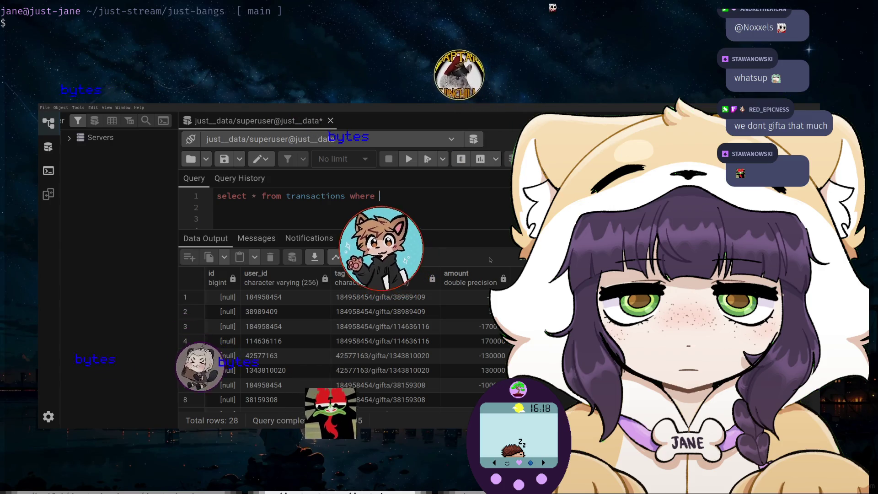
text(imit)
key(BackSpace)
key(BackSpace)
key(BackSpace)
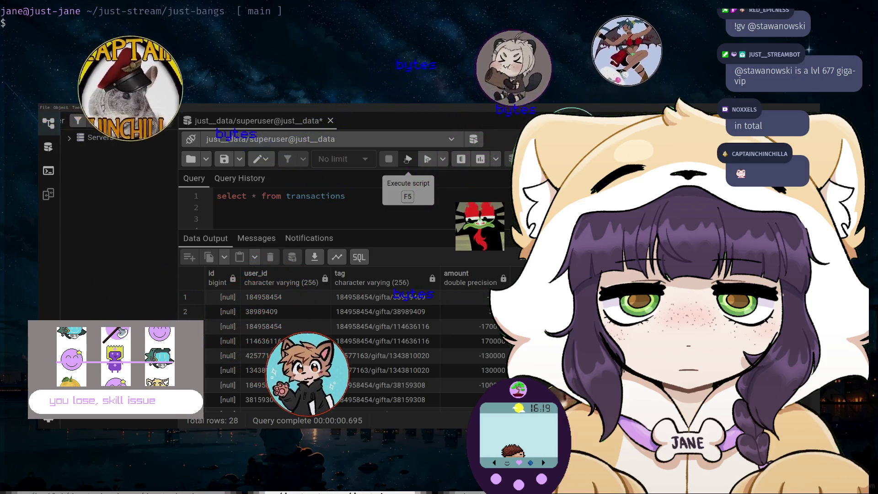
click(407, 159)
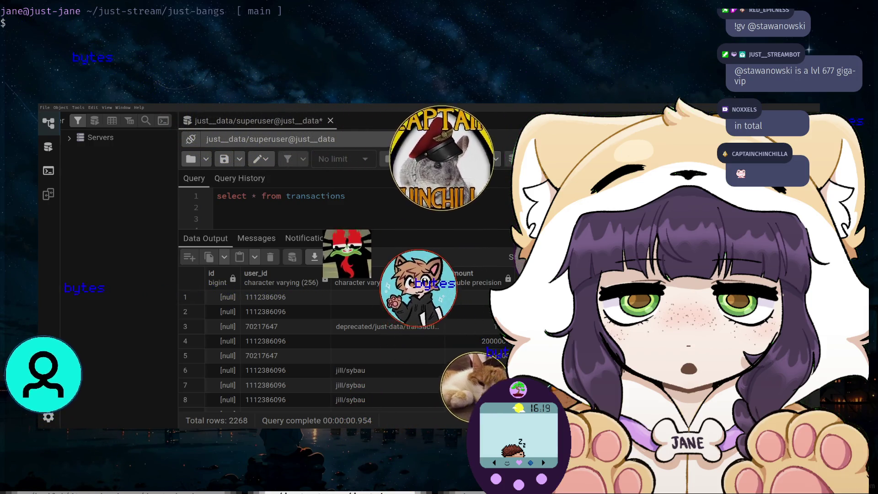
- Hide the query editor and scroll through the 2268 rows of deprecated, jill/gamba and gifta tags
scroll(343, 348, down, 15)
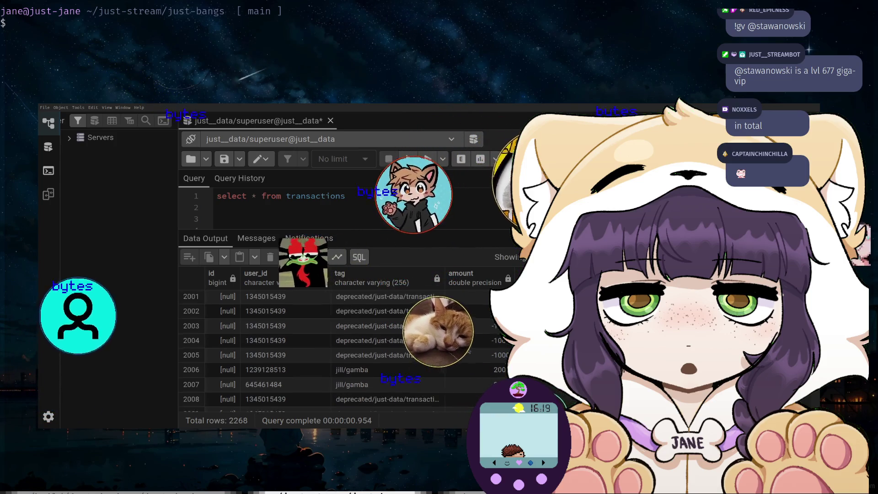
scroll(471, 354, down, 10)
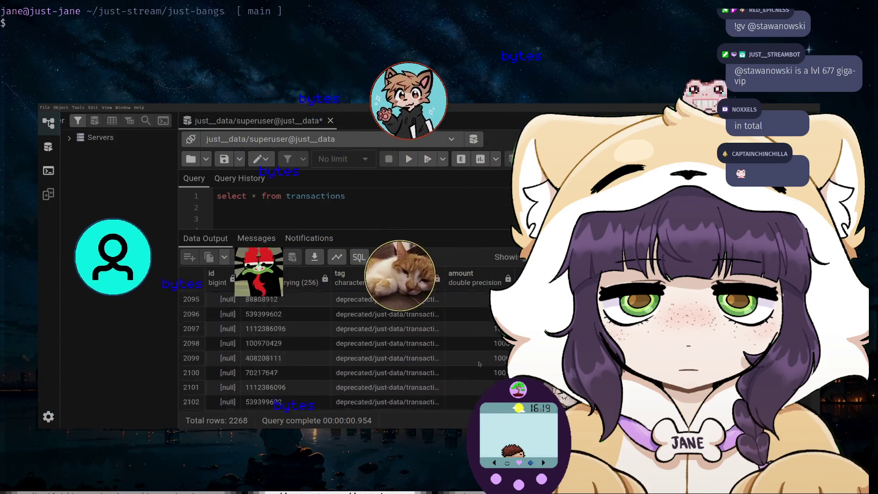
scroll(478, 363, down, 5)
scroll(498, 356, down, 5)
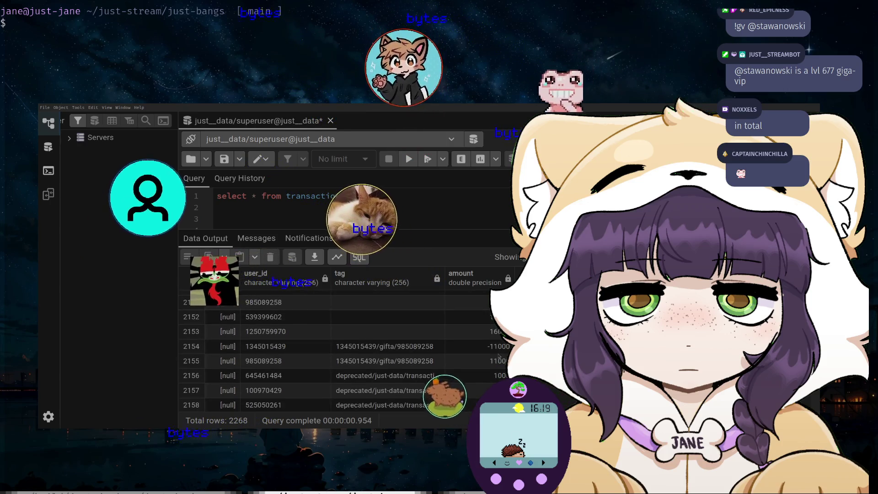
scroll(498, 356, down, 2)
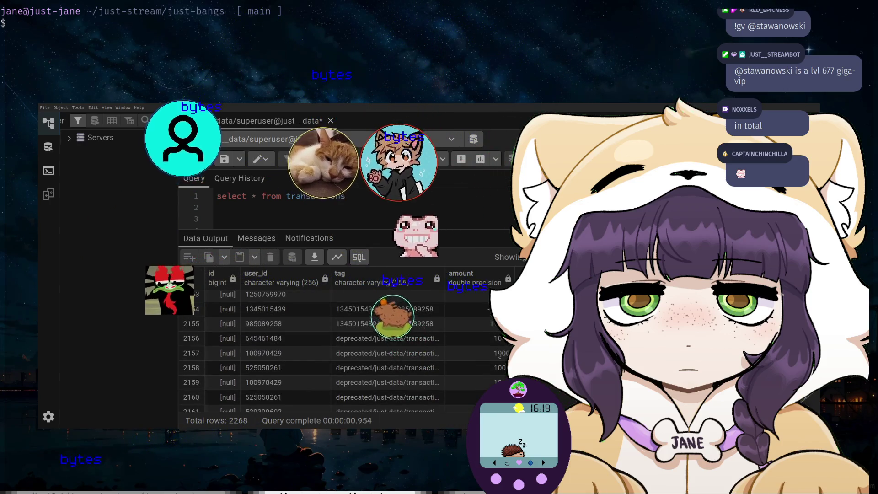
drag(473, 230, 472, 176)
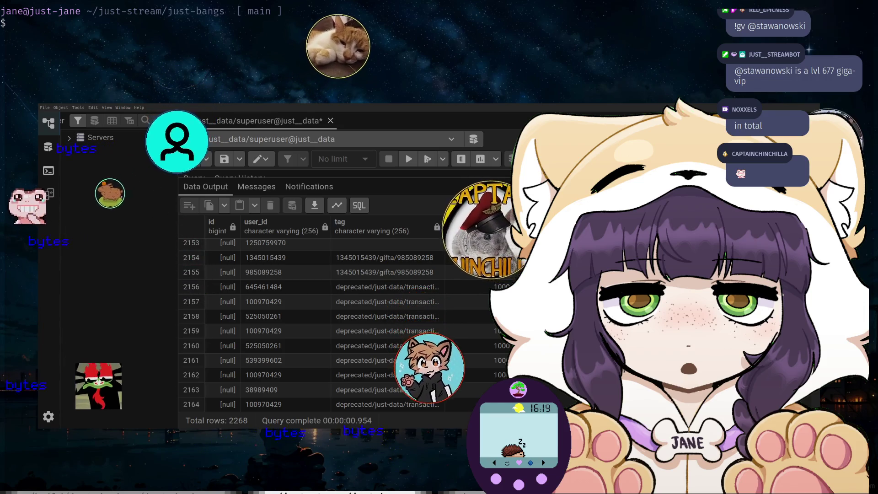
scroll(348, 324, down, 7)
scroll(492, 333, down, 7)
scroll(492, 332, down, 7)
scroll(492, 332, down, 7)
scroll(492, 332, down, 6)
scroll(492, 332, up, 2)
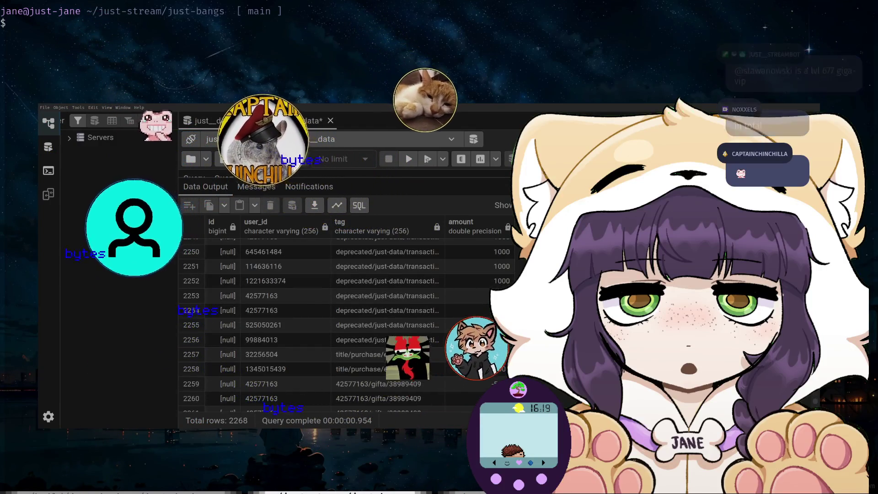
scroll(492, 332, down, 3)
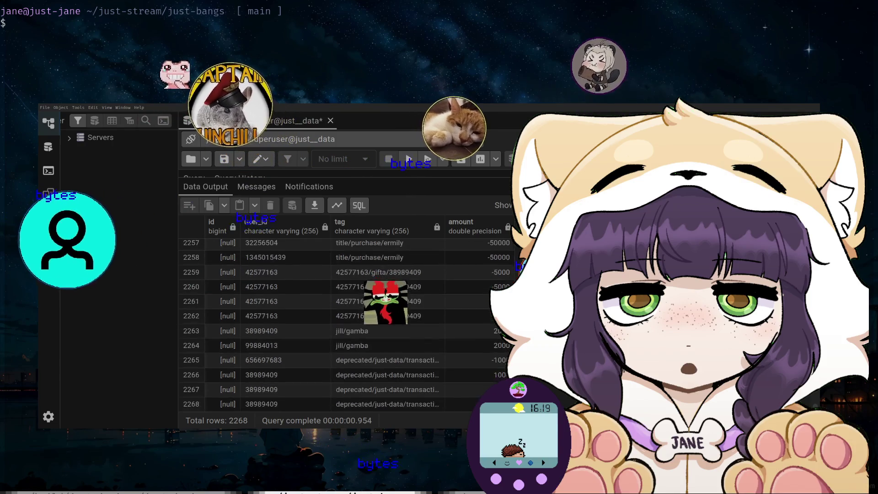
scroll(502, 371, up, 15)
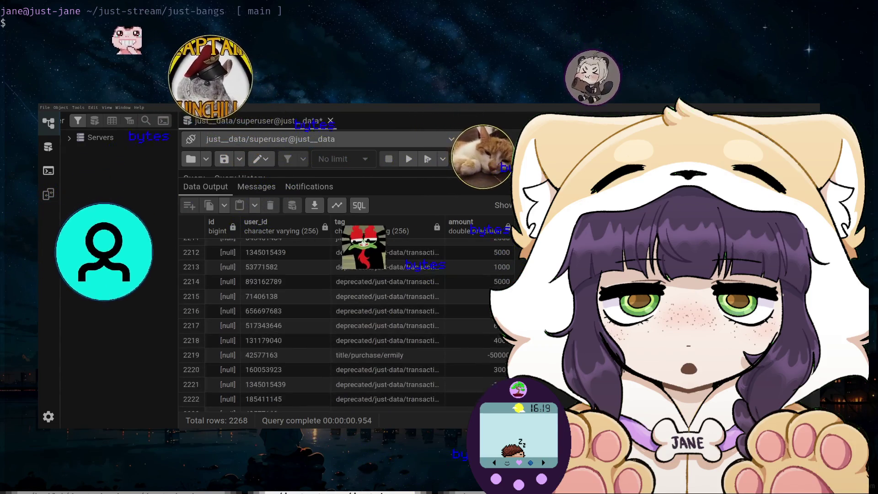
scroll(501, 371, up, 5)
scroll(502, 370, up, 2)
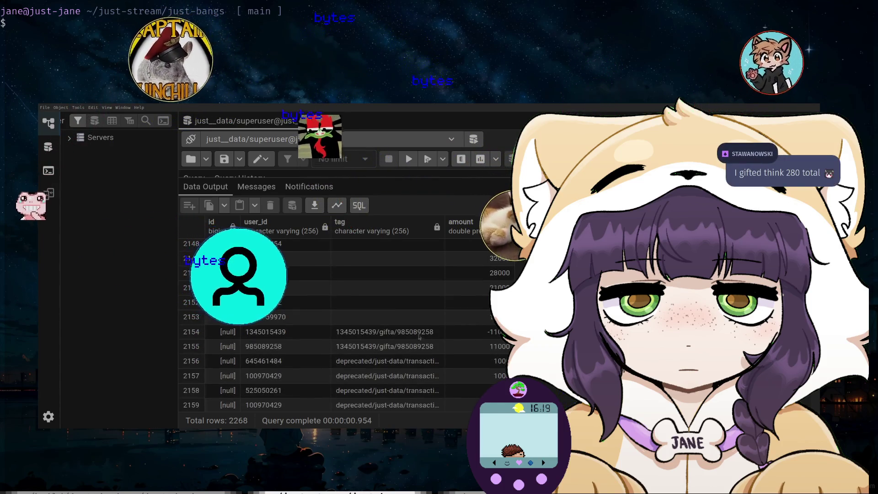
scroll(488, 328, up, 5)
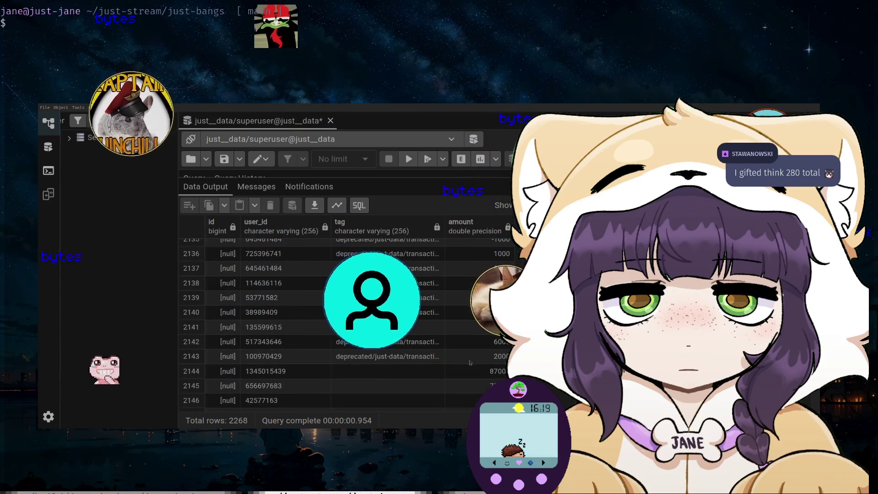
scroll(449, 327, up, 3)
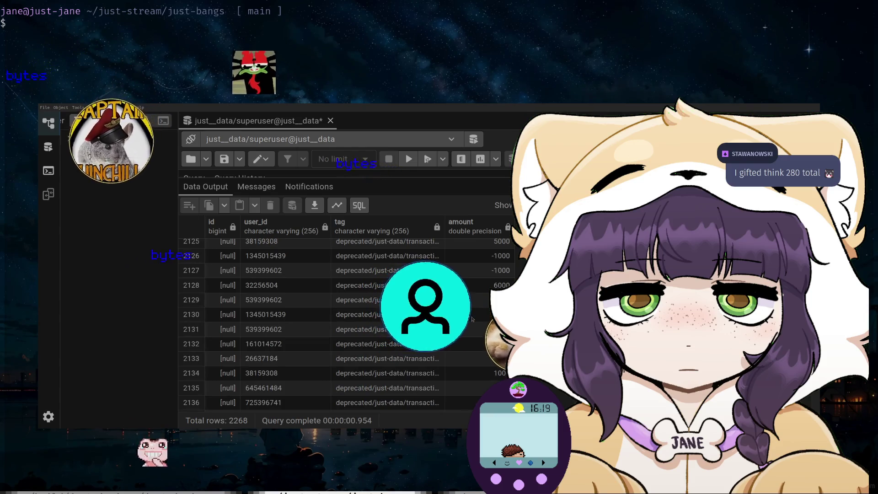
scroll(348, 325, up, 4)
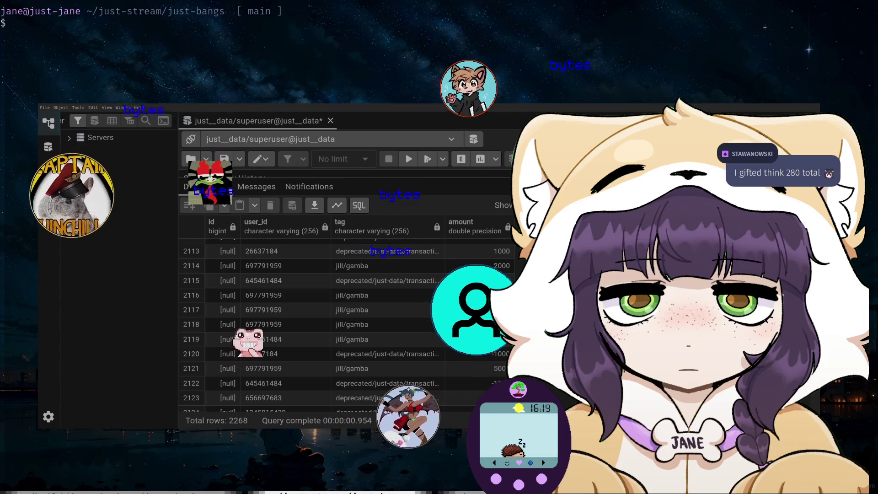
scroll(348, 324, up, 3)
scroll(348, 325, up, 3)
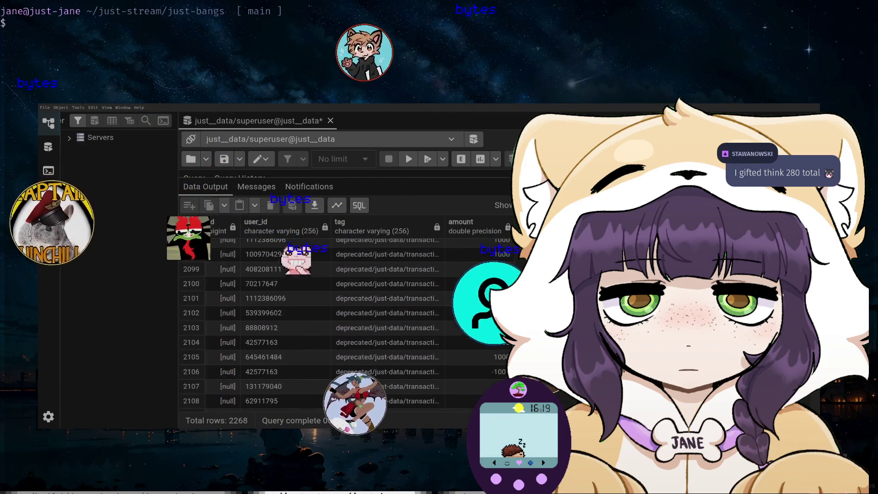
scroll(347, 324, up, 3)
scroll(482, 315, up, 8)
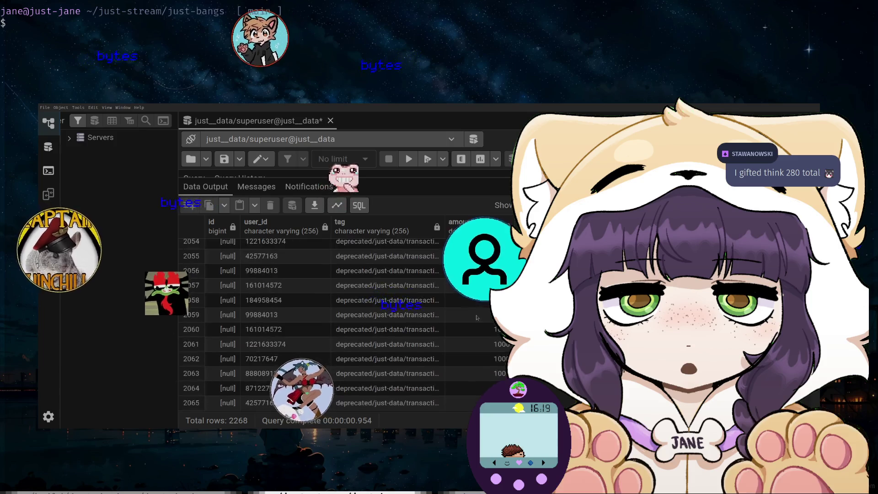
scroll(482, 316, up, 9)
scroll(482, 315, up, 3)
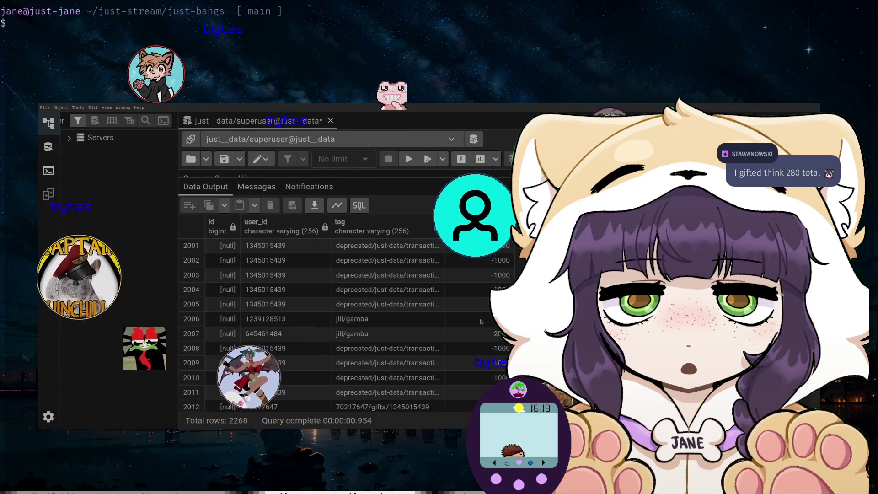
scroll(471, 332, up, 3)
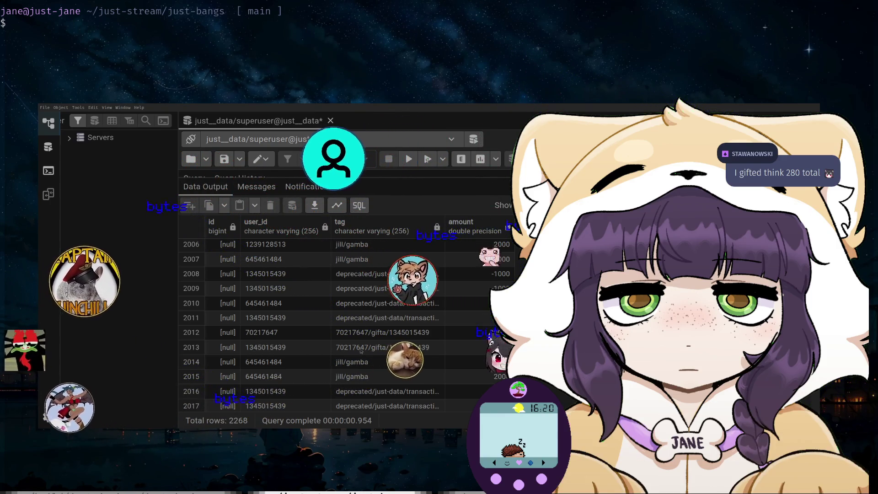
scroll(484, 329, up, 2)
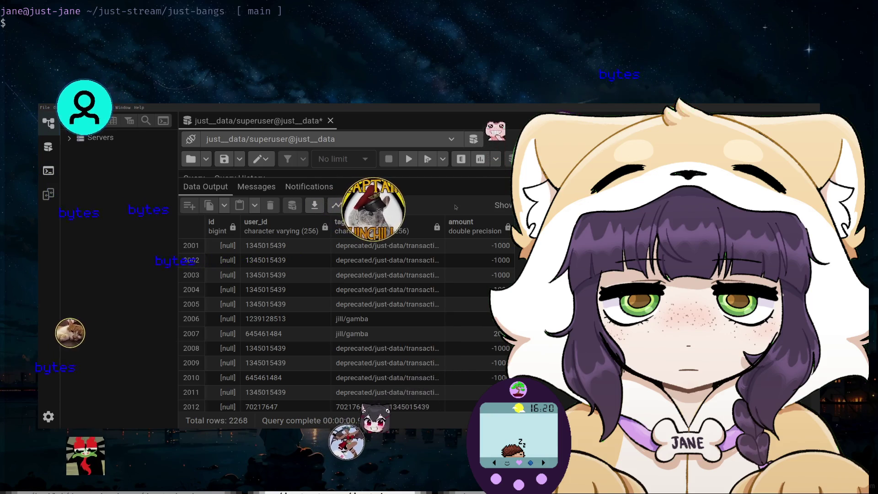
scroll(489, 236, down, 3)
scroll(457, 298, up, 3)
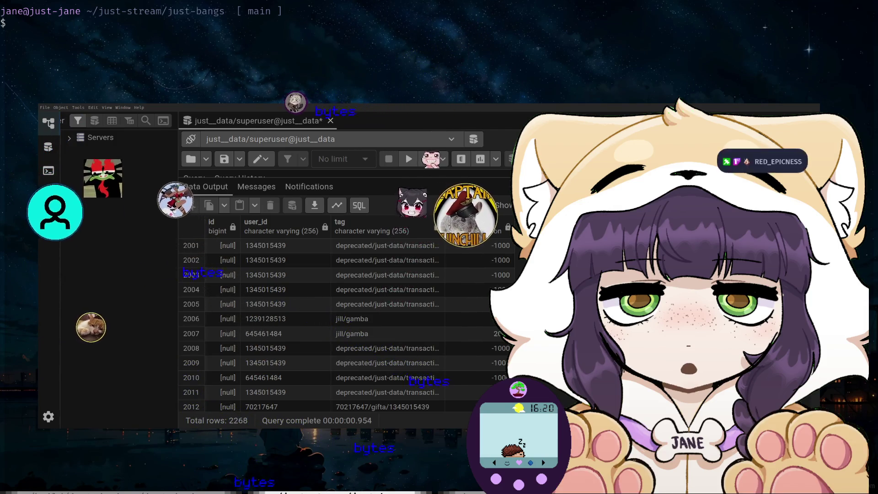
scroll(343, 320, up, 20)
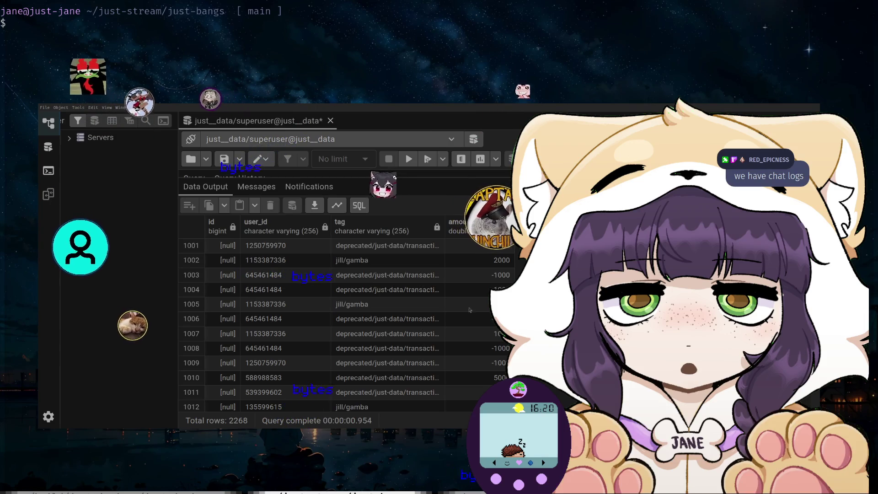
scroll(343, 320, down, 15)
scroll(343, 320, down, 5)
scroll(343, 320, down, 5)
scroll(343, 320, down, 8)
scroll(342, 320, down, 5)
scroll(343, 320, down, 3)
scroll(343, 320, down, 3)
scroll(343, 320, down, 2)
scroll(343, 320, down, 5)
scroll(342, 320, down, 6)
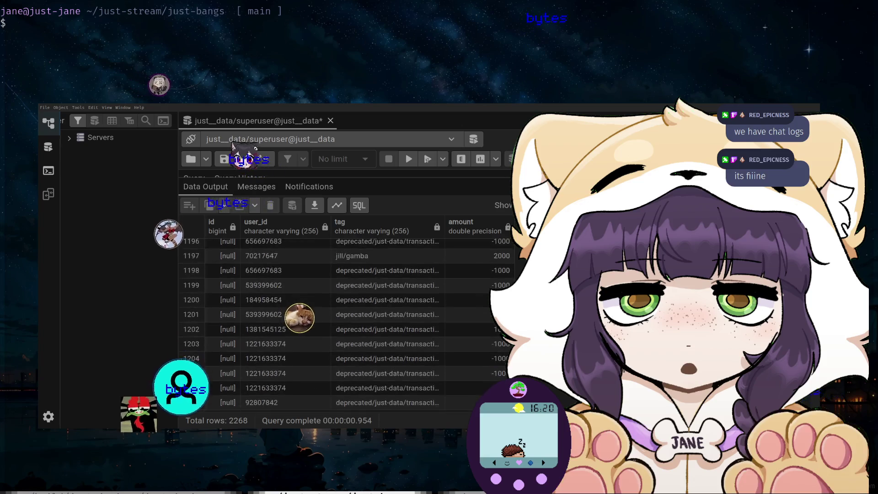
scroll(473, 283, down, 1)
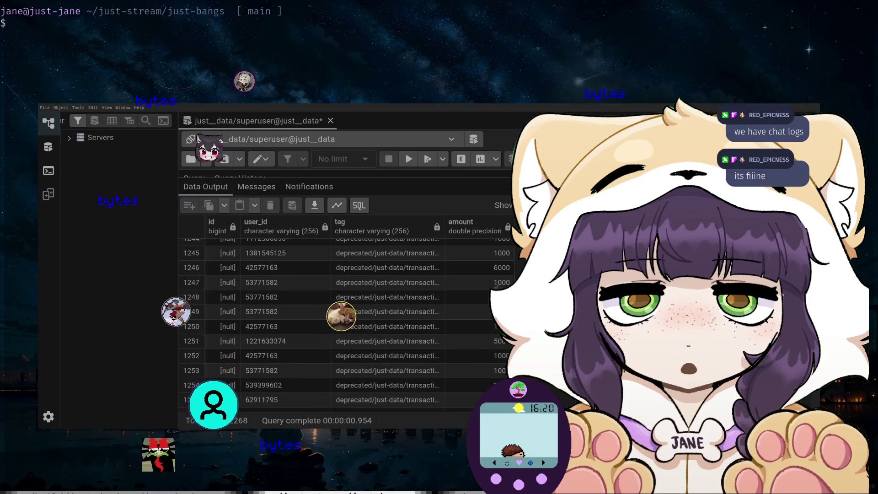
scroll(343, 320, down, 4)
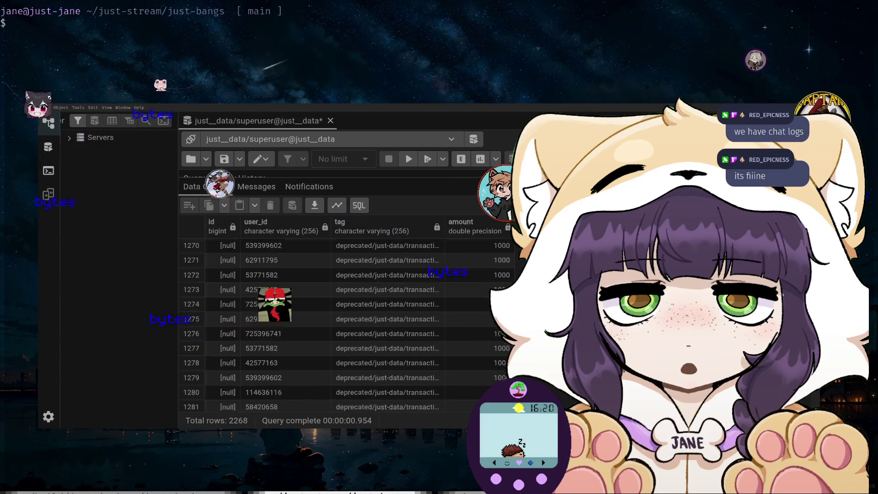
scroll(347, 320, down, 8)
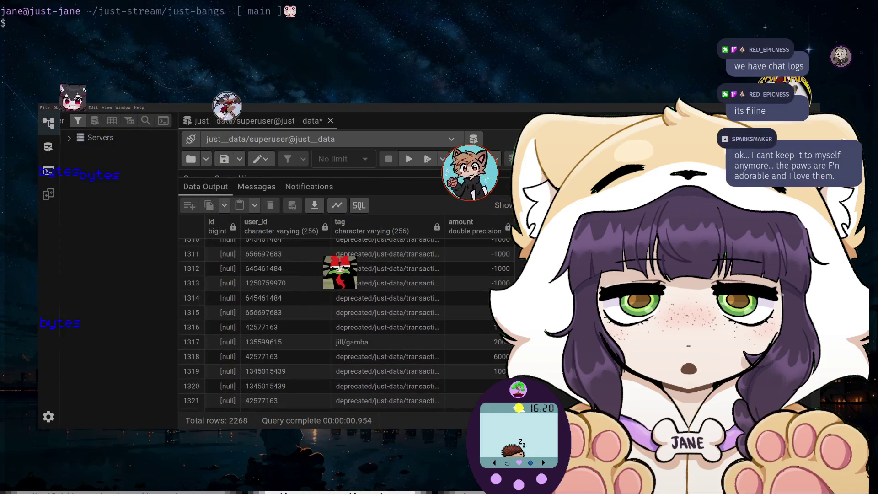
scroll(346, 320, down, 4)
scroll(346, 320, down, 4)
scroll(346, 320, down, 4)
scroll(346, 320, down, 4)
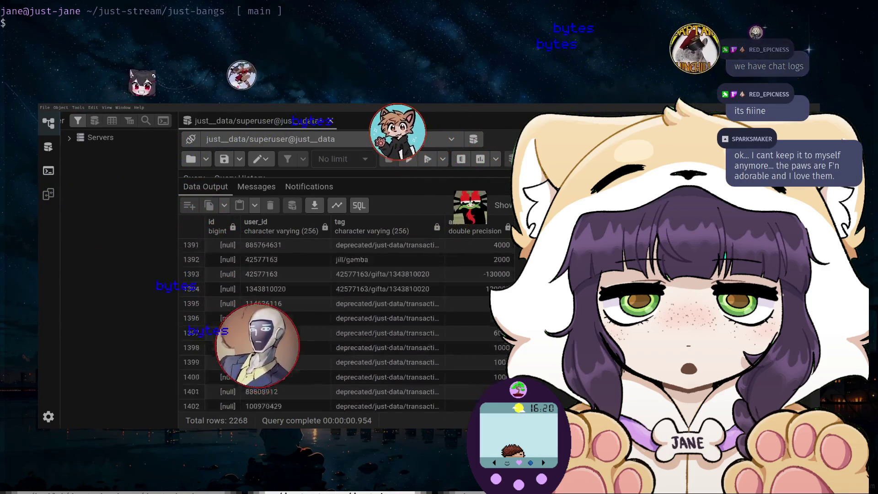
scroll(346, 320, down, 4)
scroll(346, 320, down, 4)
scroll(346, 320, down, 4)
scroll(346, 320, down, 3)
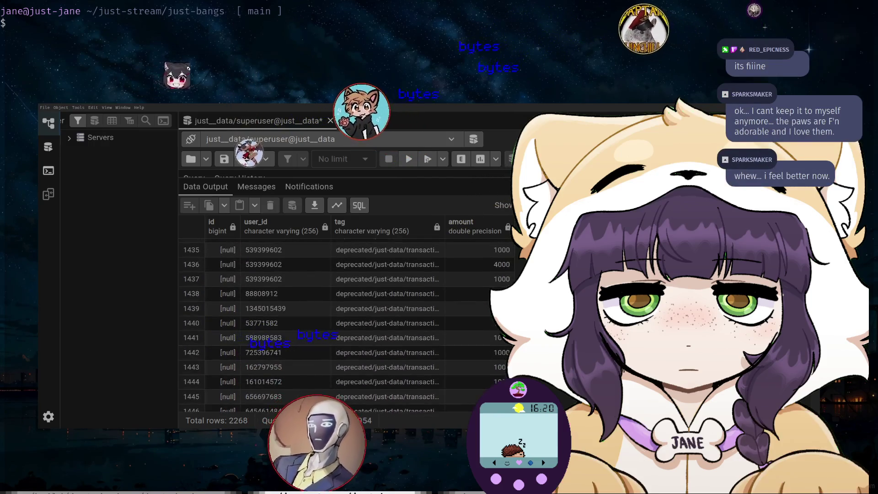
scroll(346, 320, down, 7)
scroll(346, 320, down, 7)
scroll(346, 320, down, 6)
scroll(346, 320, down, 5)
scroll(346, 320, down, 5)
scroll(346, 320, down, 5)
scroll(346, 320, down, 4)
scroll(346, 320, up, 5)
scroll(346, 320, up, 5)
drag(414, 175, 414, 284)
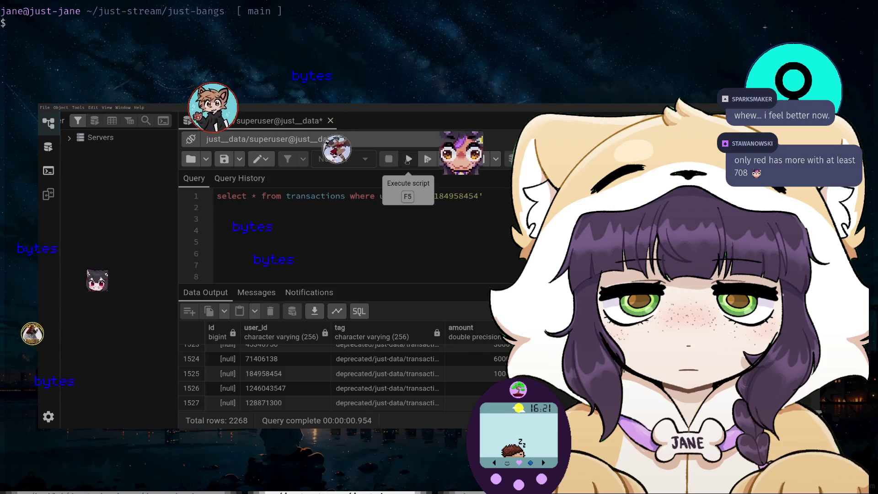
- Execute the single-user transactions SELECT, returning 106 rows, and move the results splitter
click(408, 159)
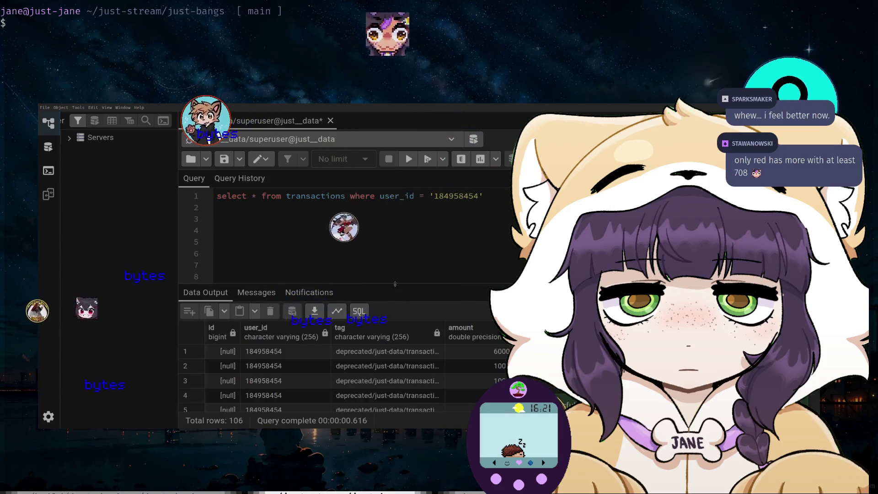
drag(395, 284, 395, 201)
- Scroll the user's 106 transactions and select the -100000 amount in row 78
scroll(411, 322, down, 4)
scroll(412, 320, down, 7)
scroll(410, 357, down, 7)
scroll(415, 359, down, 2)
scroll(415, 357, down, 2)
scroll(414, 353, down, 3)
scroll(414, 350, down, 2)
scroll(415, 350, up, 1)
scroll(434, 352, up, 2)
scroll(466, 354, up, 1)
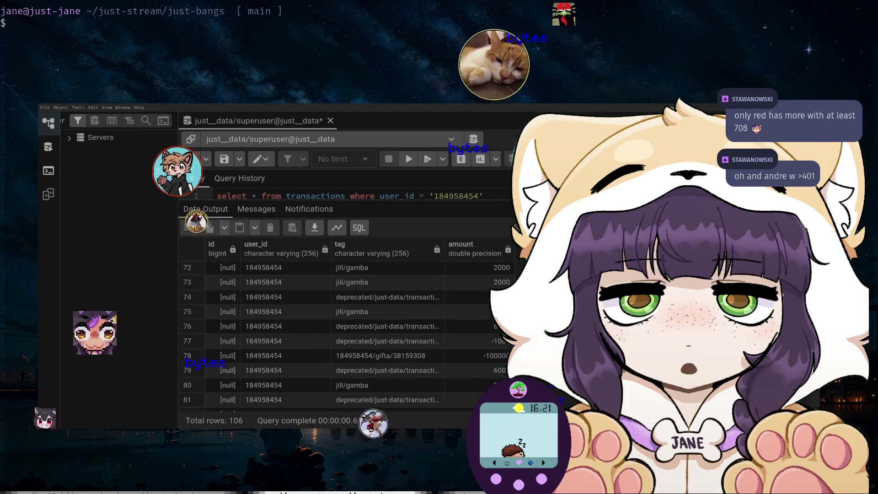
click(498, 360)
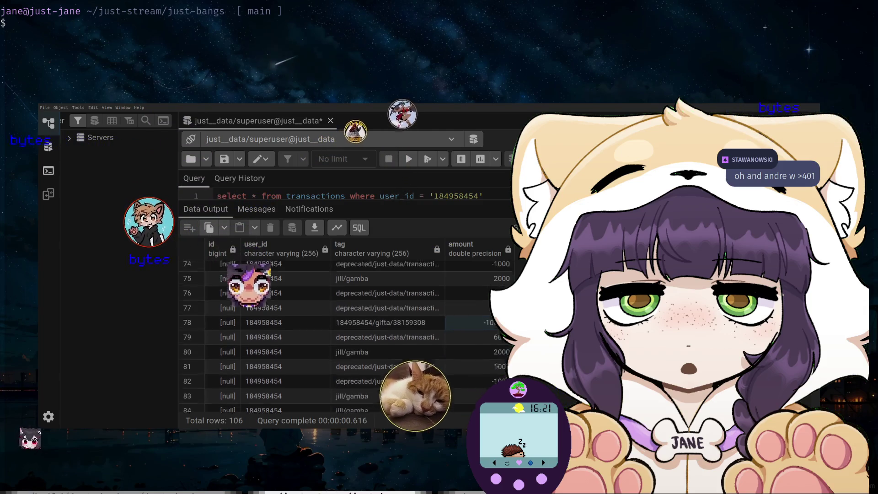
- Keep scrolling through the remaining transactions, including the gifta -17000 entry
scroll(497, 365, down, 1)
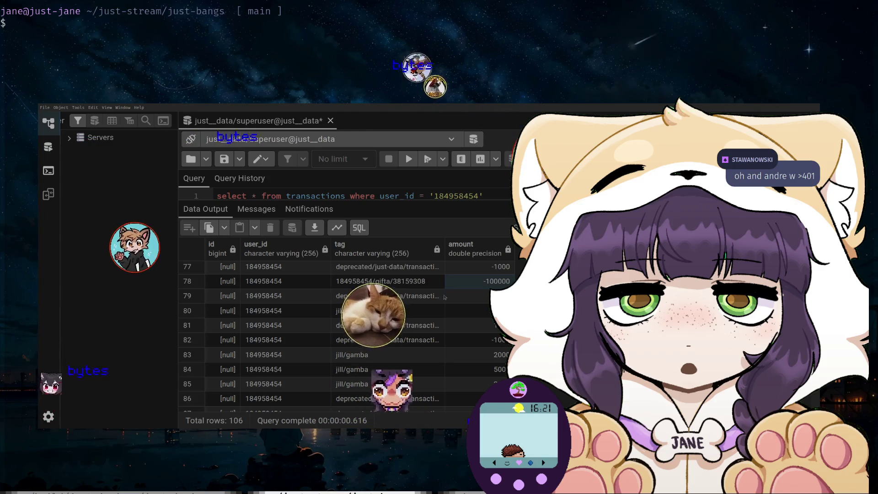
scroll(432, 295, down, 2)
scroll(433, 295, down, 2)
scroll(433, 295, down, 2)
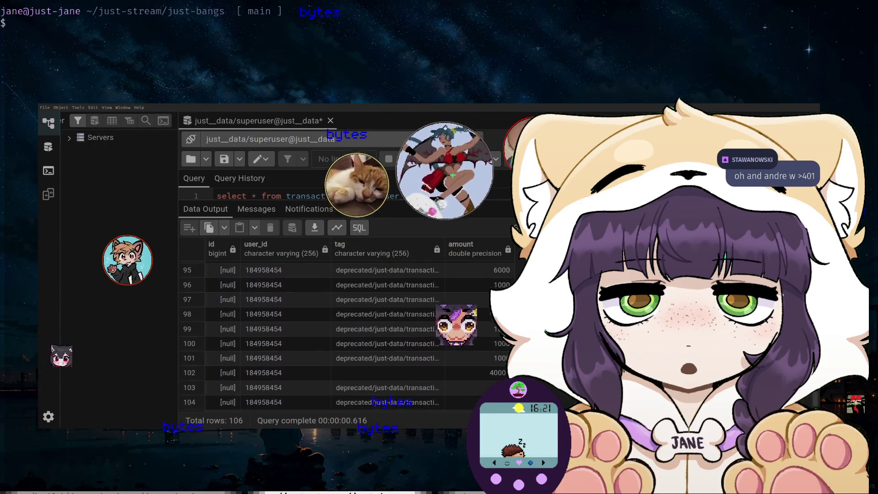
scroll(483, 339, up, 2)
scroll(484, 339, up, 2)
scroll(484, 339, up, 2)
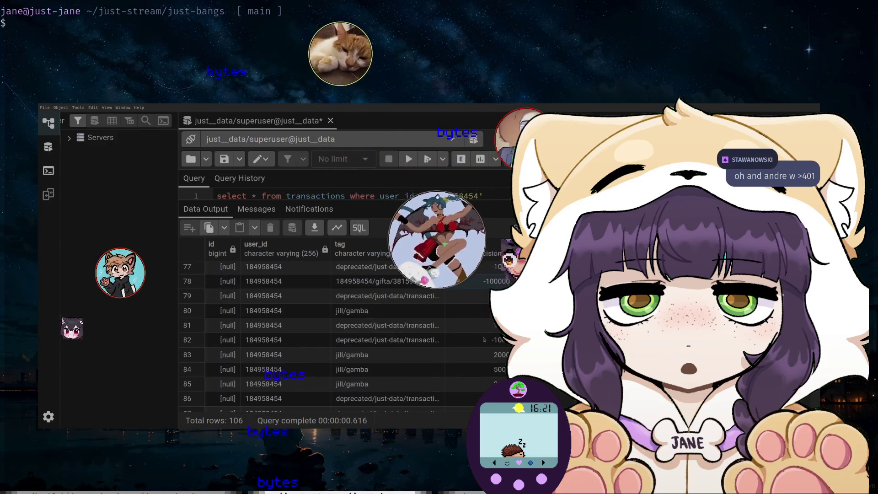
scroll(484, 339, up, 1)
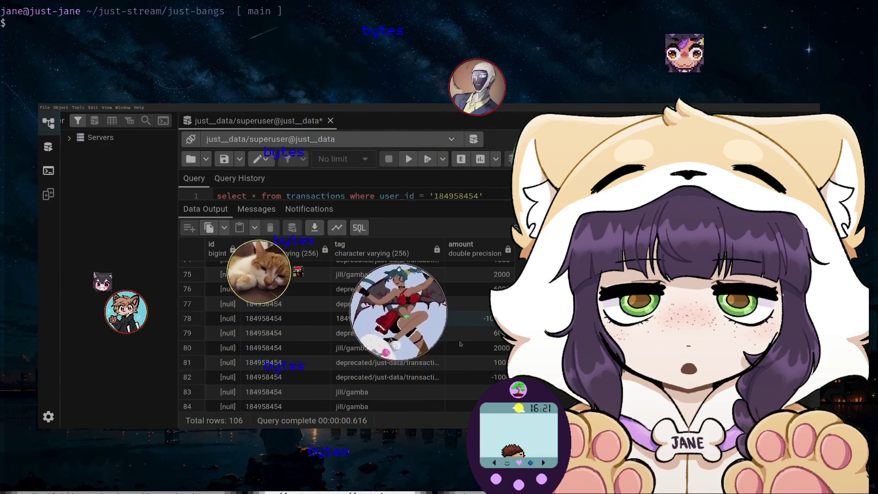
scroll(343, 338, down, 3)
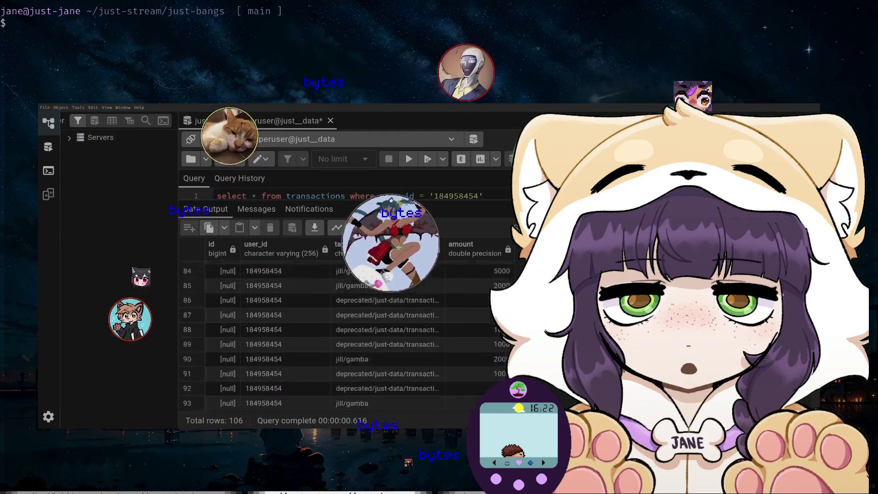
scroll(343, 339, down, 2)
scroll(343, 338, down, 2)
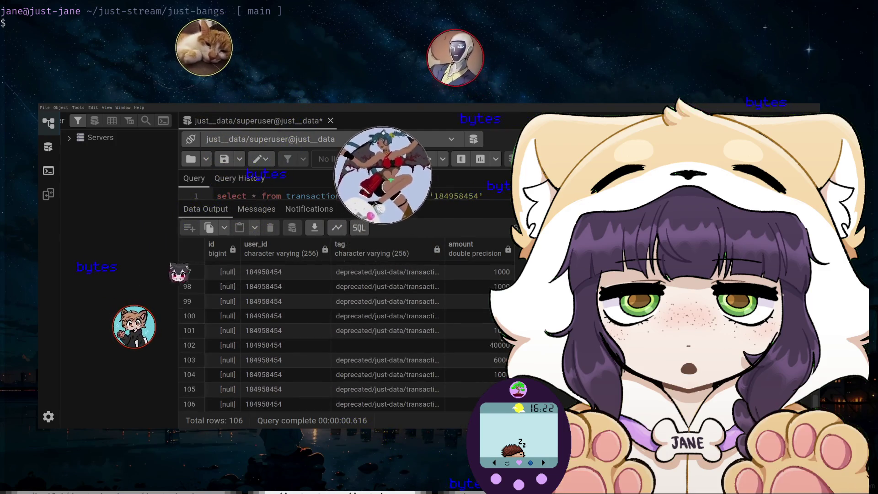
scroll(502, 366, up, 5)
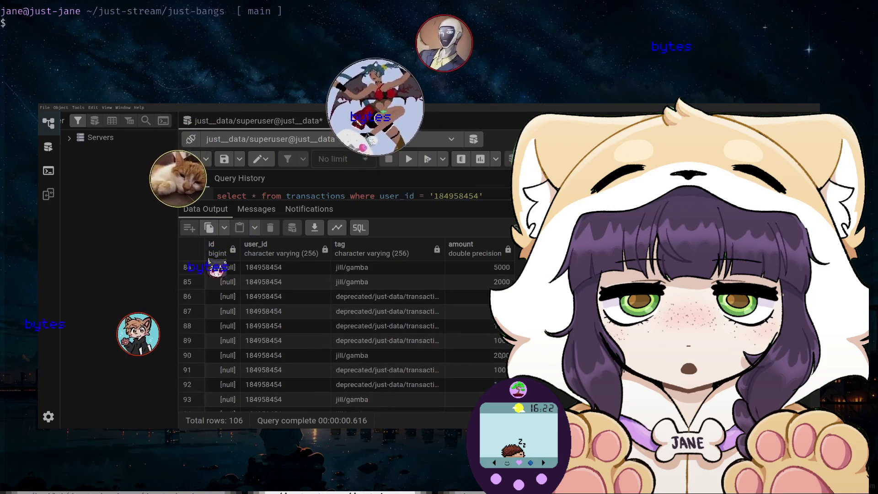
scroll(501, 359, up, 2)
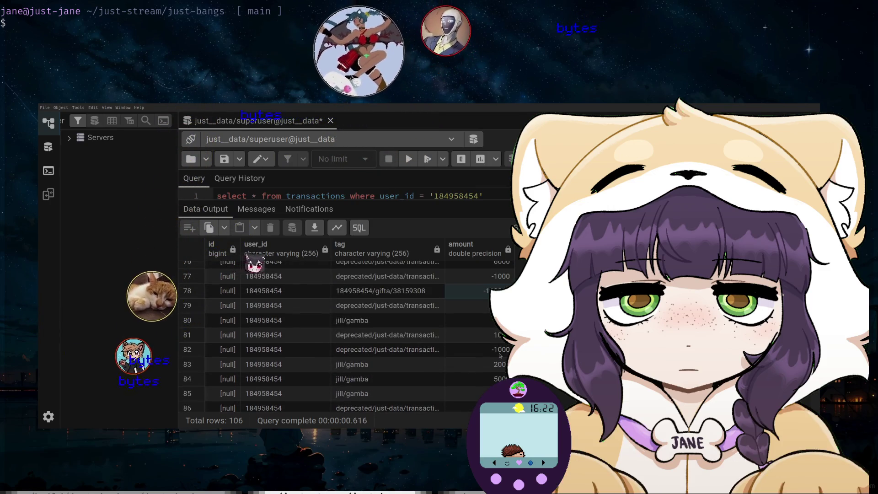
scroll(500, 355, down, 2)
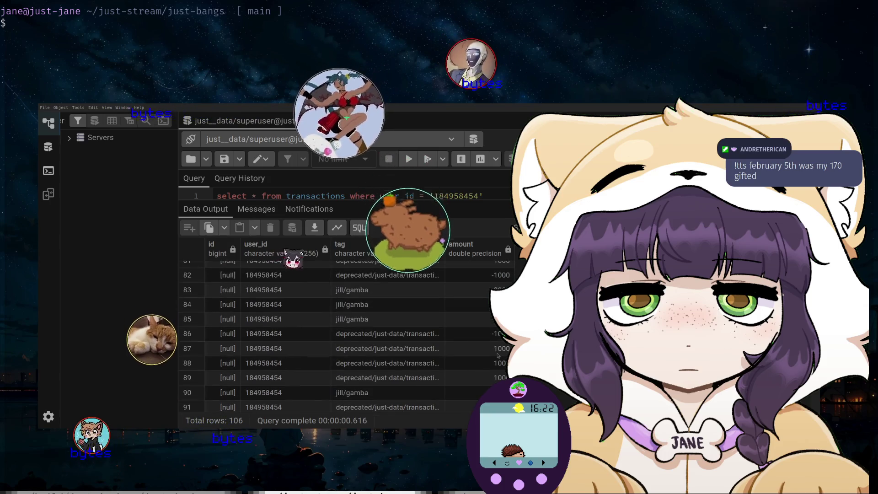
scroll(499, 356, down, 1)
scroll(498, 356, down, 1)
scroll(497, 356, down, 2)
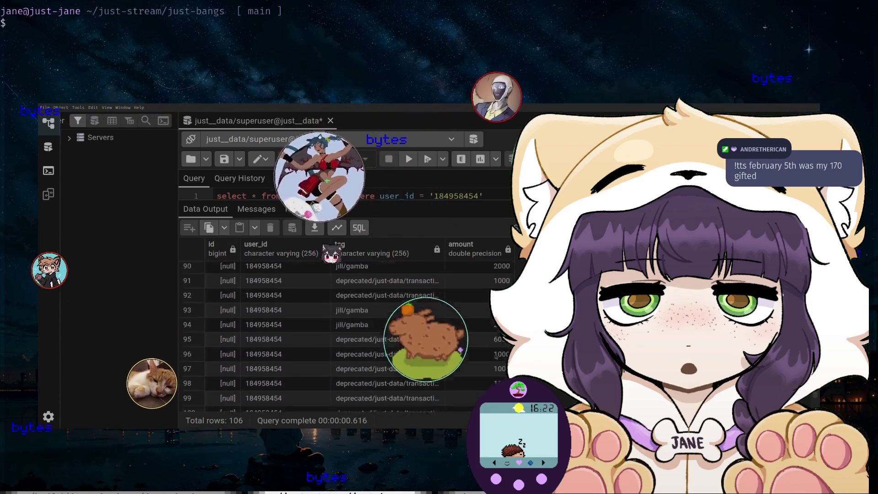
scroll(493, 357, down, 2)
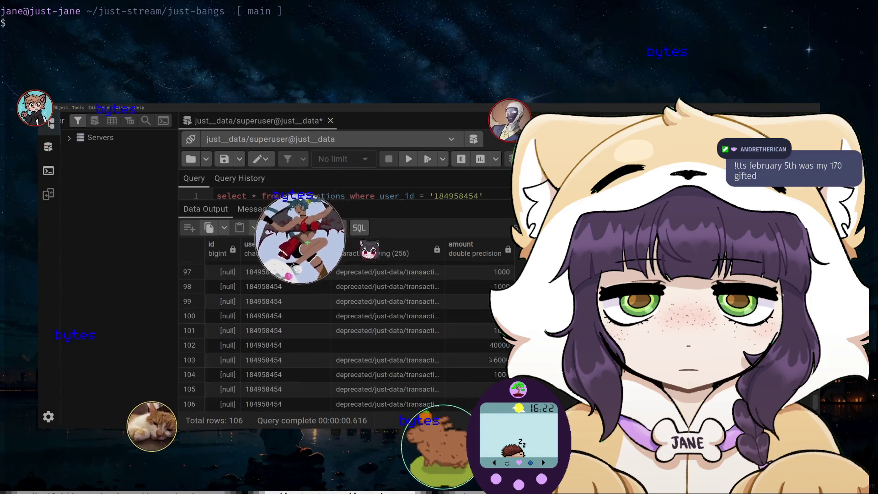
scroll(490, 358, up, 3)
scroll(491, 358, up, 2)
scroll(490, 358, up, 2)
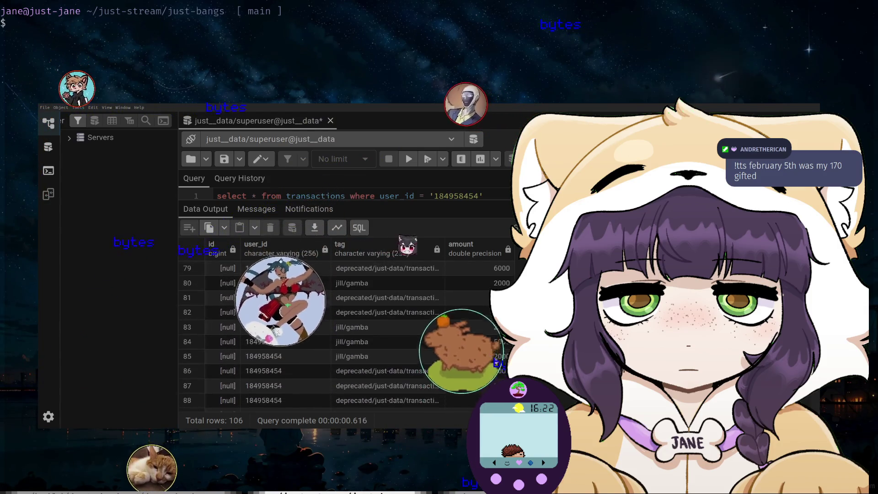
scroll(490, 381, up, 2)
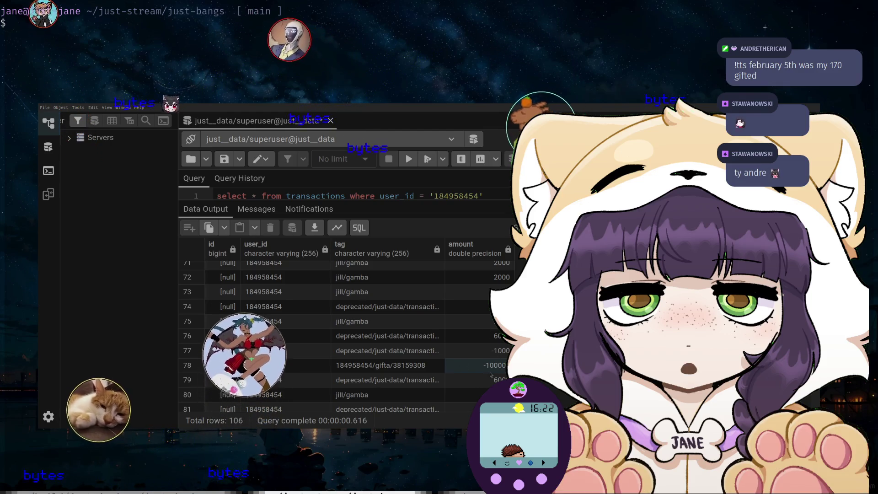
scroll(501, 354, up, 3)
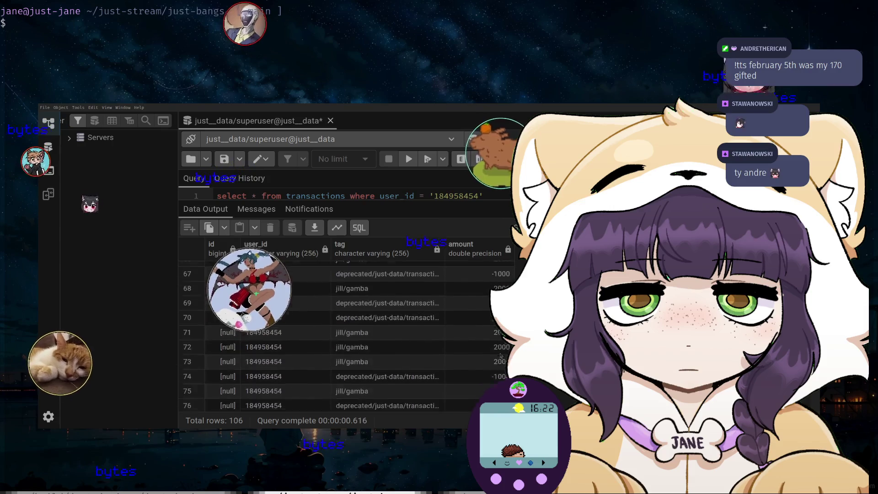
scroll(501, 354, up, 2)
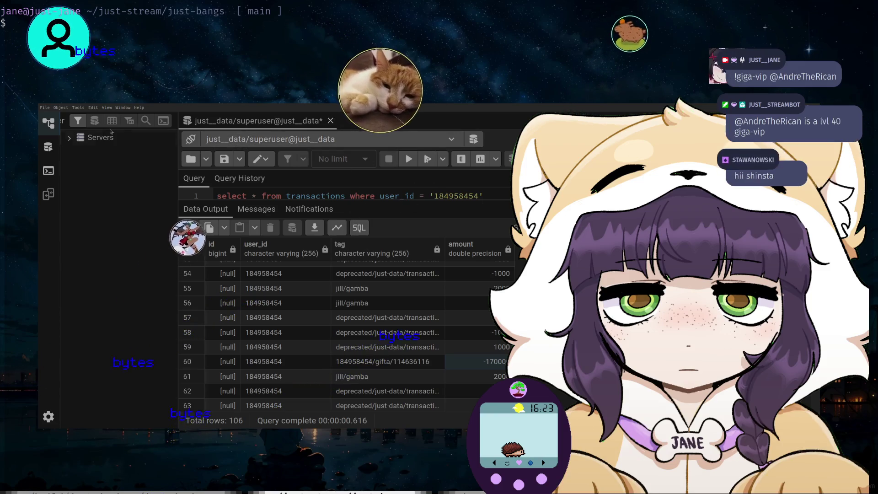
- Quit pgAdmin 4 with Ctrl+Q and confirm the Quit dialog
key(ctrl+q)
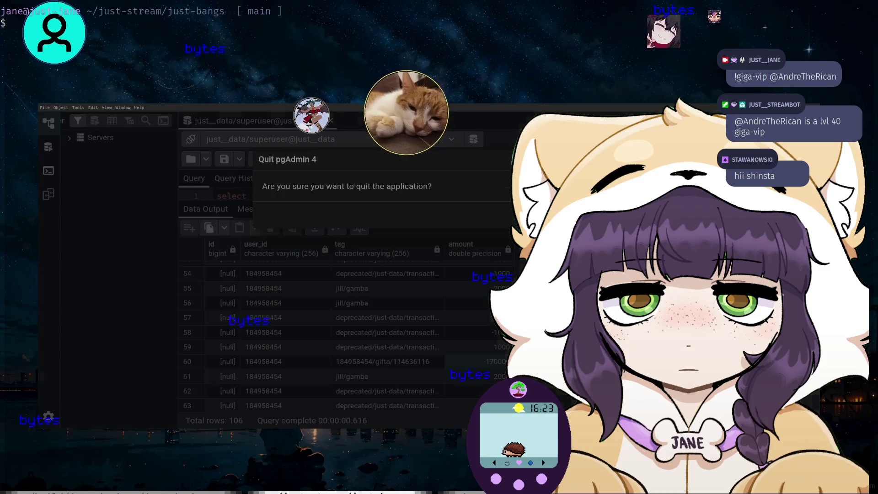
key(Return)
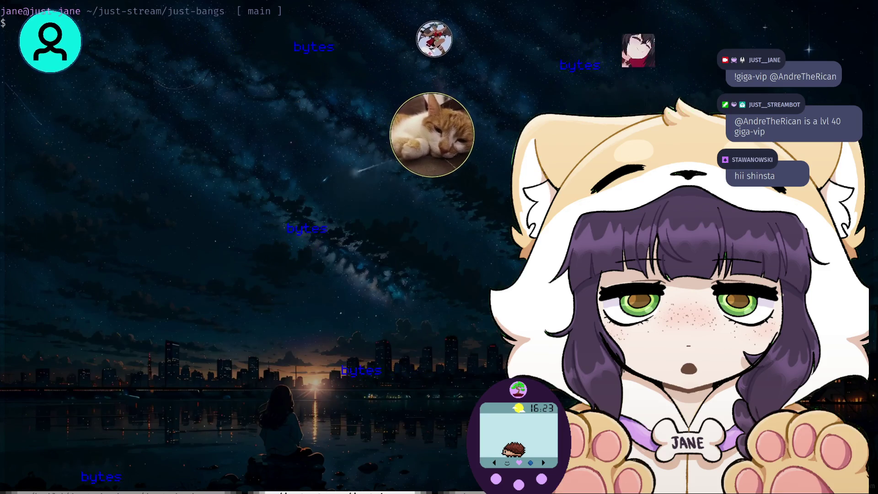
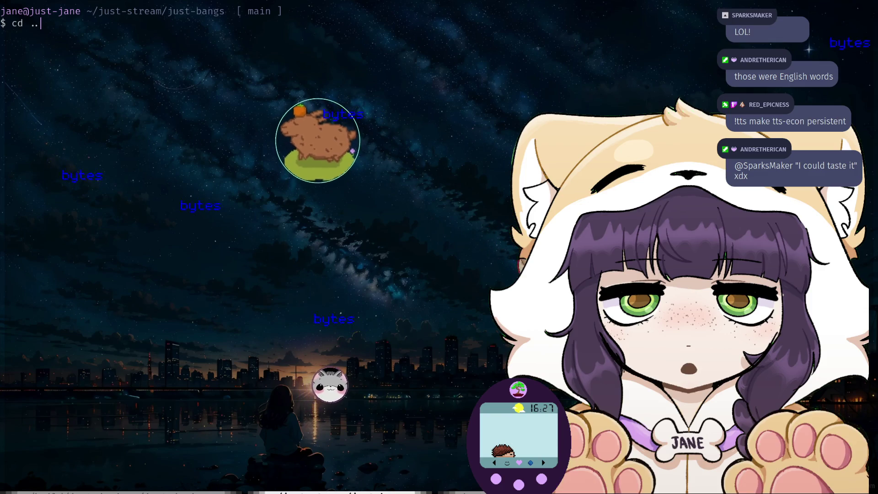
- Change into just-stream/just-main, start vim there and open commands.go from the file list
text(st-stream/just-main/)
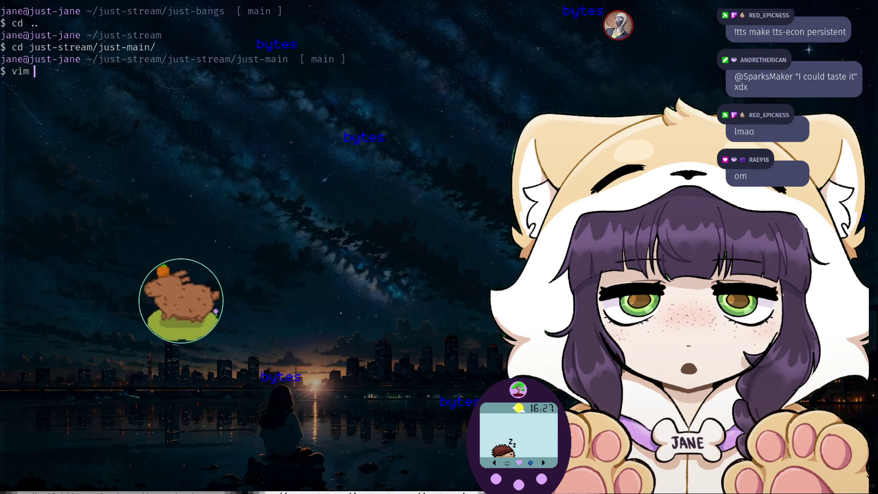
text(.)
key(Return)
key(j)
key(j)
key(j)
key(j)
key(Return)
key(slash)
- Search for 'eco' and review the tts-econ command's price parsing and admin check
text(eco)
key(Return)
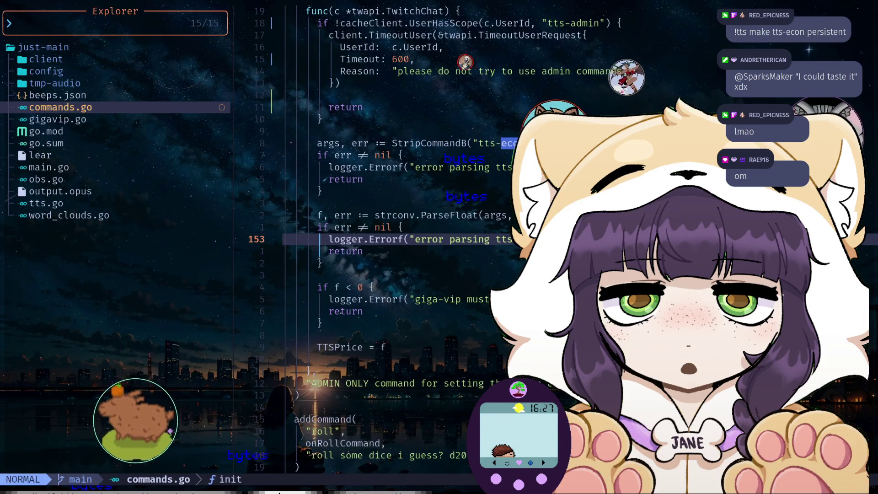
key(j)
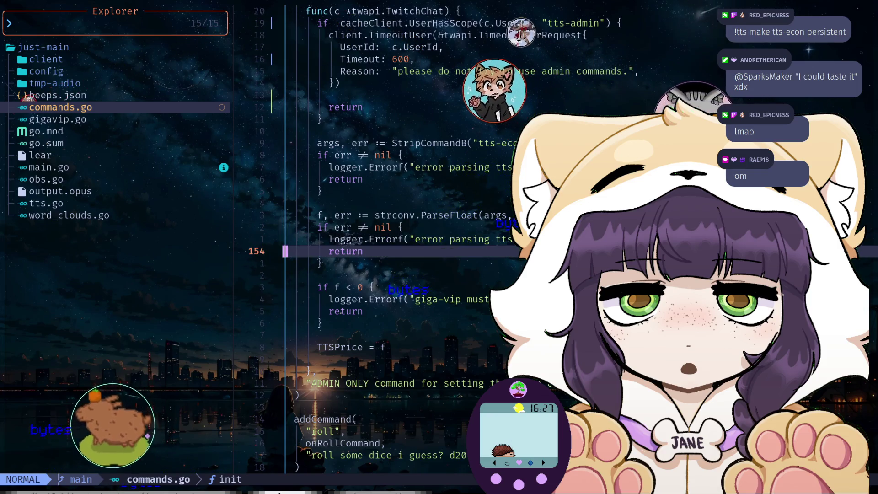
key(j)
key(j)
key(j)
key(j)
key(j)
key(j)
key(j)
key(j)
key(j)
key(k)
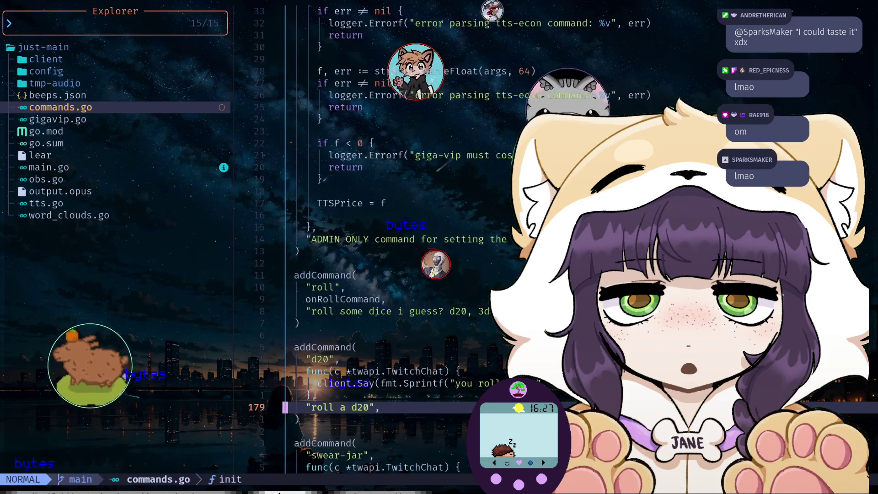
key(k)
key(k)
key(k)
key(k)
key(k)
key(k)
key(k)
key(k)
key(k)
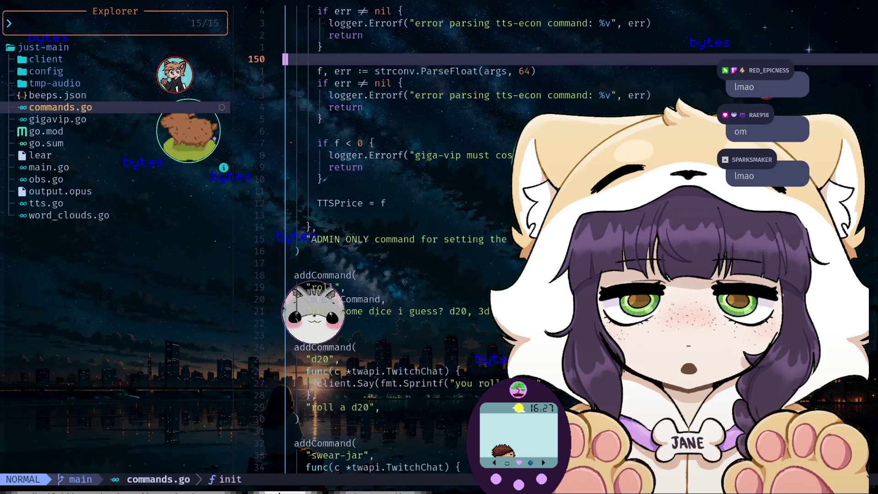
key(k)
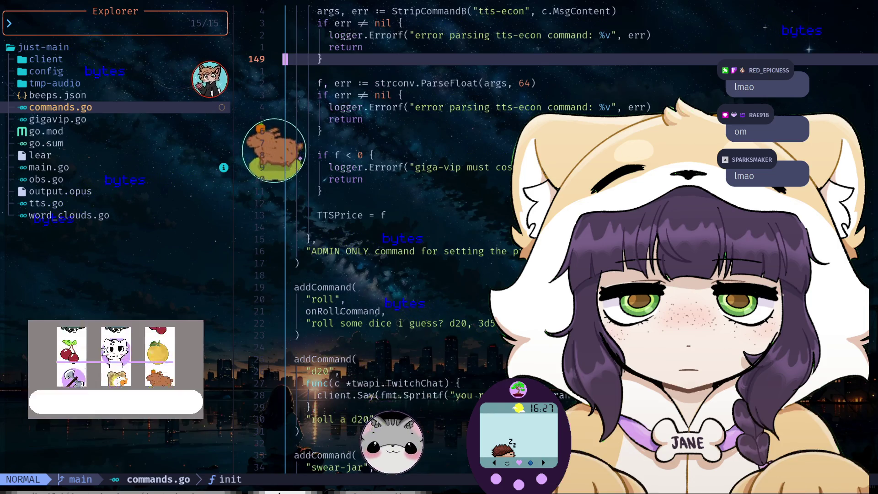
key(k)
key(k)
key(k)
key(k)
key(k)
key(percent)
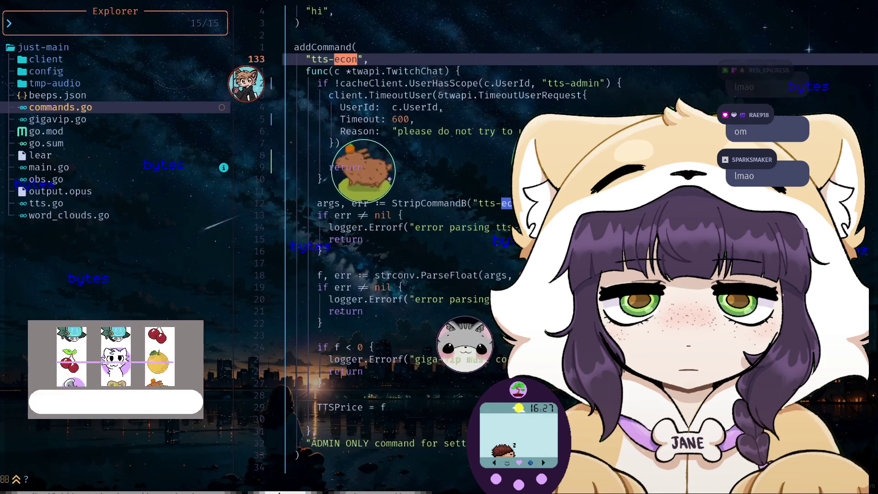
key(percent)
- Search backward for 'Price' to land on the TTSPrice code
key(question)
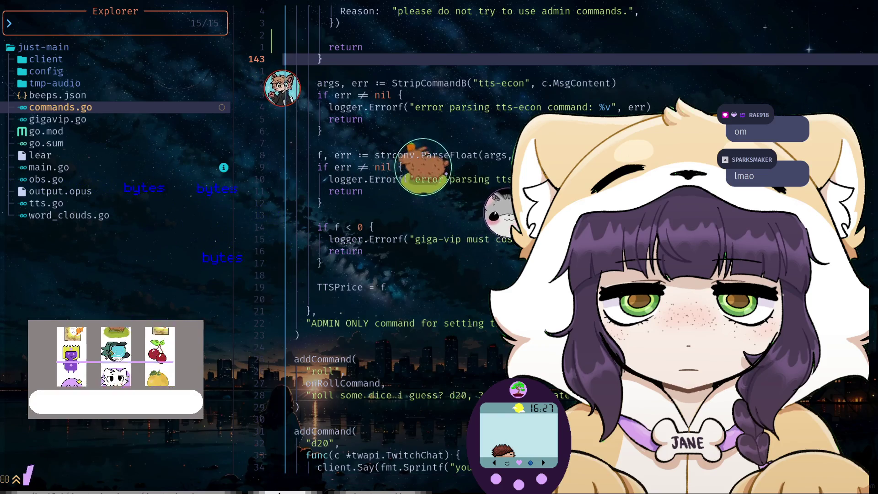
text(TT)
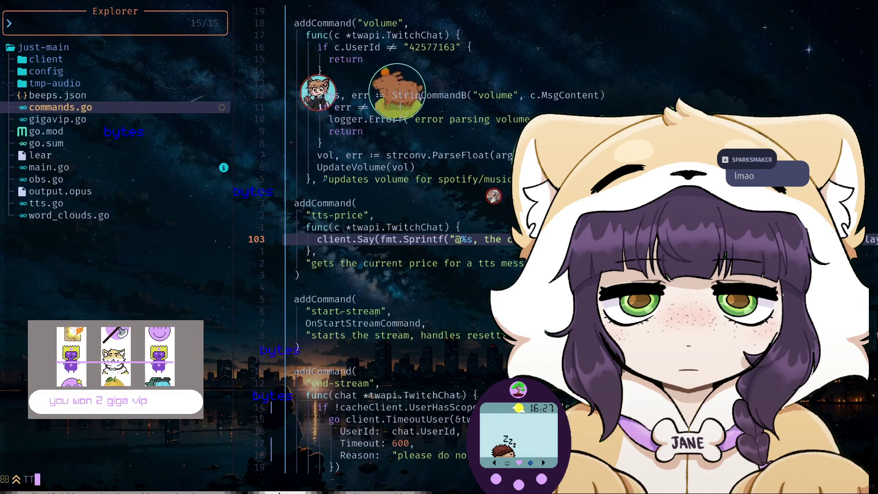
key(BackSpace)
key(BackSpace)
text(Pri)
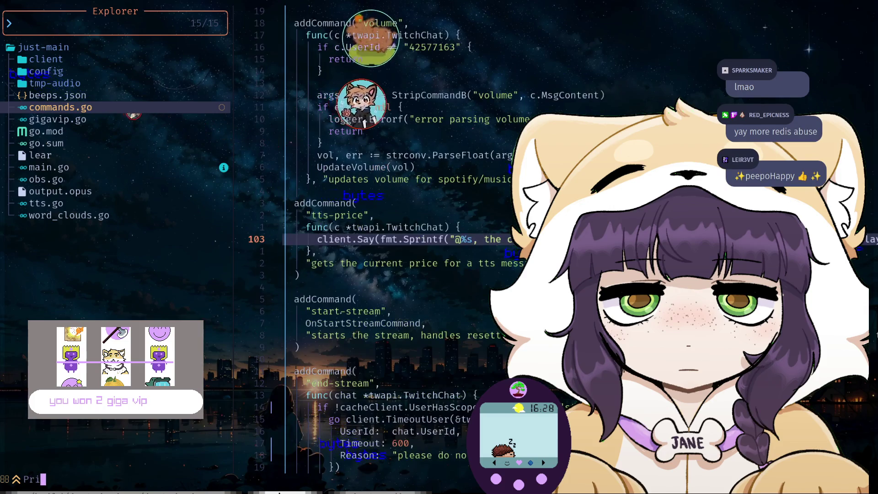
text(ce)
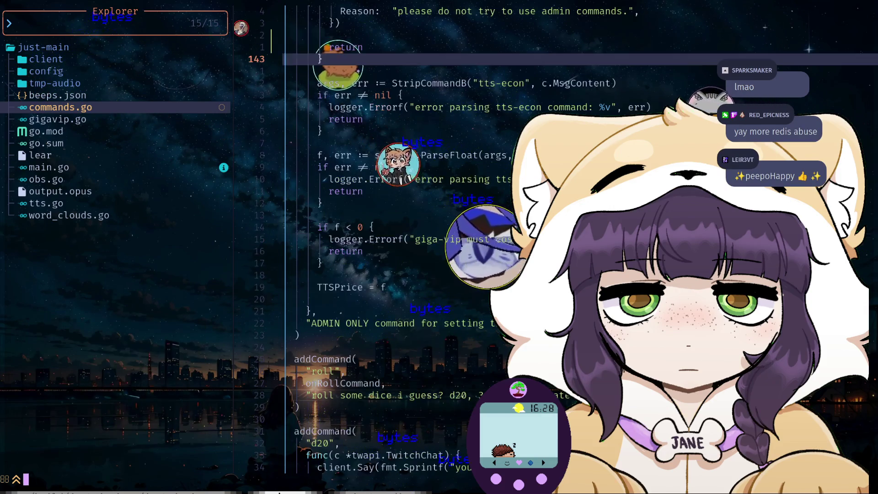
key(Escape)
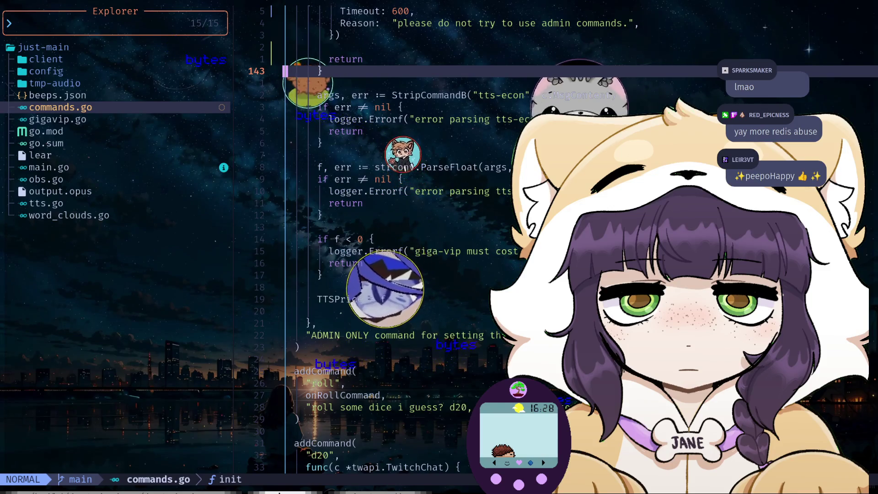
- Browse the project file tree, peeking into the client folder, and open tts.go
key(ctrl+h)
key(k)
key(k)
key(k)
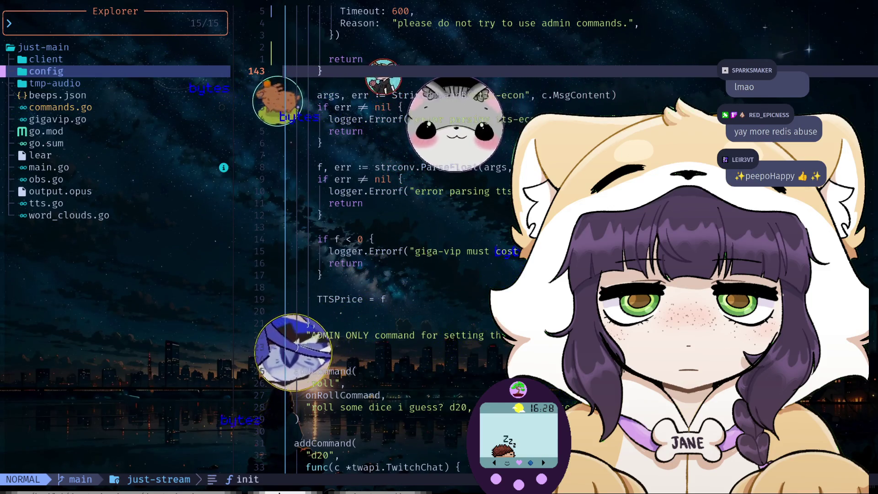
key(j)
key(j)
key(j)
key(j)
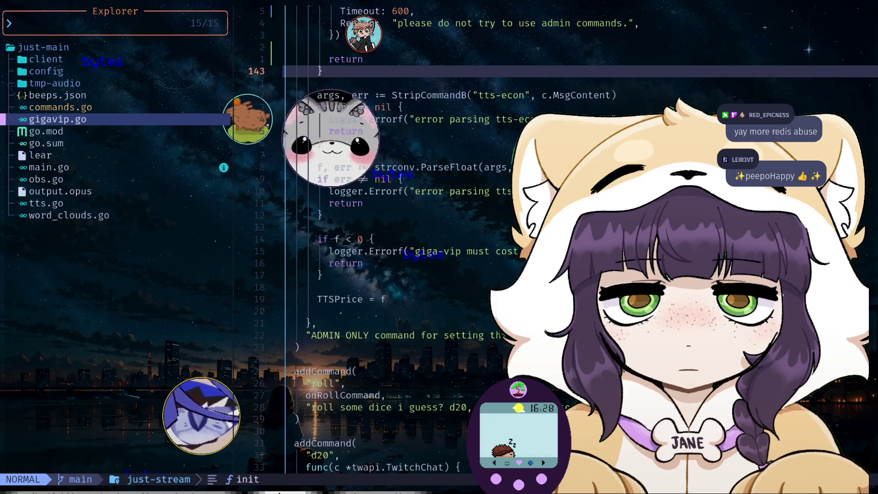
key(k)
key(k)
key(k)
key(k)
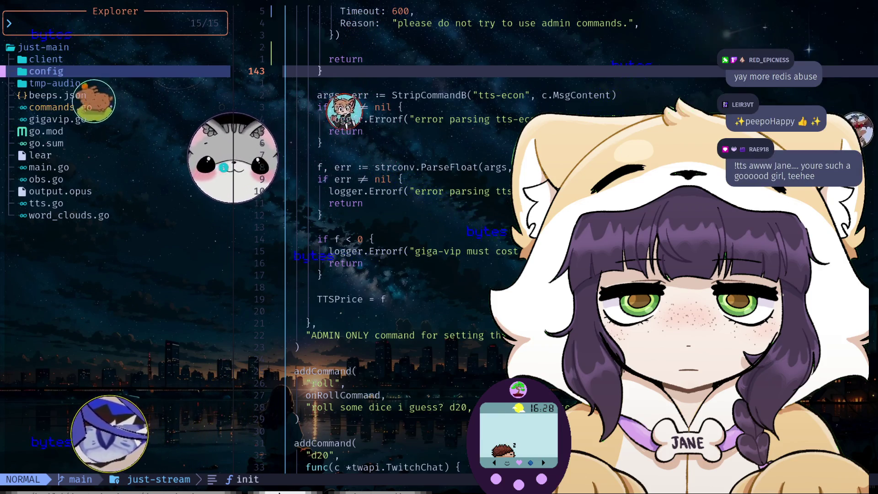
key(k)
key(l)
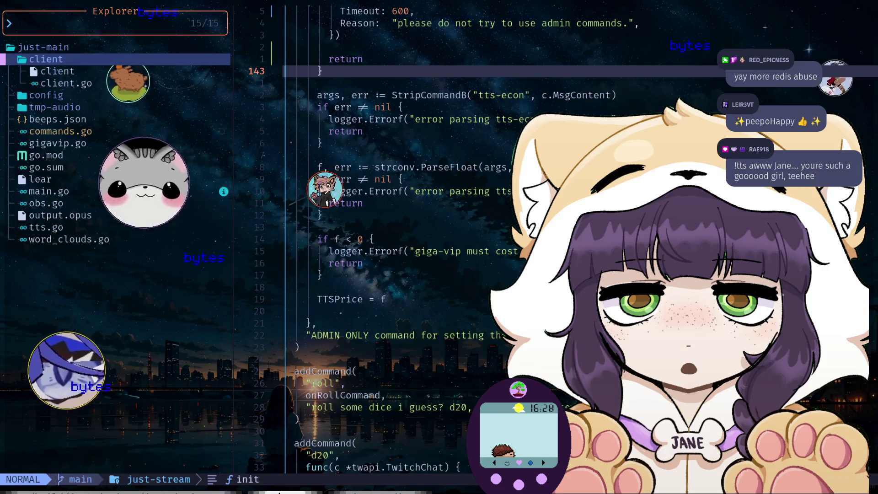
key(j)
key(j)
key(j)
key(j)
key(k)
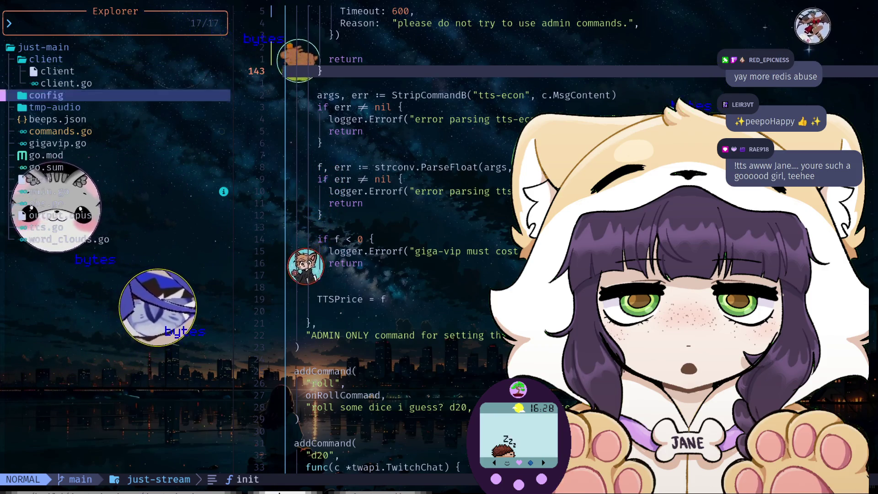
key(k)
key(k)
key(k)
key(h)
key(j)
key(j)
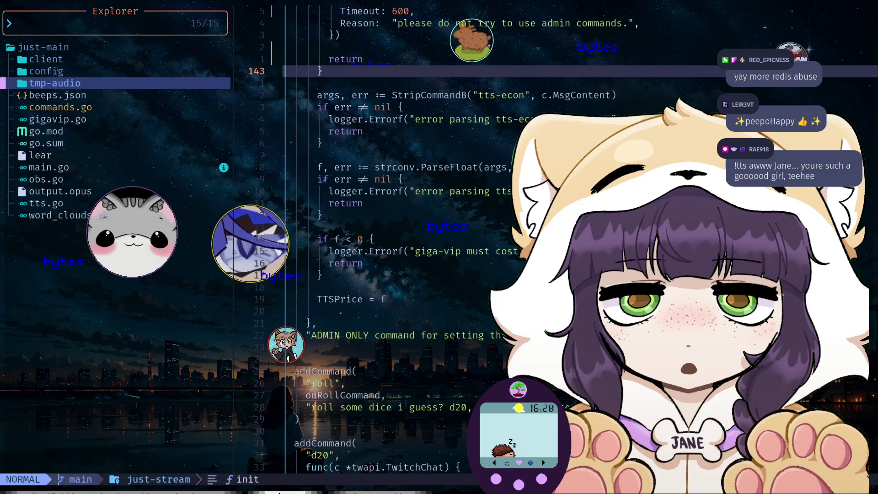
key(j)
key(j)
key(j)
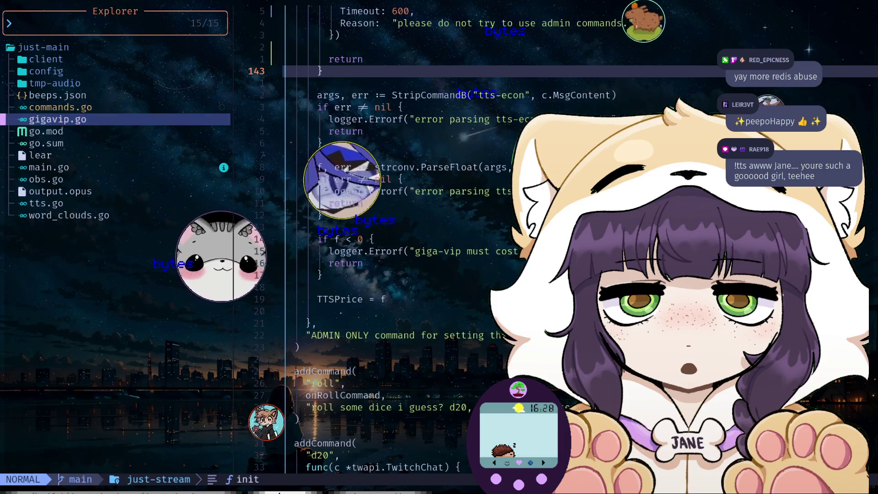
key(j)
key(j)
key(j)
key(j)
key(j)
key(j)
key(j)
key(Return)
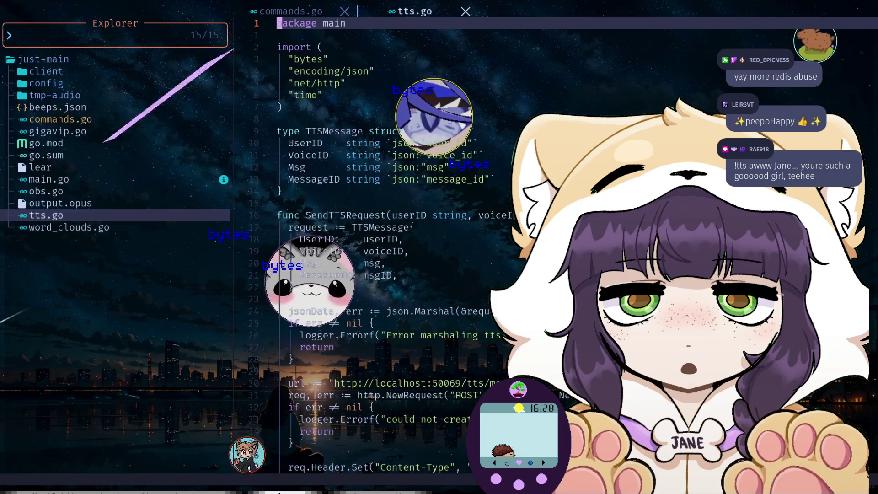
key(j)
key(j)
key(j)
key(1)
key(2)
key(j)
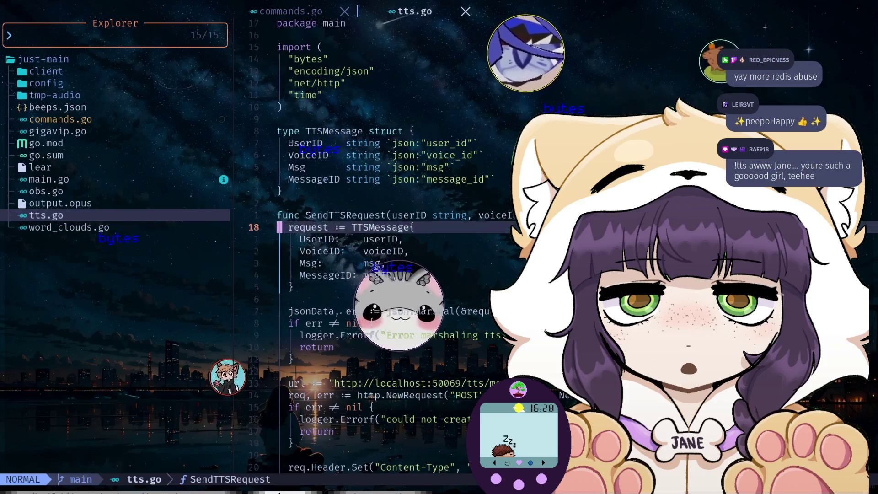
key(2)
key(5)
key(j)
key(1)
key(3)
key(j)
key(j)
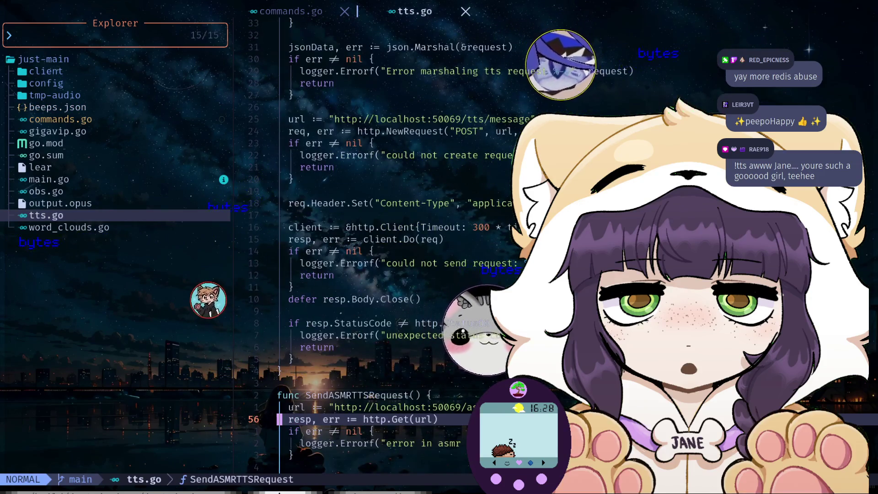
key(j)
key(j)
key(j)
key(j)
key(j)
key(j)
key(j)
key(j)
key(j)
key(j)
key(j)
key(j)
key(j)
key(j)
key(j)
key(j)
key(j)
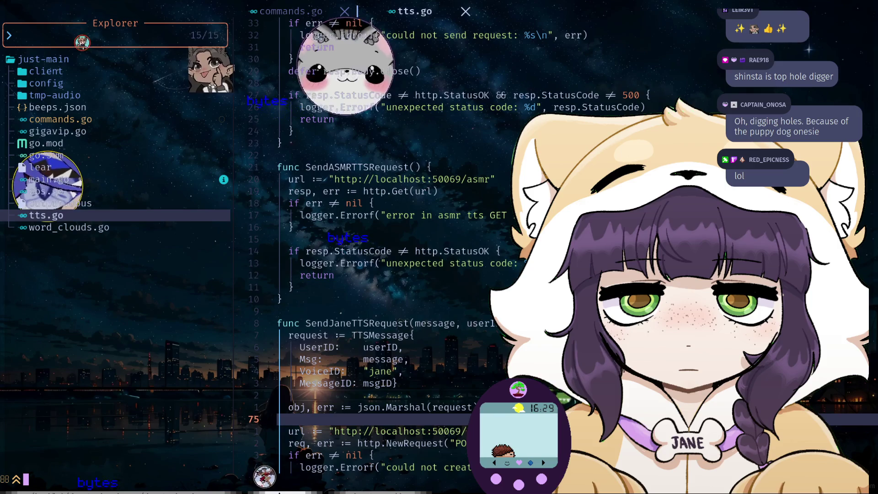
text(kkkk)
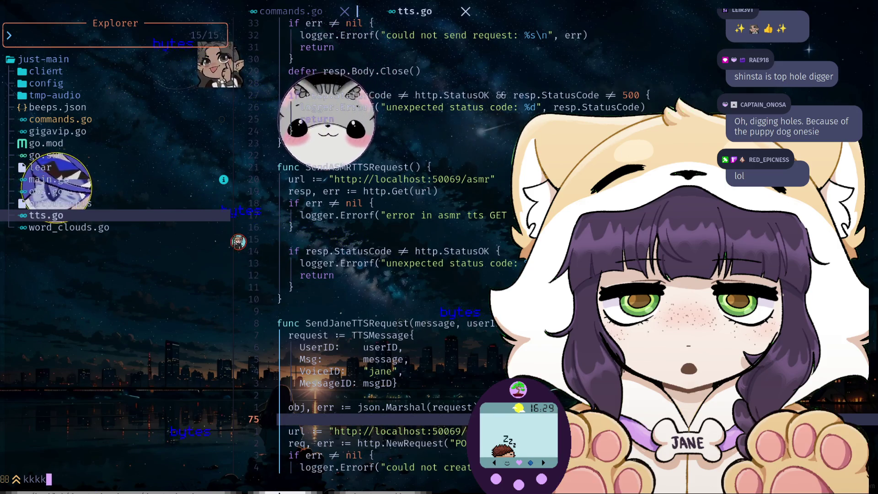
key(k)
key(k)
key(k)
key(j)
key(j)
key(j)
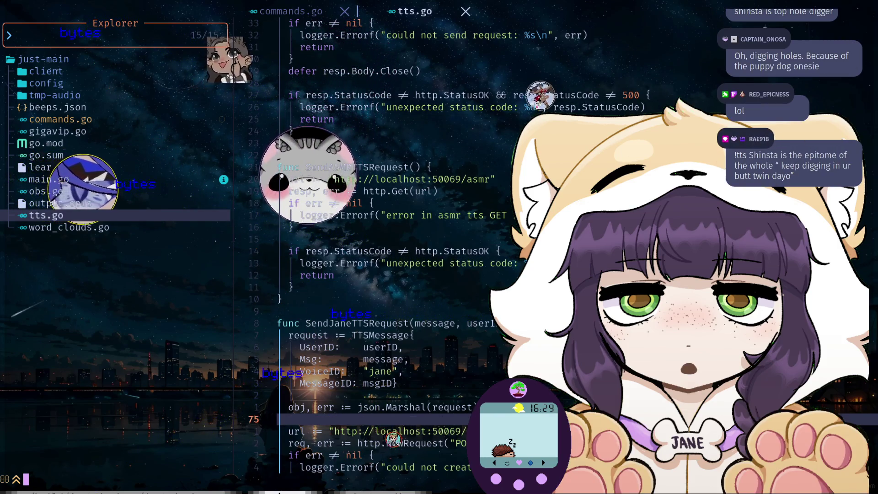
key(k)
key(k)
key(k)
key(k)
key(k)
key(k)
key(k)
key(k)
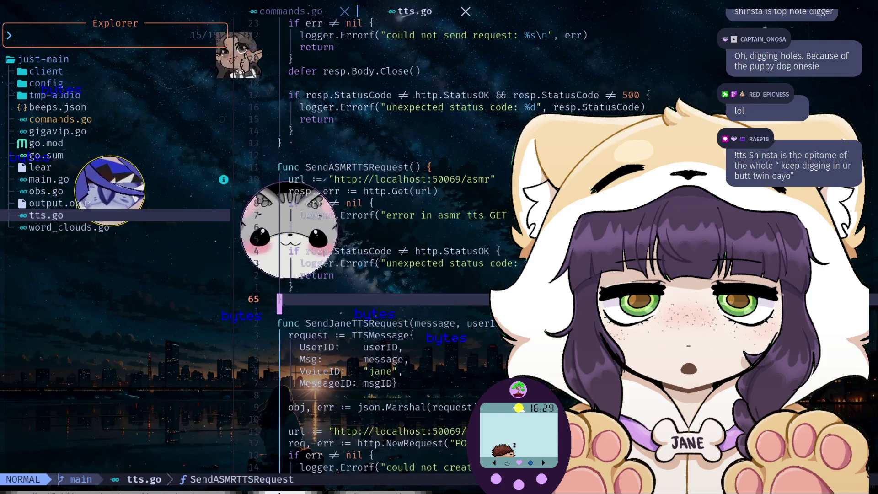
key(k)
key(k)
key(k)
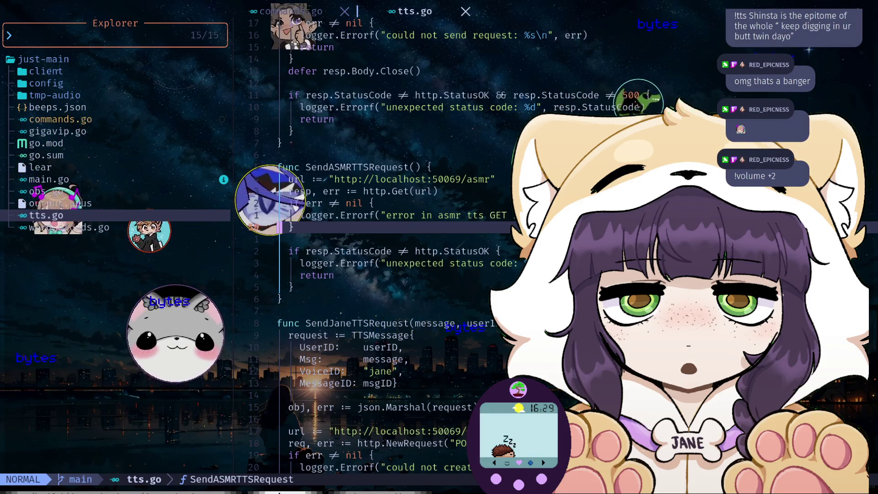
key(k)
key(k)
key(k)
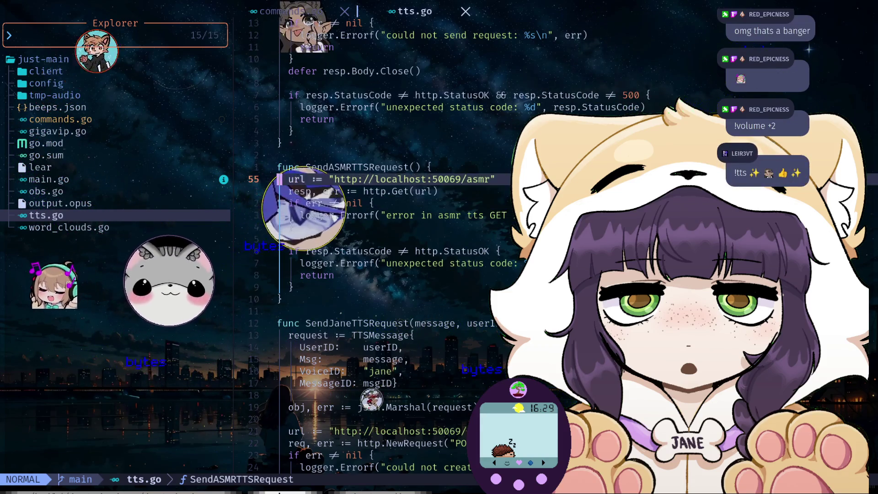
key(k)
key(k)
key(k)
key(k)
key(k)
key(k)
key(k)
key(k)
key(k)
key(k)
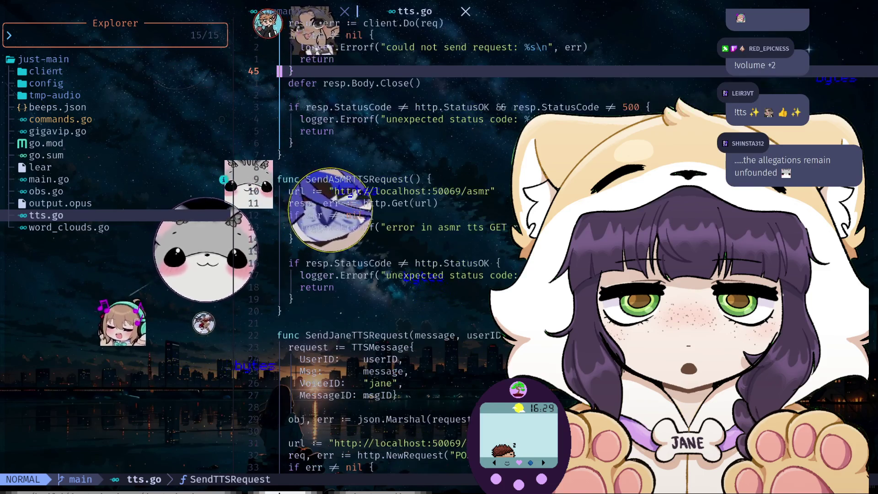
key(k)
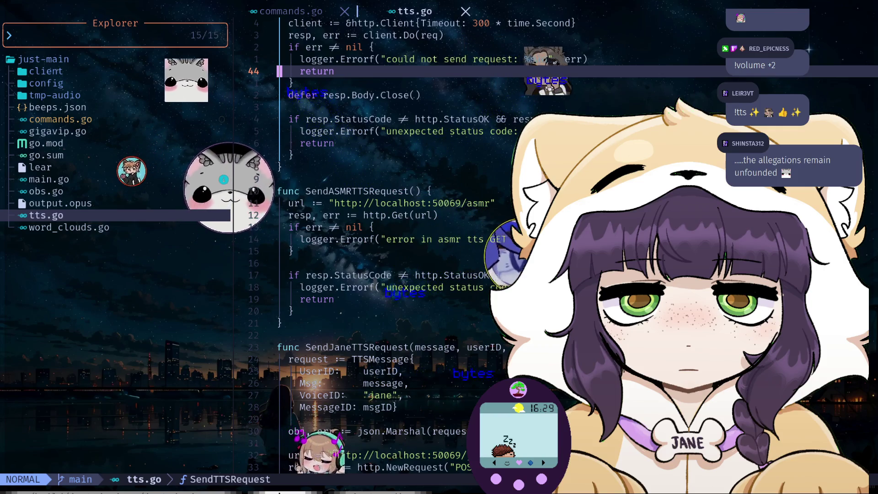
key(j)
key(j)
key(j)
key(j)
key(j)
key(j)
key(j)
key(j)
key(j)
key(j)
key(j)
key(j)
key(j)
key(j)
key(j)
key(j)
key(j)
key(j)
key(j)
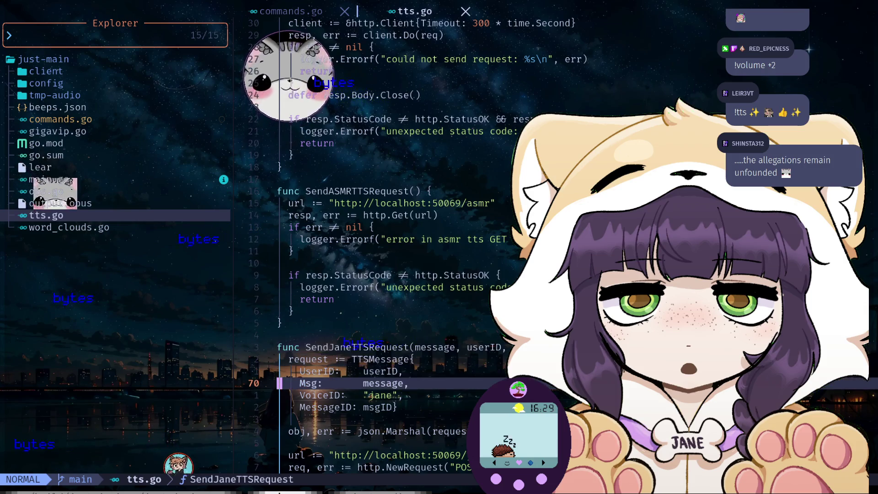
key(j)
key(j)
key(j)
key(j)
key(j)
key(j)
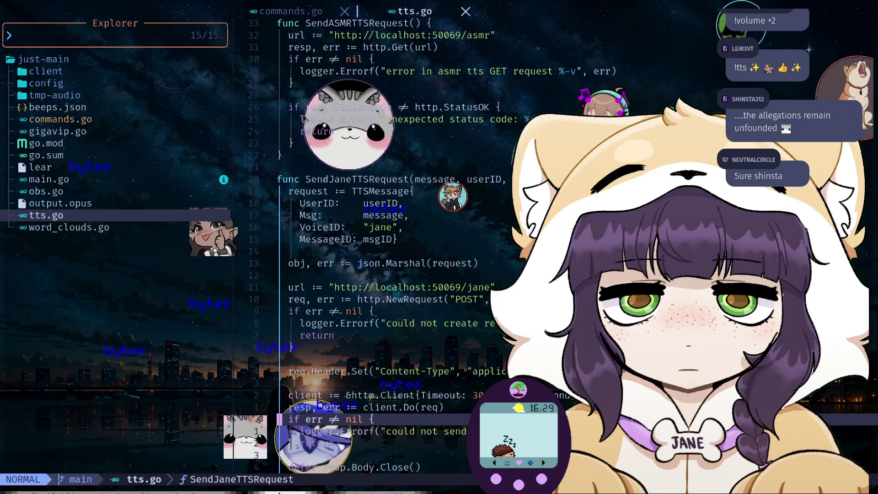
text(?TTS)
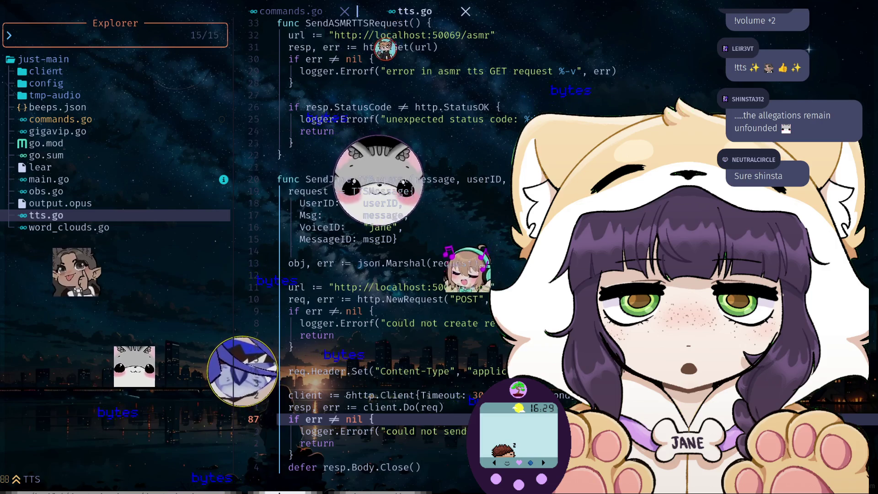
key(Escape)
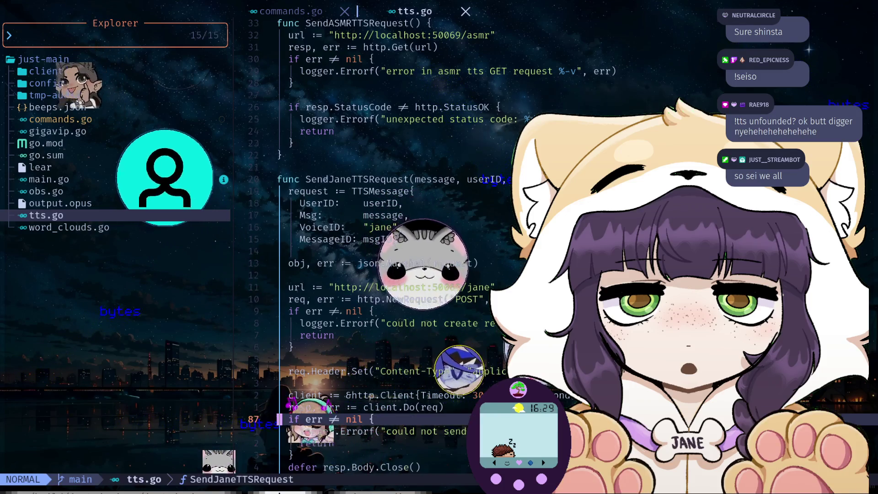
key(g)
key(g)
key(j)
key(j)
key(j)
key(j)
key(j)
key(j)
key(j)
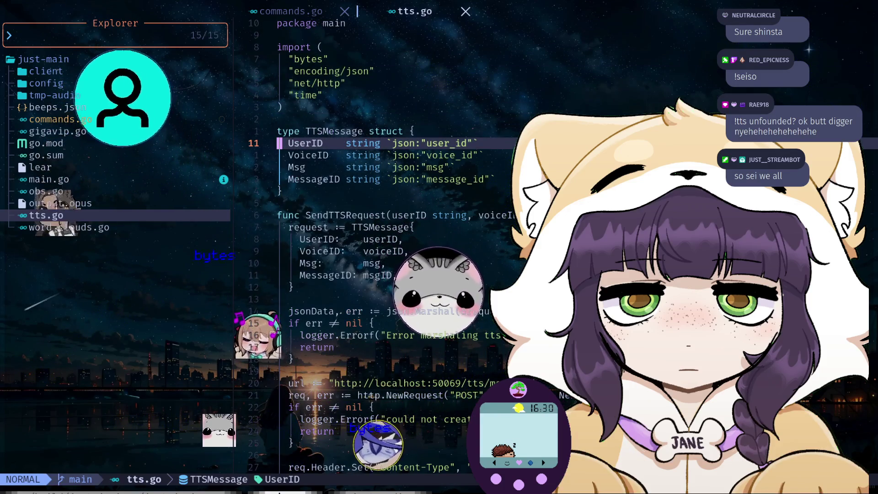
- Scroll through the SendTTSRequest body, then open commands.go from the file list
key(j)
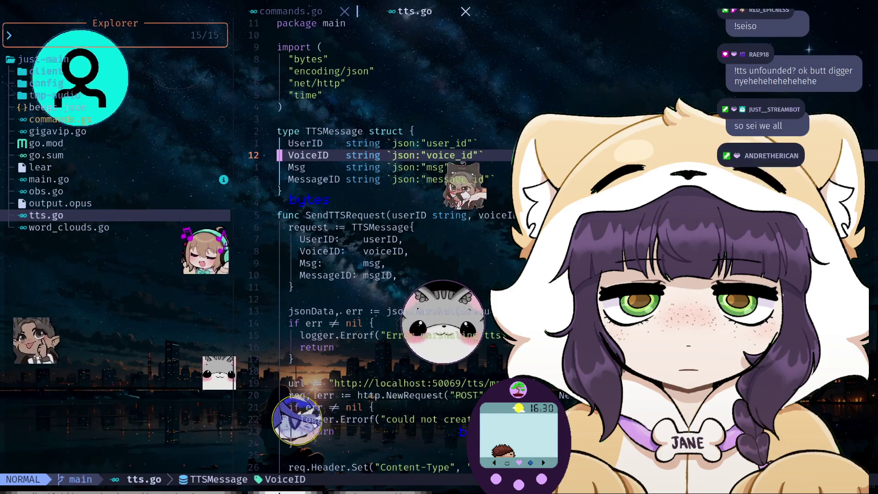
key(8)
key(j)
key(j)
key(j)
key(j)
key(j)
key(j)
key(j)
key(j)
key(j)
key(j)
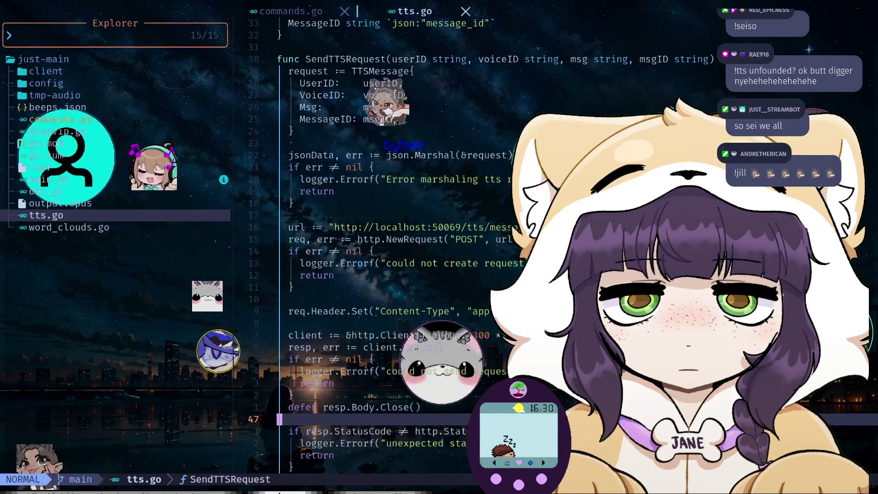
key(j)
key(j)
key(j)
key(ctrl+h)
key(k)
key(k)
key(k)
key(k)
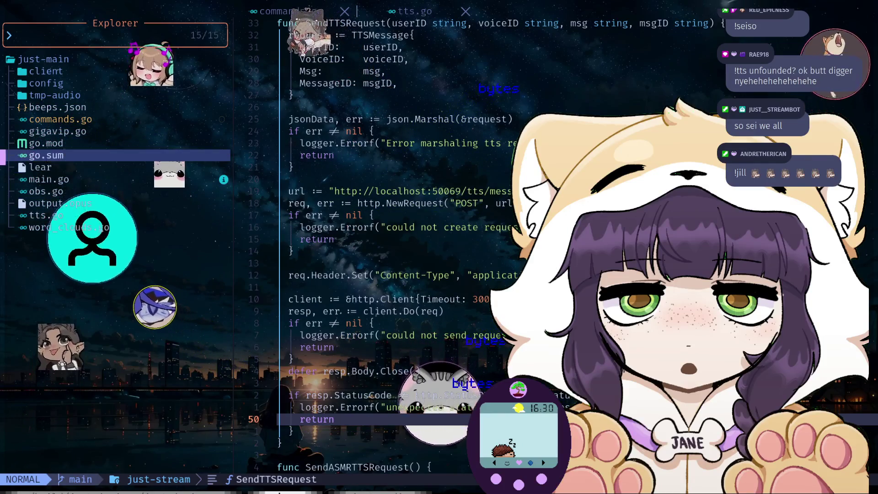
key(k)
key(k)
key(k)
key(Return)
- Search backward for 'Price', then for 'tts', to reach the tts-econ command
key(question)
text(Price)
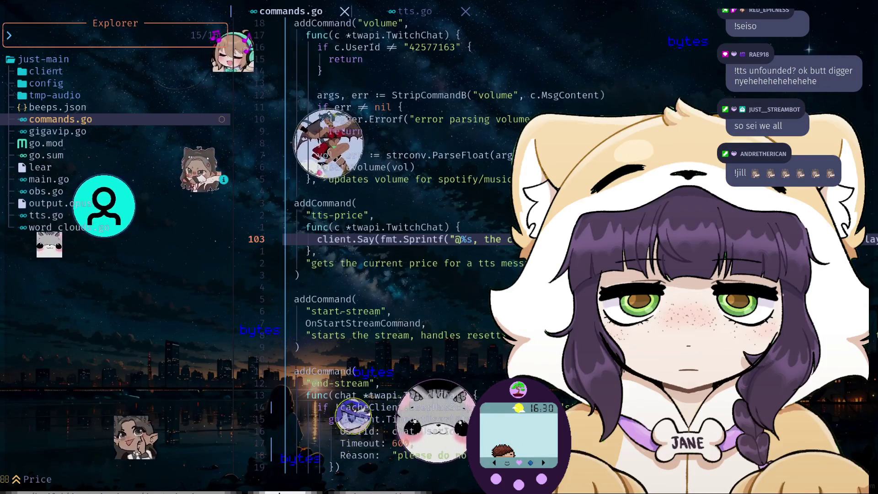
key(Return)
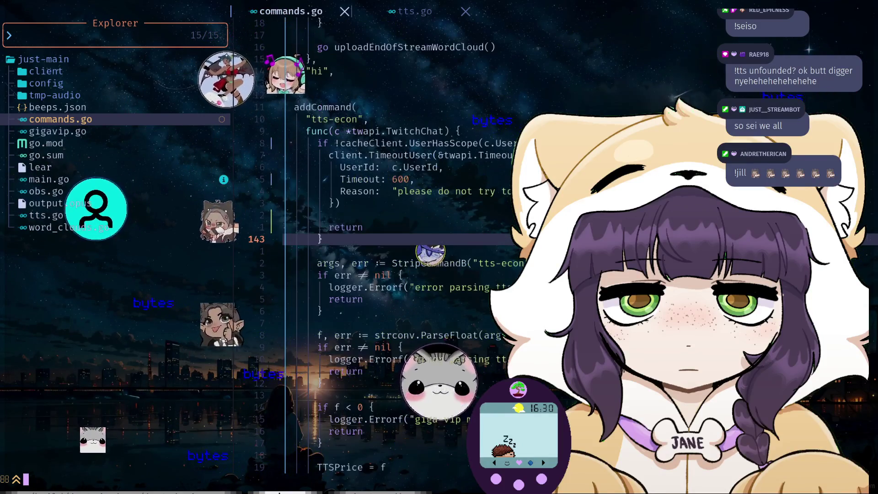
text(tts)
key(Return)
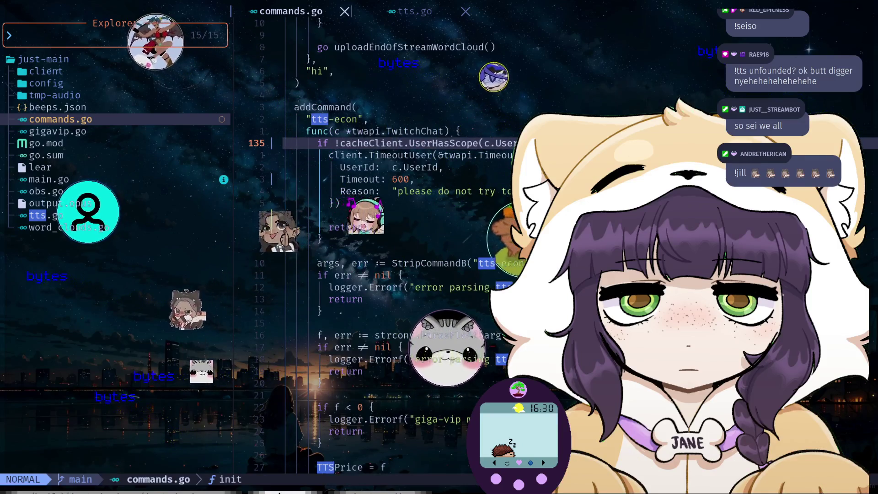
- From the TTSPrice = f assignment, step through TTSPrice uses and jump to its 0.2 declaration
key(j)
key(j)
key(j)
key(j)
key(j)
key(j)
key(j)
key(j)
key(j)
key(j)
key(j)
key(k)
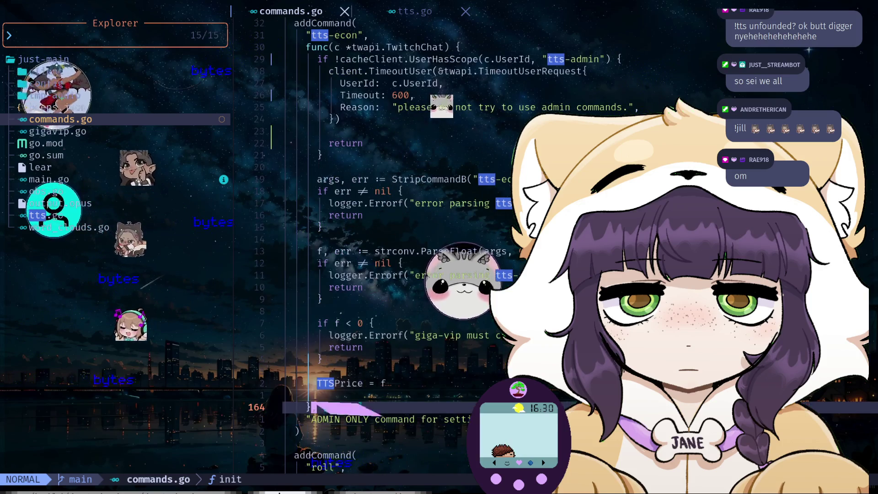
key(k)
key(Escape)
key(k)
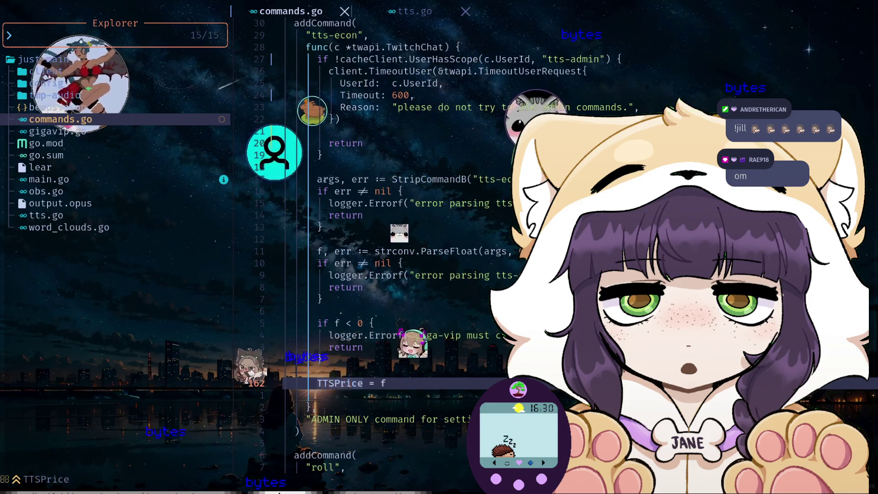
text(e)
key(Return)
key(n)
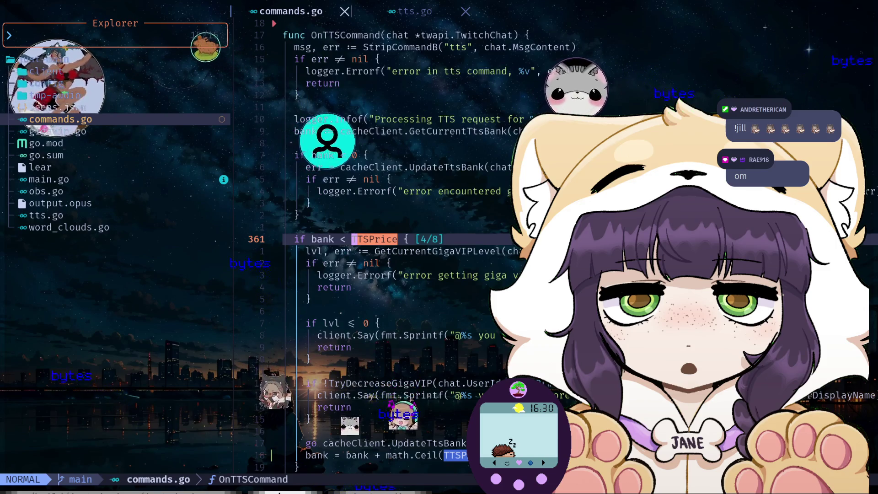
key(g)
key(d)
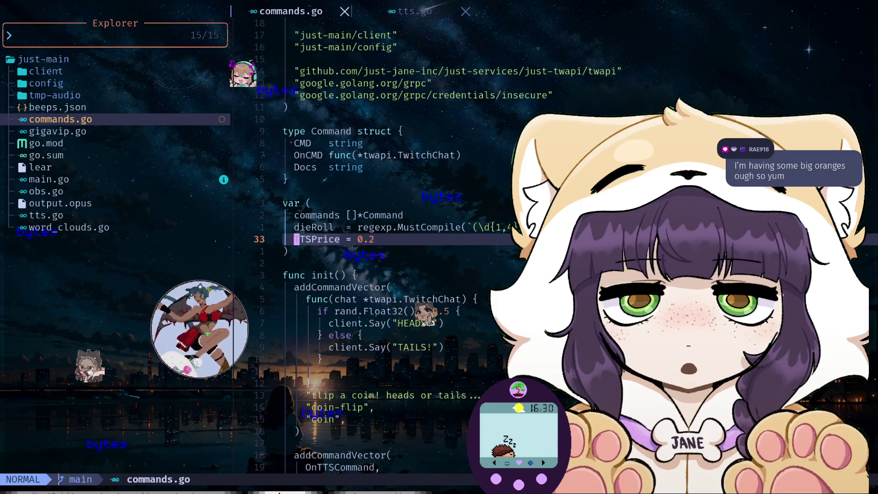
- Expand the client folder in the file tree, then return to commands.go
key(ctrl+h)
key(k)
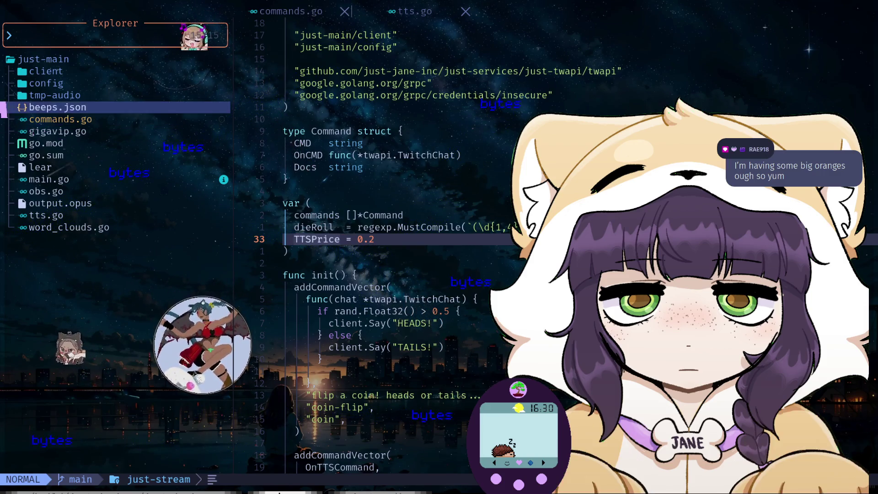
key(l)
key(j)
key(j)
key(j)
key(j)
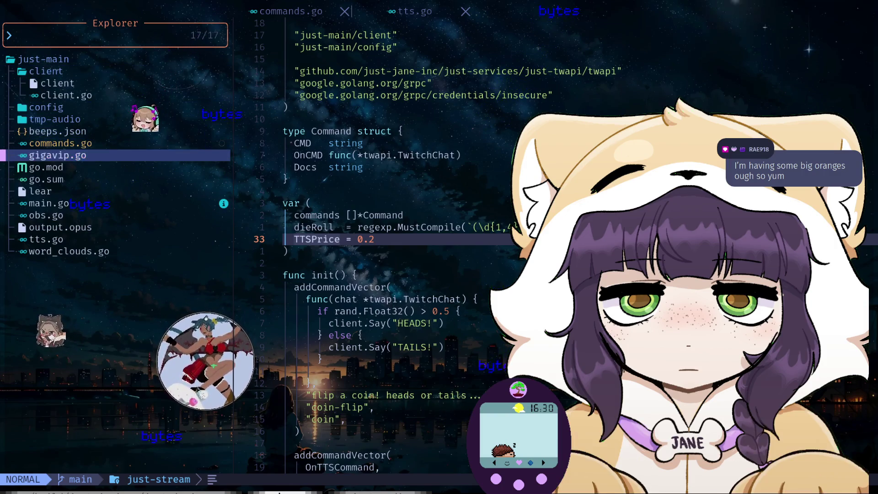
key(k)
key(k)
key(k)
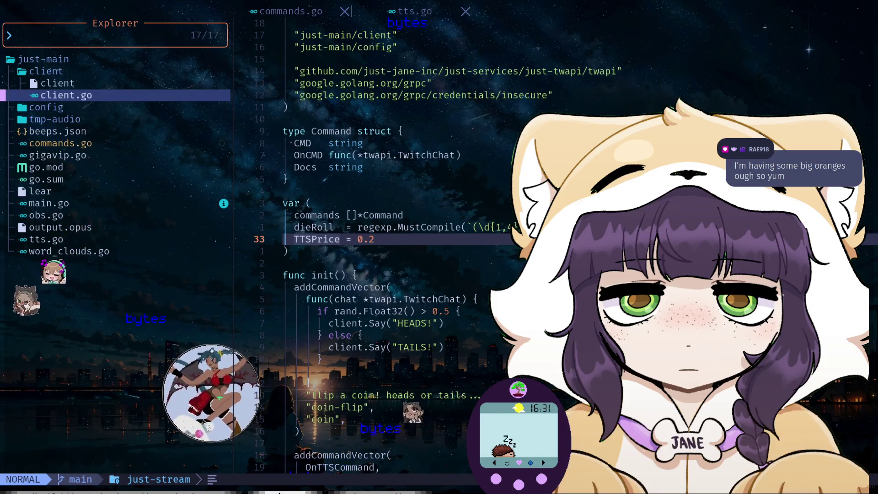
key(ctrl+l)
- Start a cacheClient line under TTSPrice, then delete it again
text(ocac)
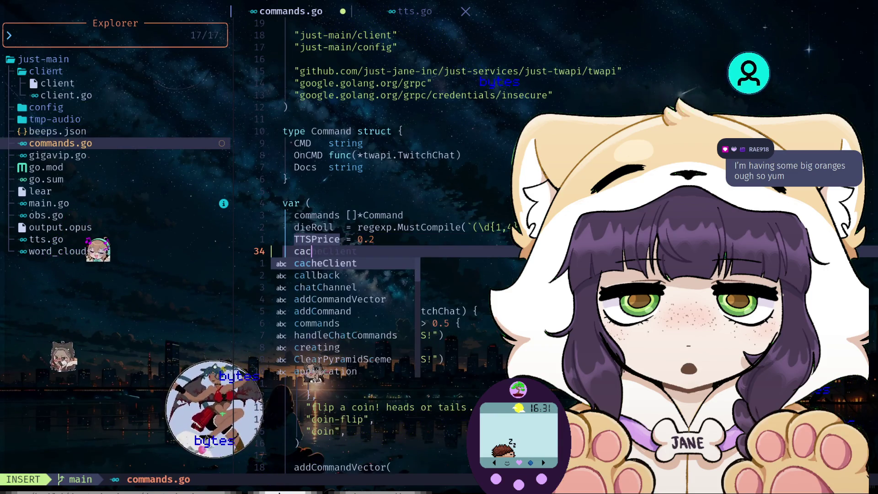
key(d)
key(d)
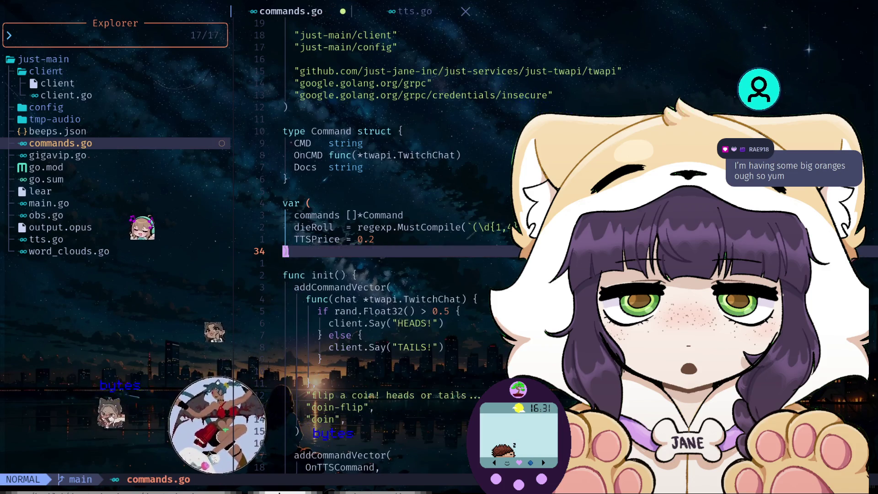
key(k)
key(k)
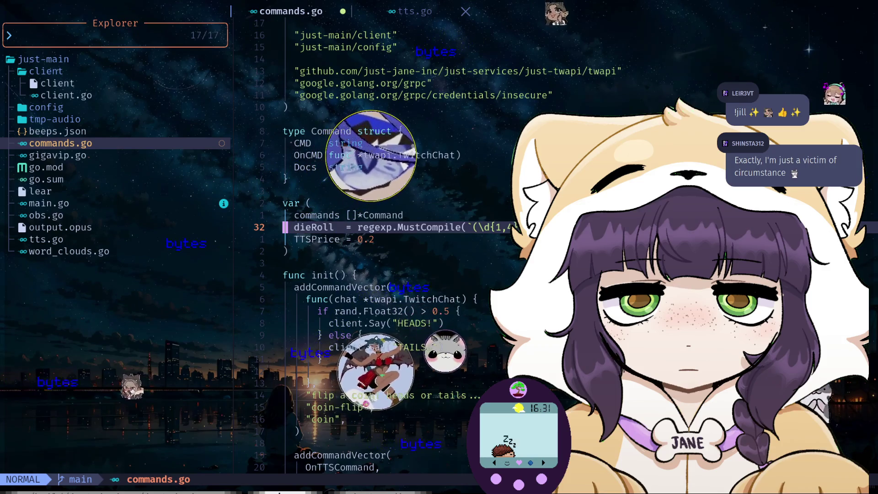
- Open main.go in a new tab and search 'cach' to find the cacheClient *jcache.Cache variable
key(j)
key(j)
key(j)
key(j)
key(j)
key(Return)
text(cach)
key(Return)
key(N)
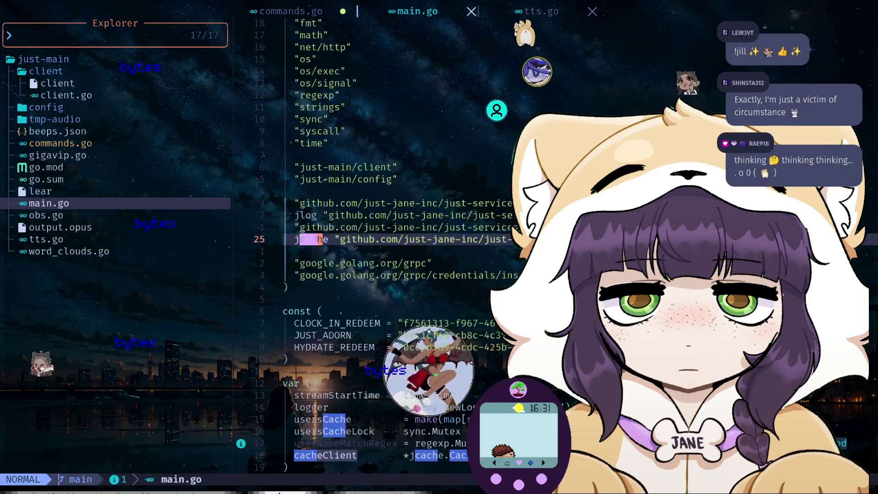
key(n)
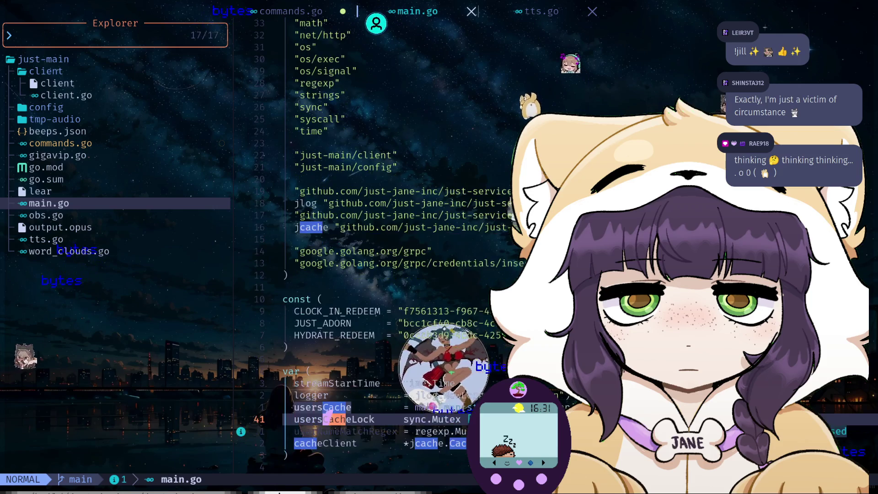
key(n)
key(n)
key(ctrl+h)
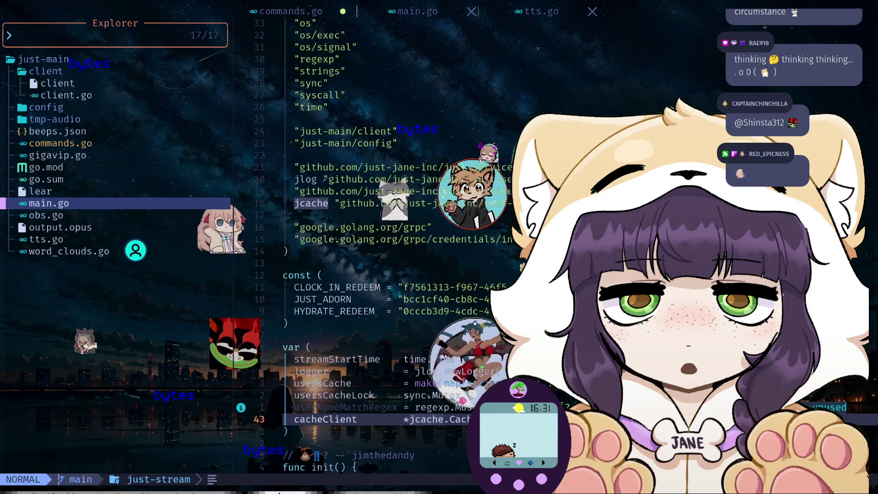
key(k)
key(k)
key(k)
key(k)
key(k)
key(k)
key(k)
key(k)
key(k)
key(k)
key(k)
- Reopen commands.go and search backward for 'start' to reach OnStartStreamCommand
key(j)
key(j)
key(j)
key(j)
key(j)
key(j)
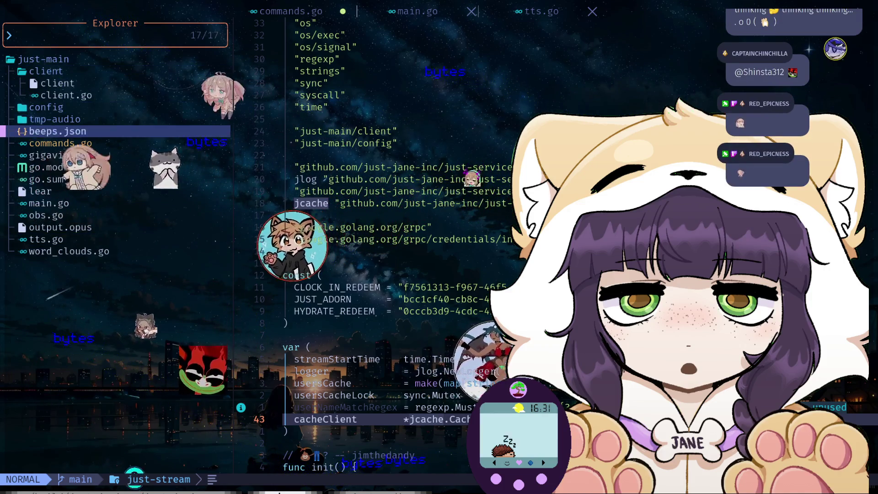
key(j)
key(Return)
text(?start)
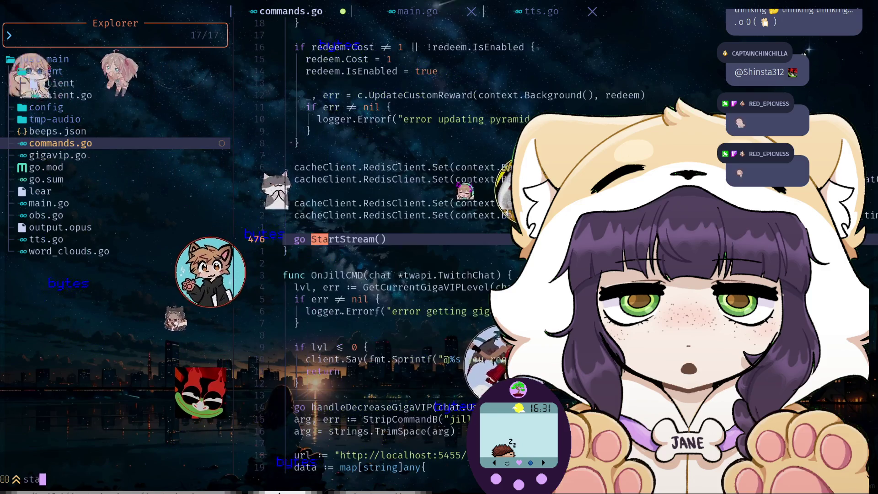
key(Return)
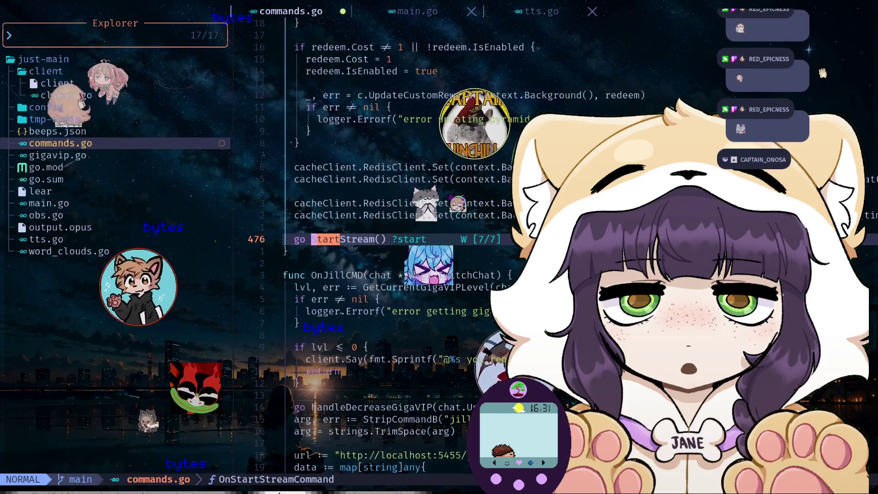
key(n)
key(n)
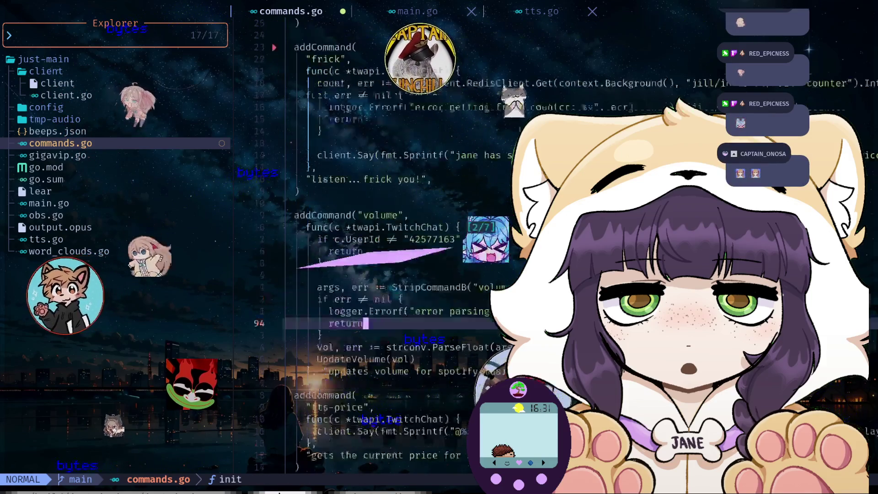
key(n)
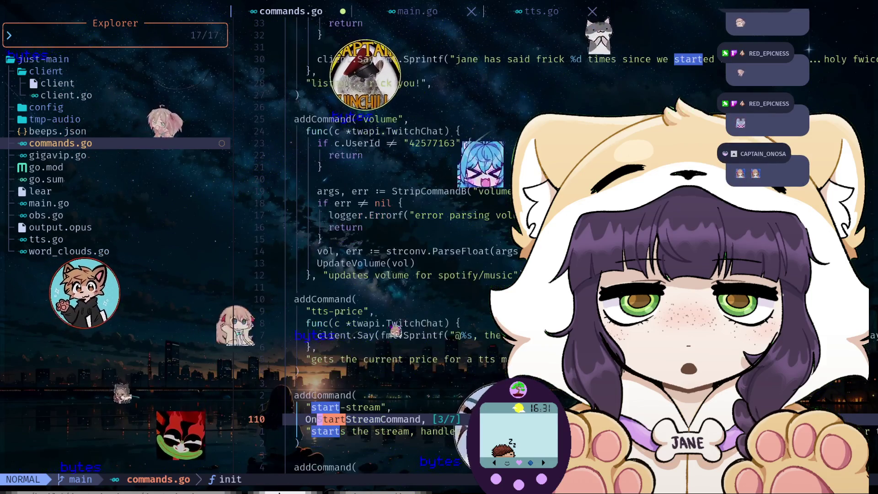
key(n)
key(n)
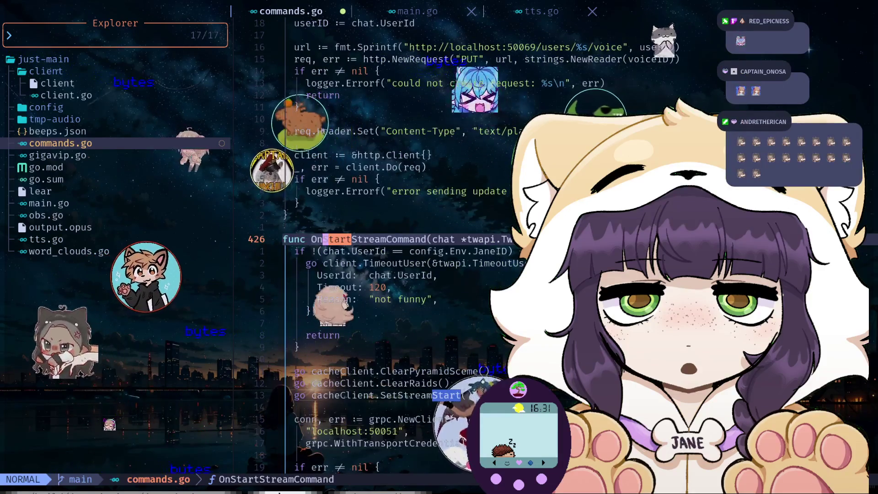
- Move to the SetStreamStart() call and open a new blank line below it
key(j)
key(j)
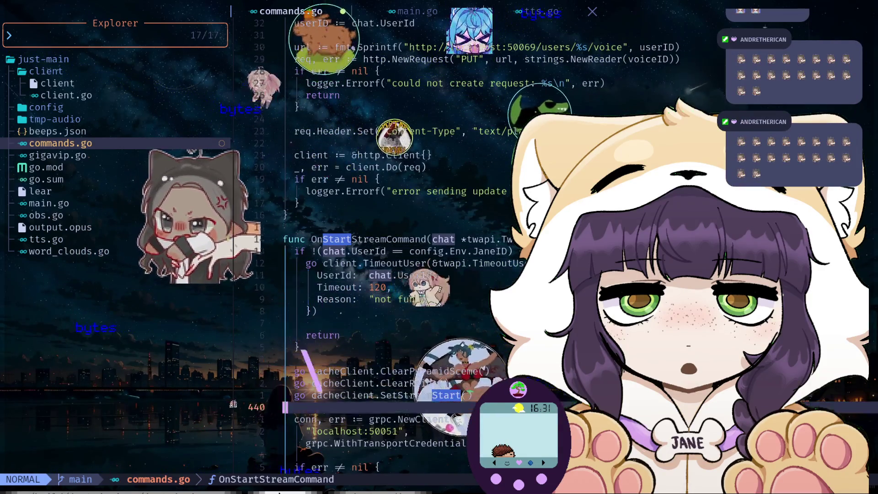
key(j)
key(j)
key(j)
key(j)
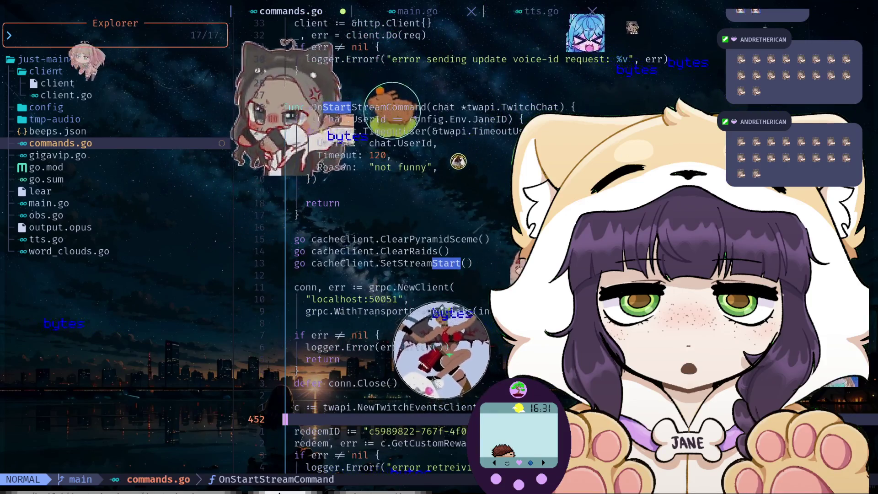
key(k)
key(k)
key(k)
key(k)
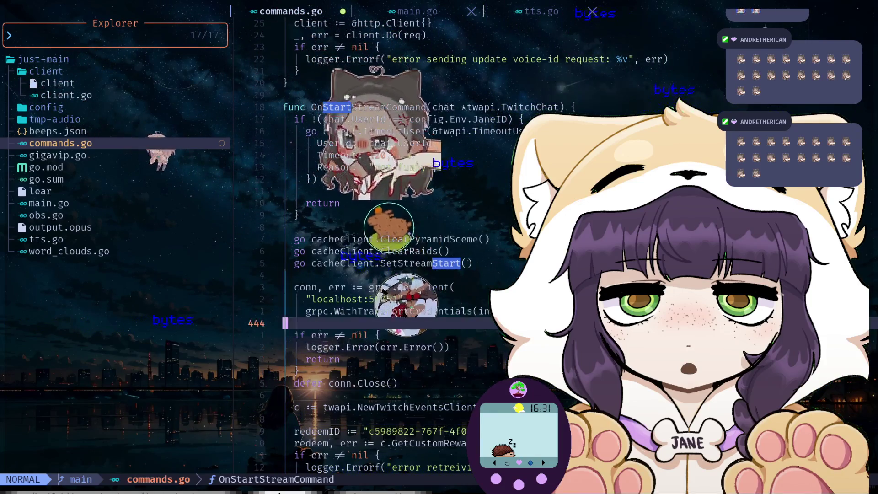
key(k)
key(k)
key(k)
key(O)
key(Escape)
- Write TTSPrice = cacheClient.RedisClient.Get(...) with completion on the new line
key(O)
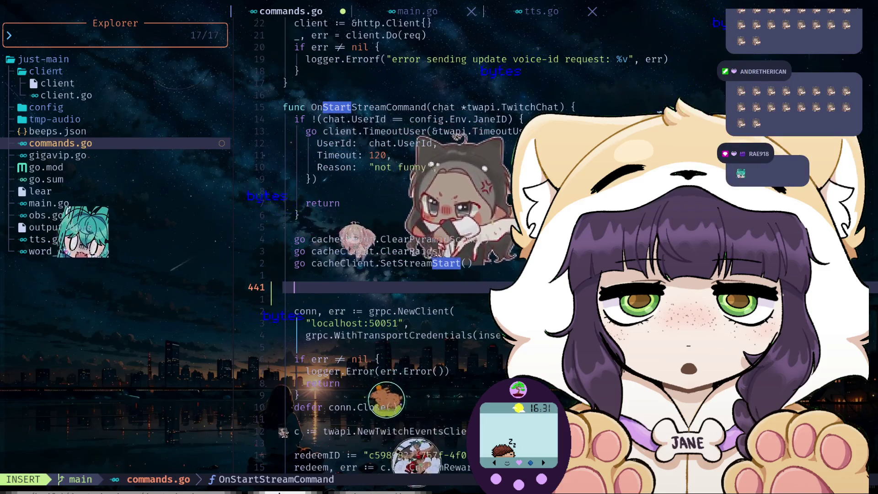
text(TTS)
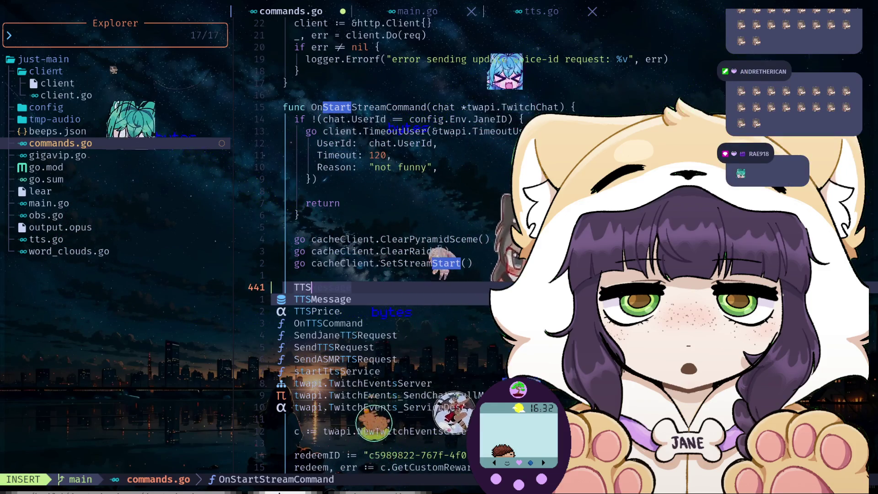
text(PRice)
key(BackSpace)
key(BackSpace)
key(BackSpace)
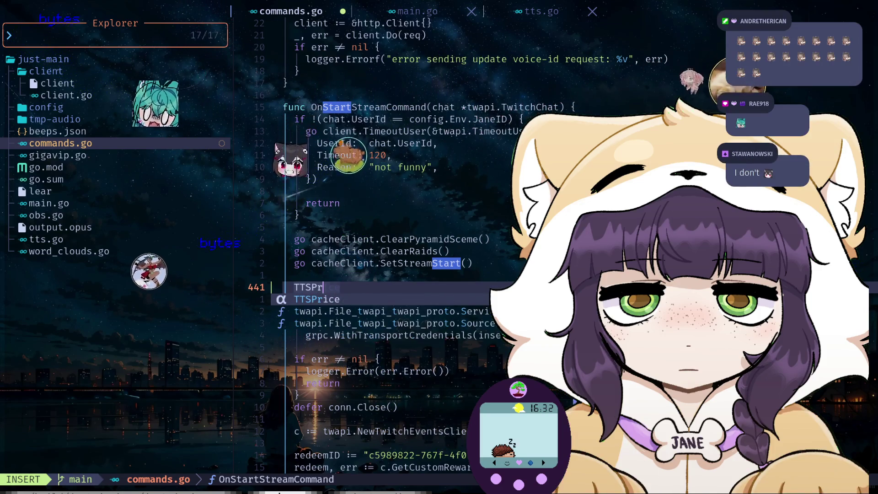
text(ice = cacheClient.Re)
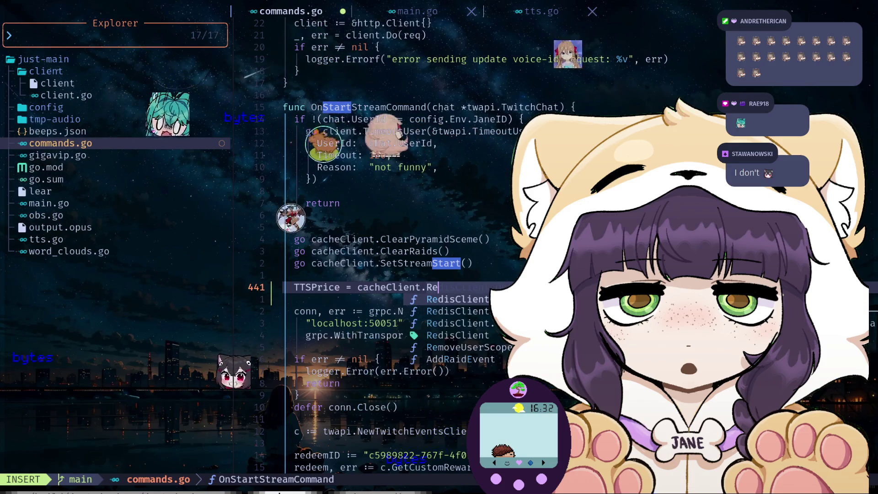
key(Tab)
text(.Op)
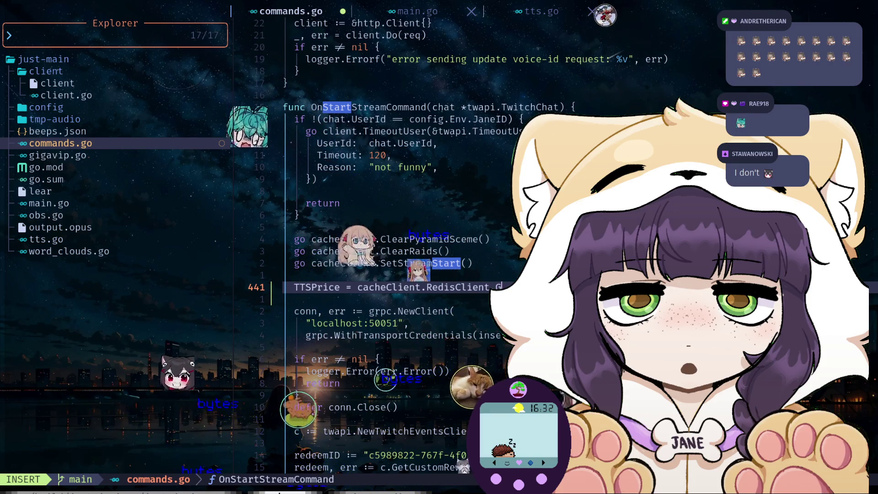
text(.Ge)
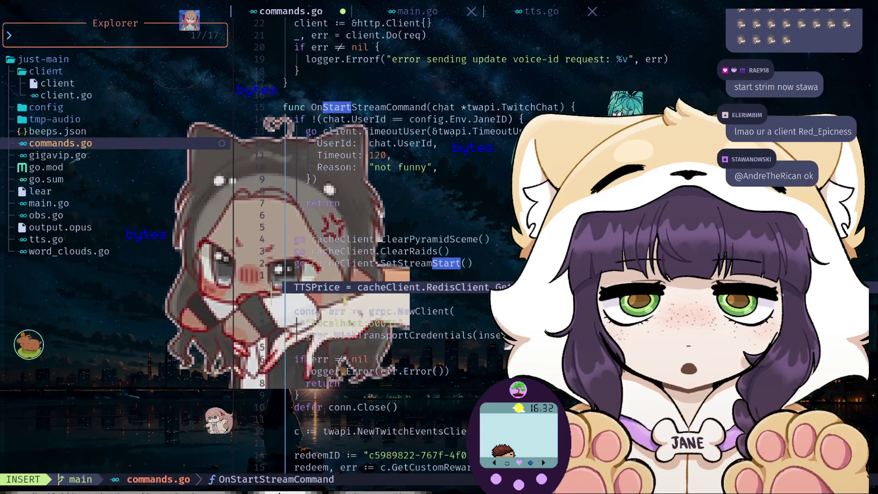
key(Escape)
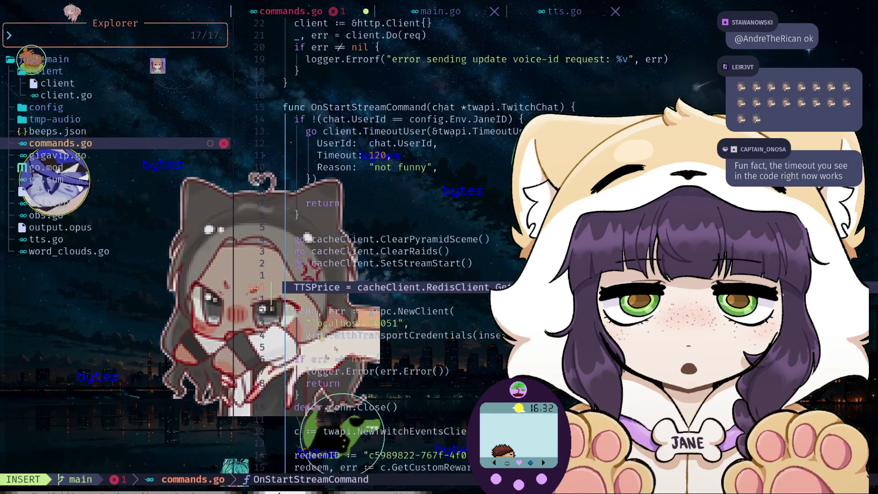
key(Escape)
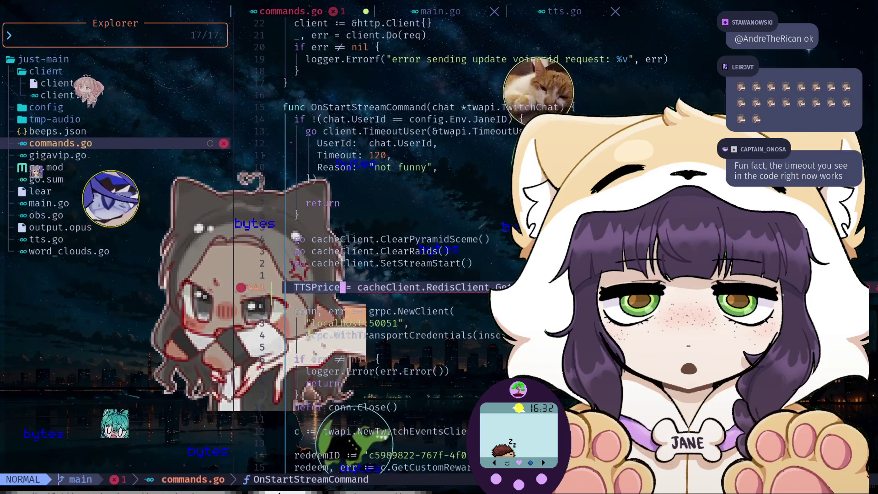
- Add err as a second return value, rename TTSPrice to price, and use := declaration
text(,err)
key(Escape)
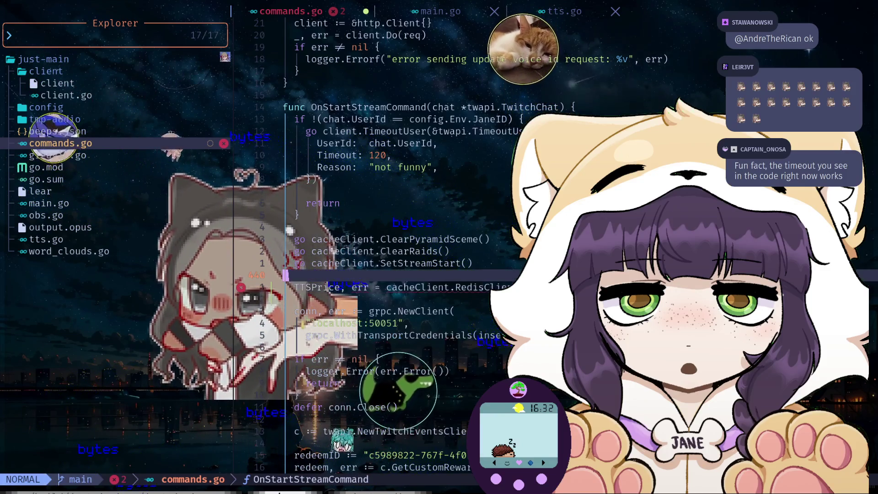
key(F)
key(T)
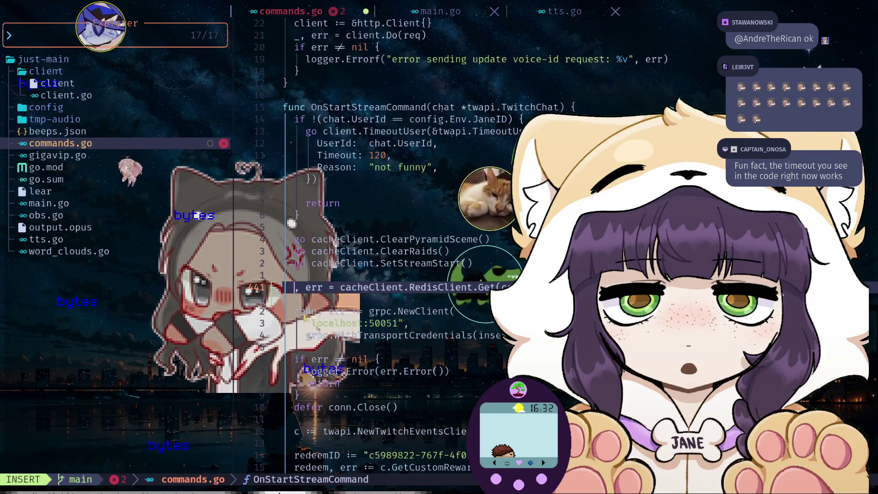
text(price)
key(Escape)
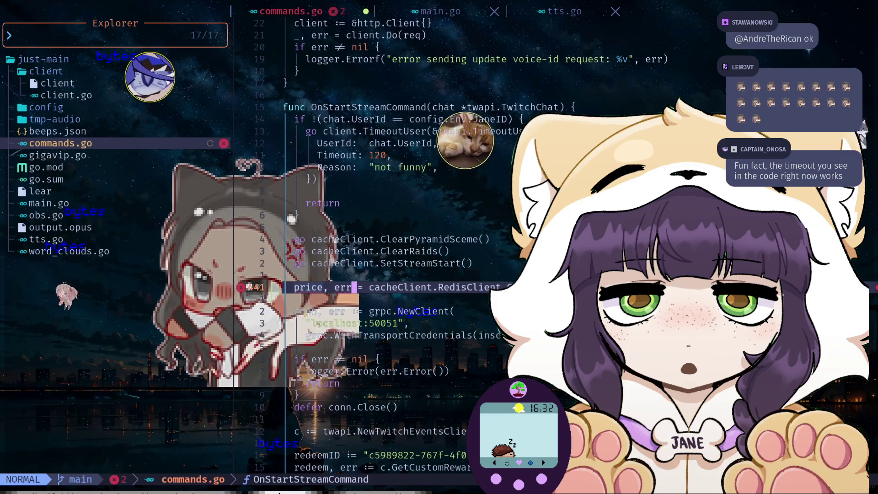
text(ason:)
key(Escape)
key(k)
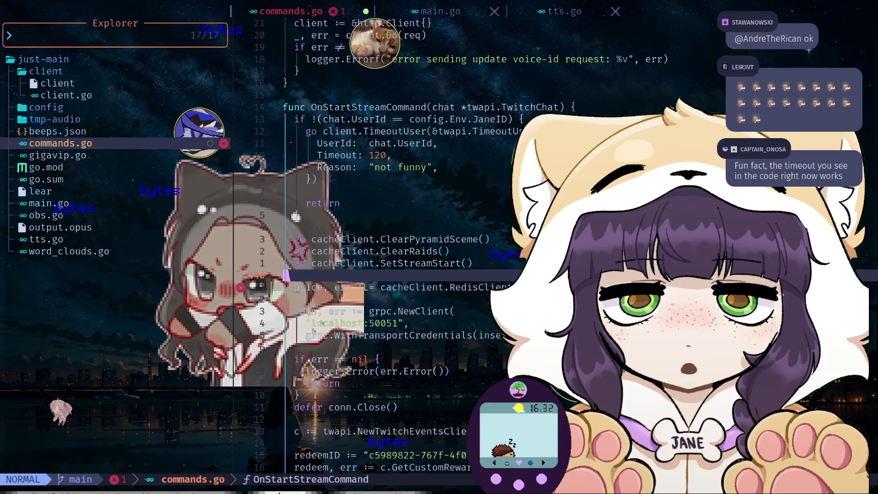
text(oif)
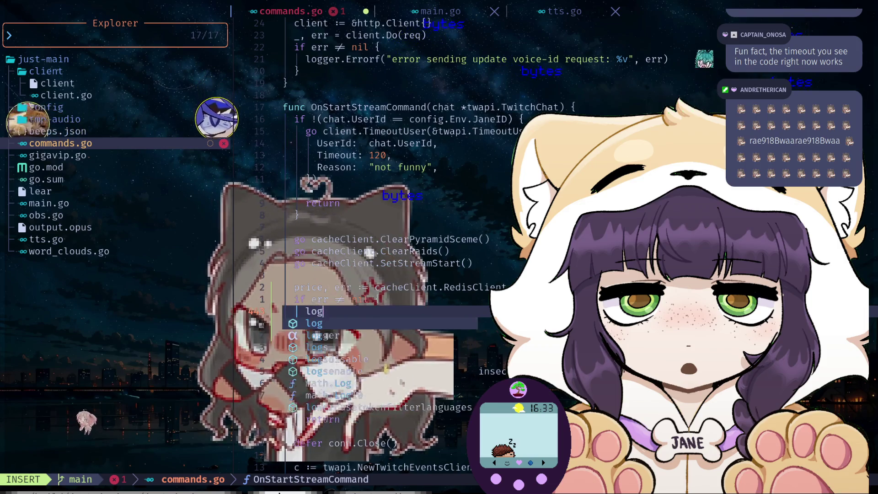
- Inside if err != nil, log with logger.Errorf("error encountered...") and set fallback price = 0.5
text(ger.Errorf(")
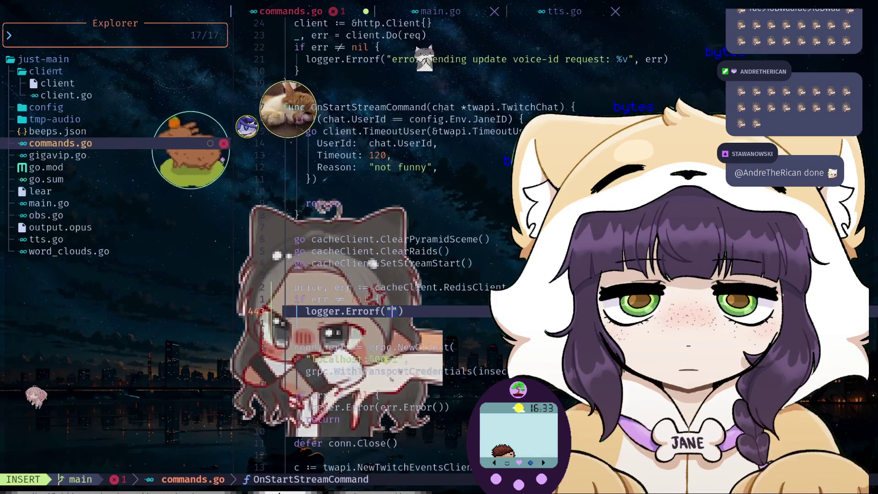
text(error encountered)
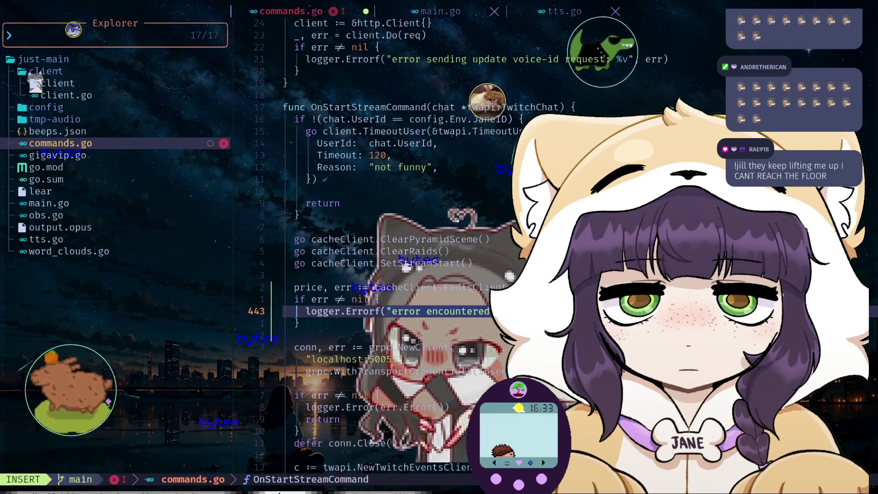
key(Escape)
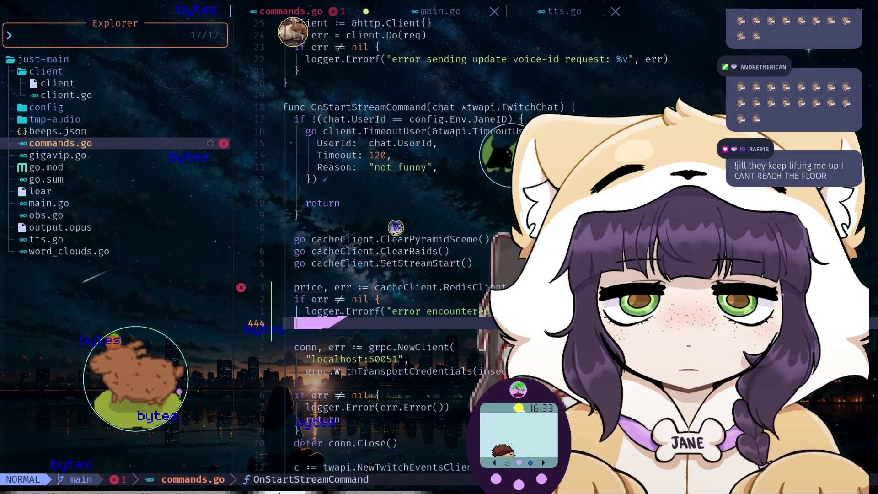
text(A el)
key(Escape)
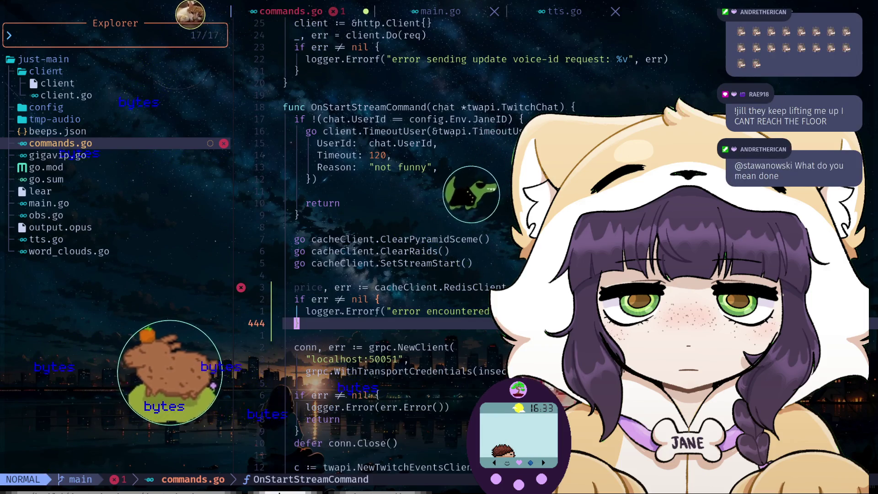
text(Oprice =)
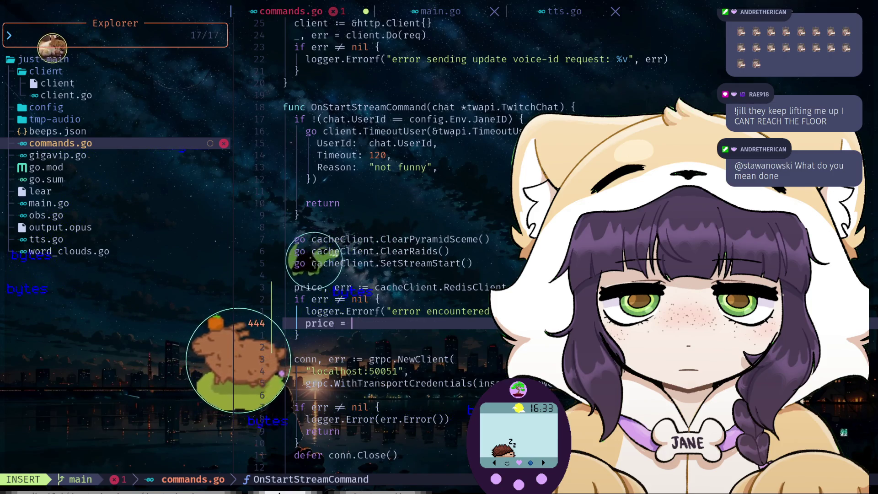
text(5)
key(Escape)
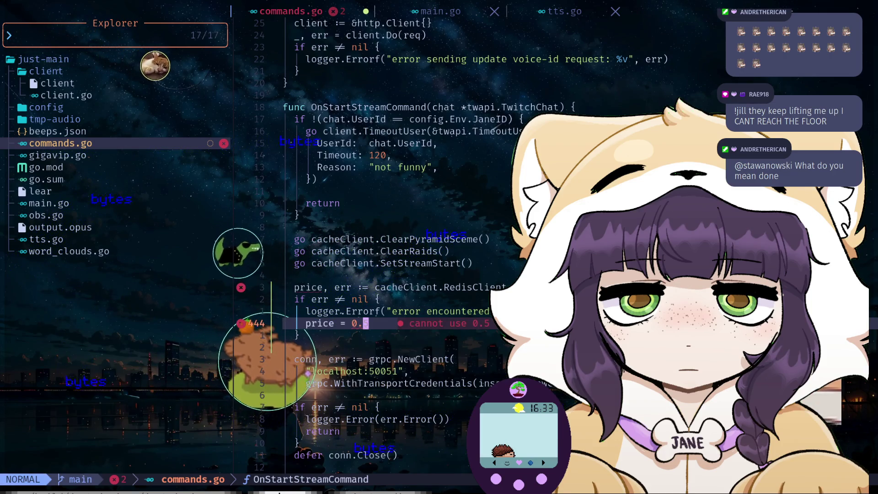
key(k)
key(k)
key(k)
key(i)
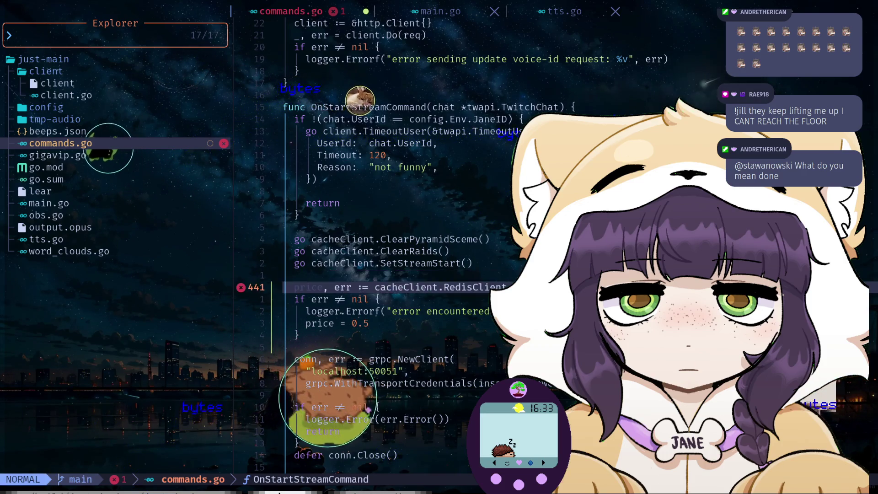
key(j)
key(j)
key(j)
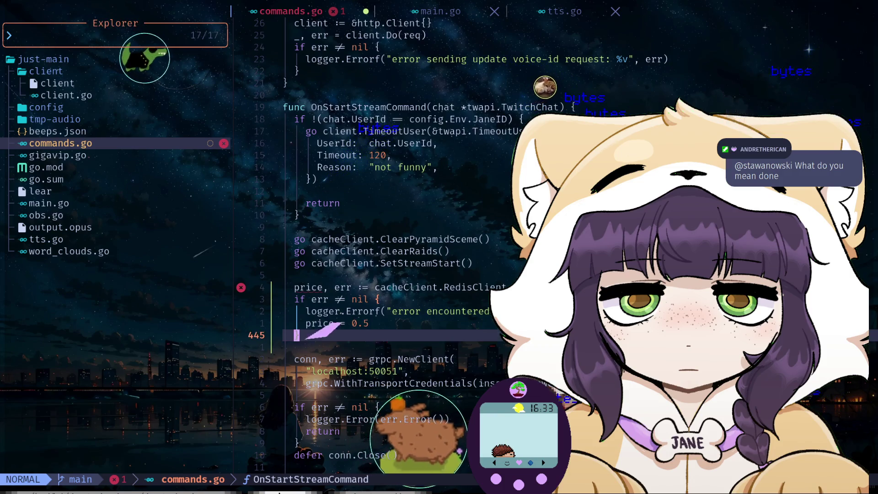
- Add TTSPrice = price below the error block and tidy the surrounding blank lines
text(TTSPrice =)
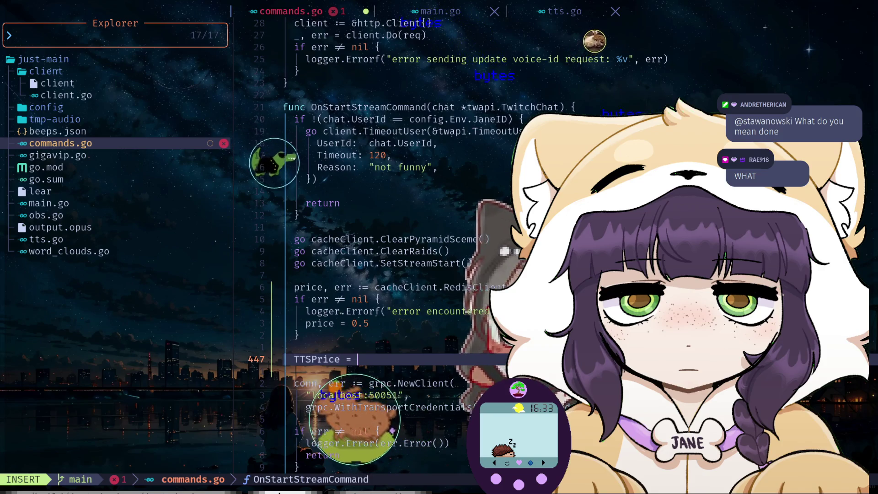
key(Escape)
key(k)
key(k)
key(k)
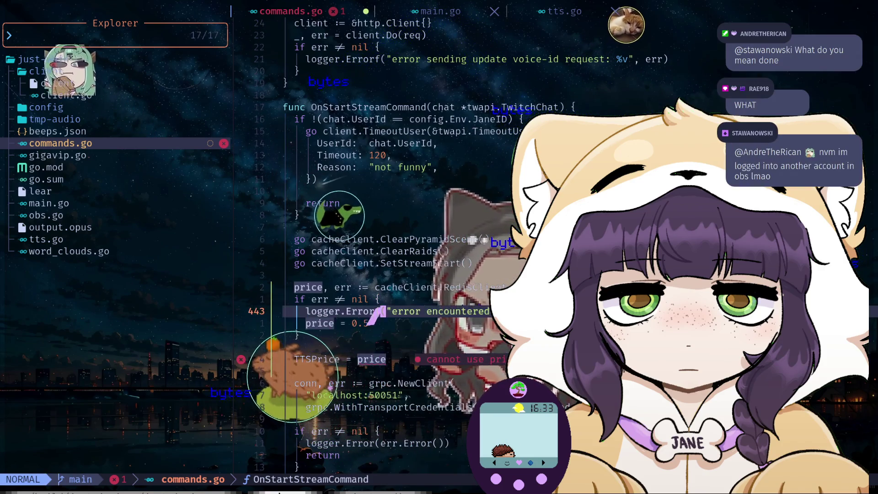
key(k)
key(k)
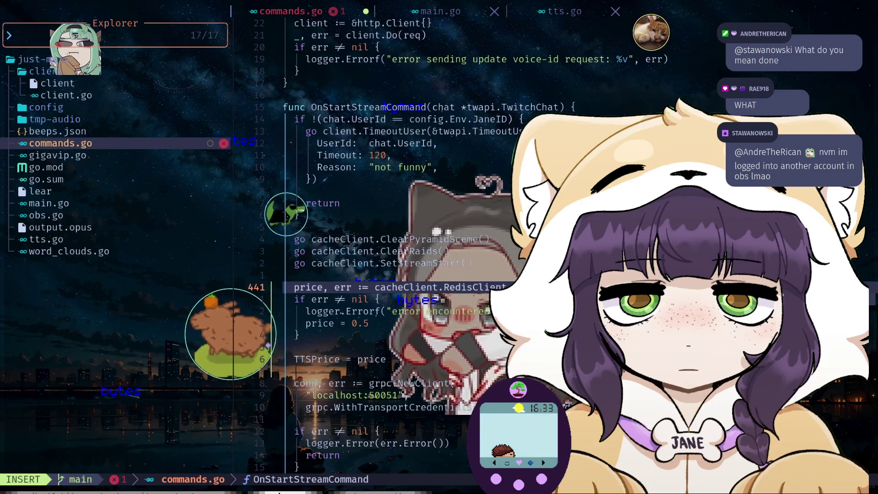
key(j)
key(j)
key(j)
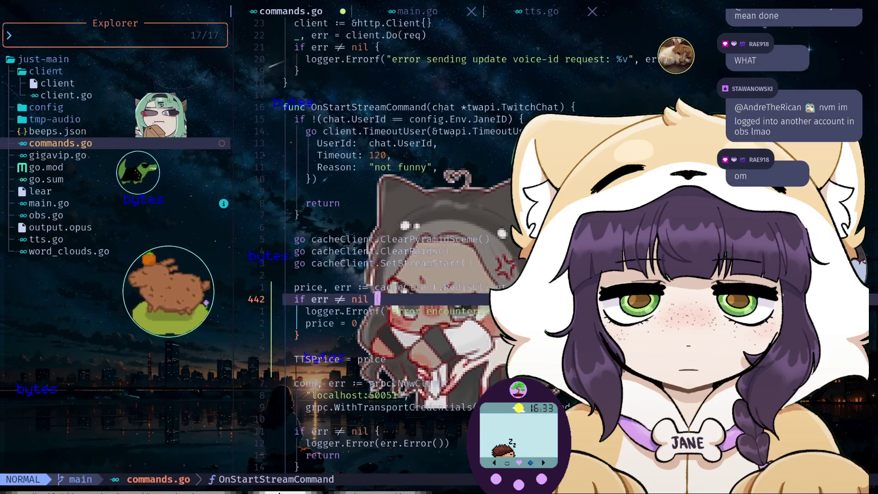
key(d)
key(d)
key(P)
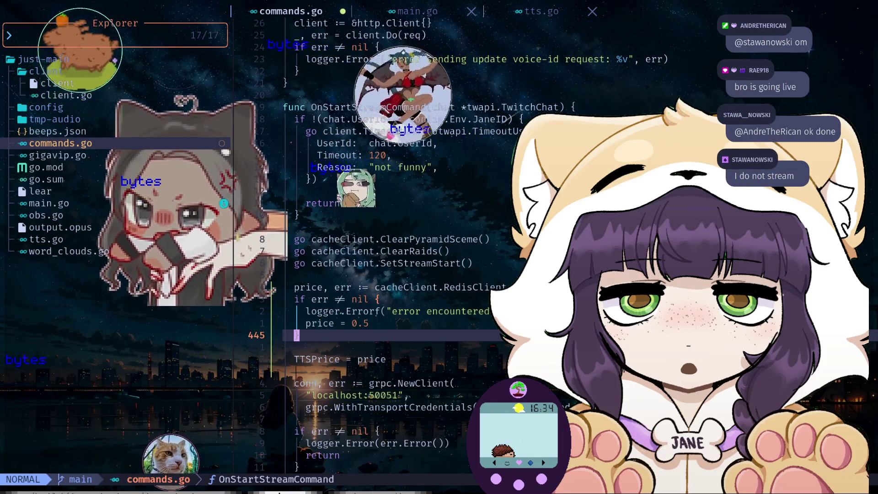
- Look through the project folders in the file tree
key(k)
key(k)
key(k)
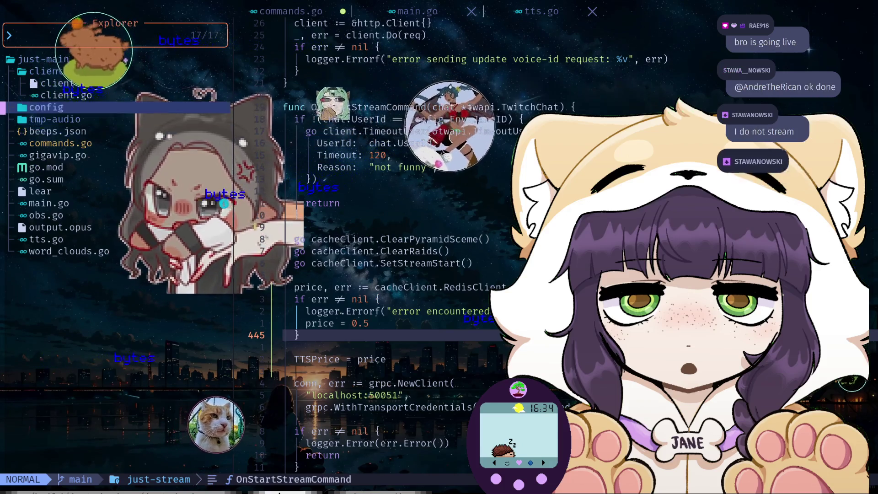
key(k)
key(j)
key(j)
key(j)
key(j)
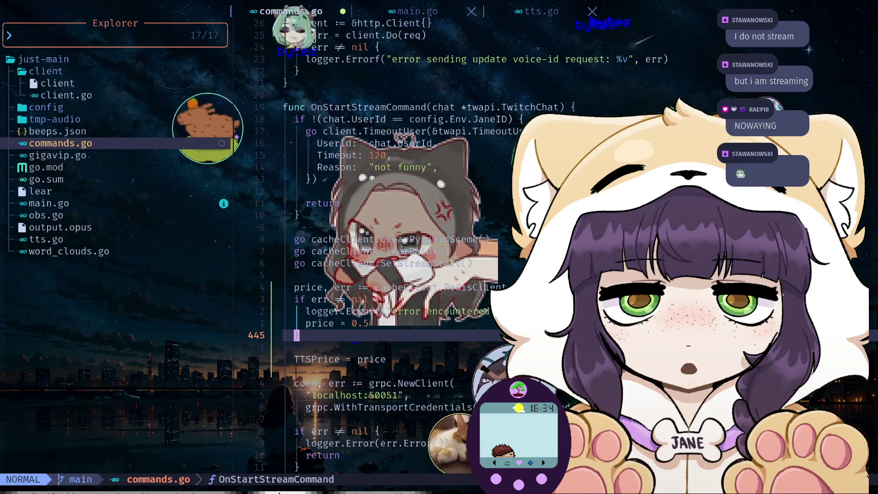
- Go from the TTS price lines to the top of commands.go and scan the command registrations
key(k)
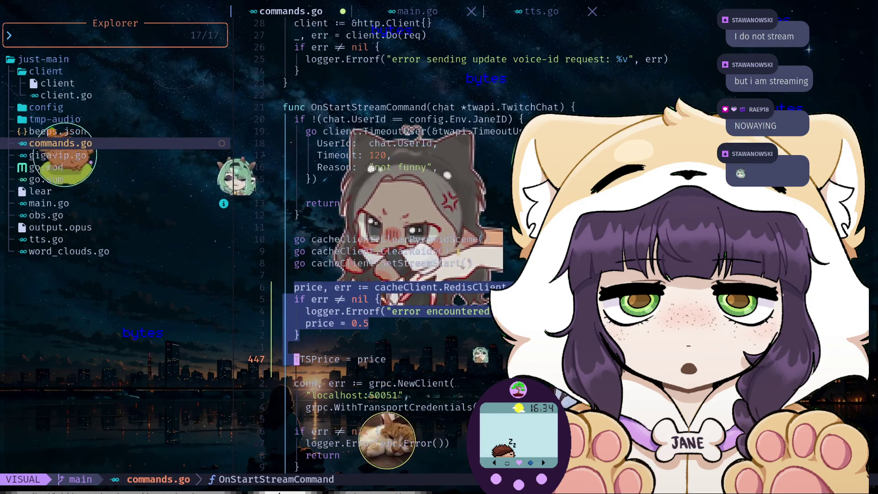
key(k)
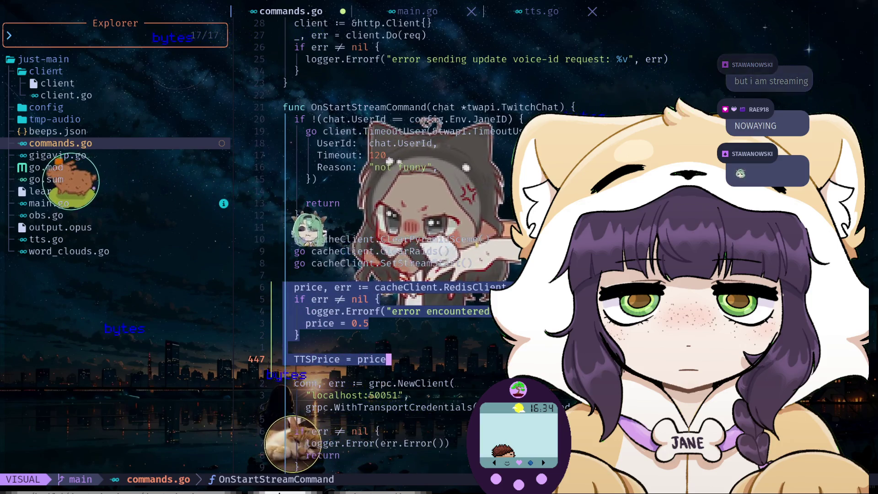
key(g)
key(g)
key(braceright)
key(braceright)
key(braceright)
key(j)
key(j)
key(j)
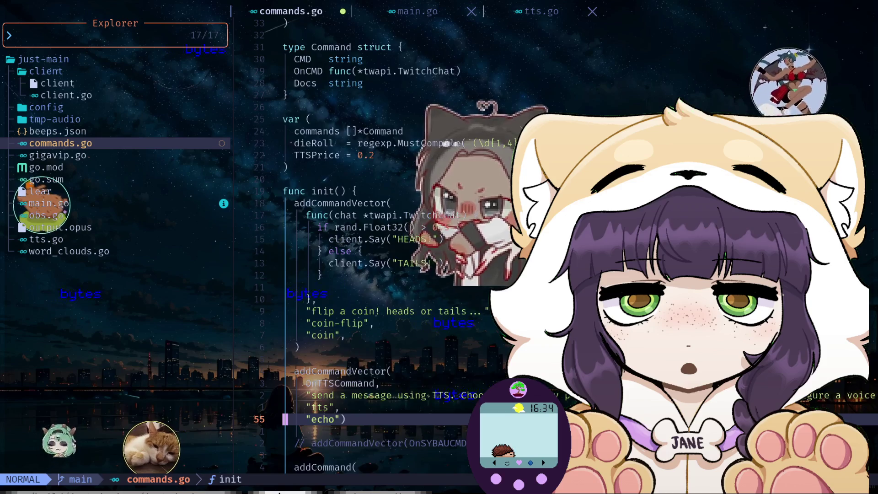
key(j)
key(j)
key(j)
key(j)
key(j)
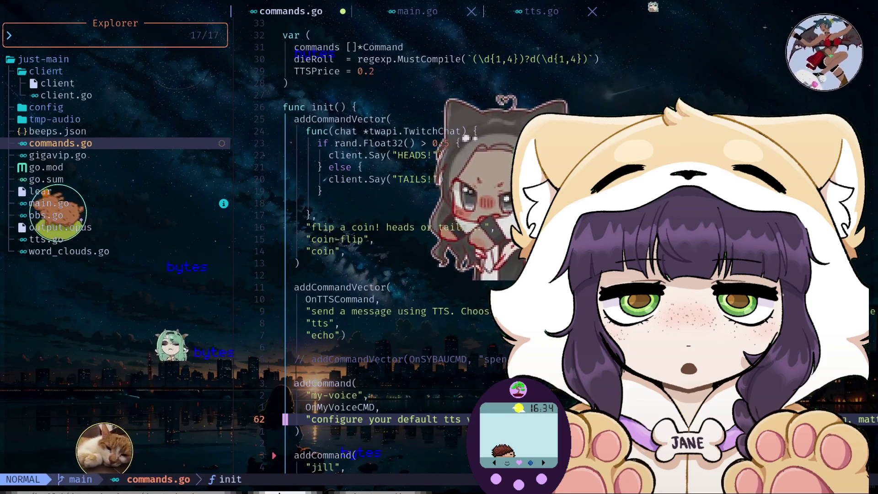
key(j)
key(j)
key(j)
key(j)
key(j)
key(j)
key(j)
key(j)
key(j)
key(j)
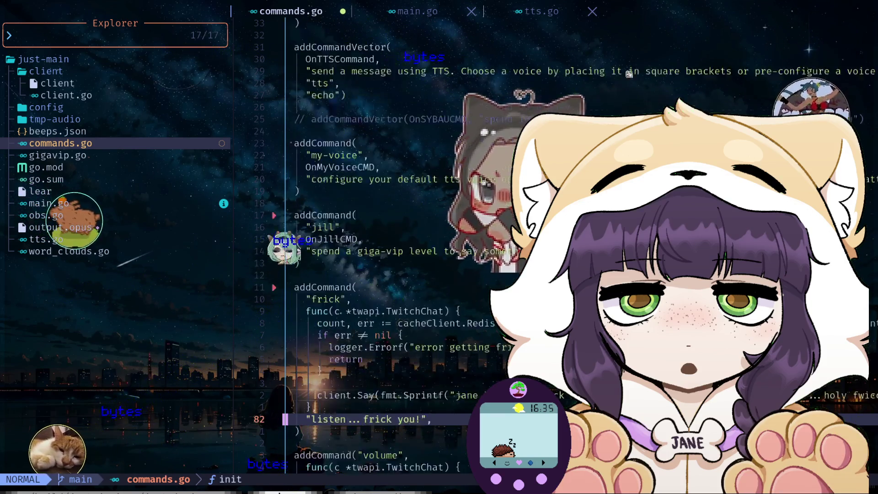
key(j)
key(j)
key(j)
key(j)
key(j)
key(j)
key(j)
key(j)
key(j)
key(j)
key(j)
key(j)
key(j)
key(j)
key(j)
key(j)
key(j)
key(j)
- Move past the roll and swear-jar commands, then open main.go
key(j)
key(j)
key(j)
key(j)
key(j)
key(j)
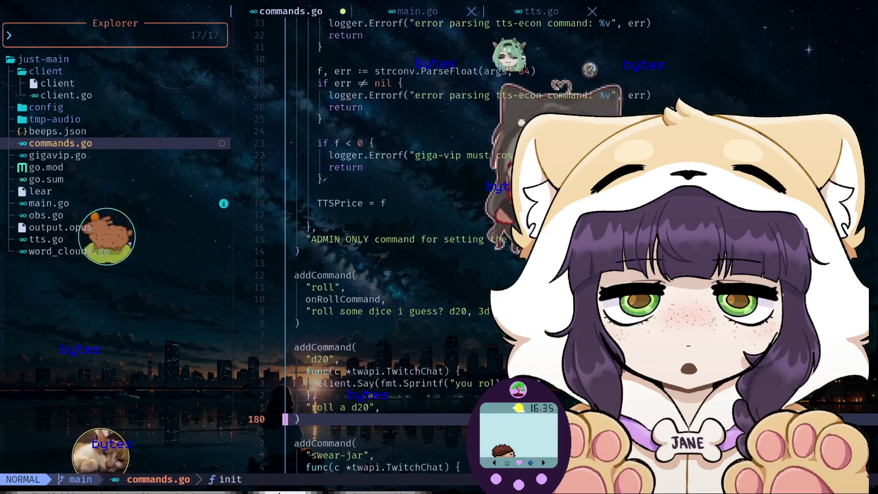
key(j)
key(j)
key(j)
key(j)
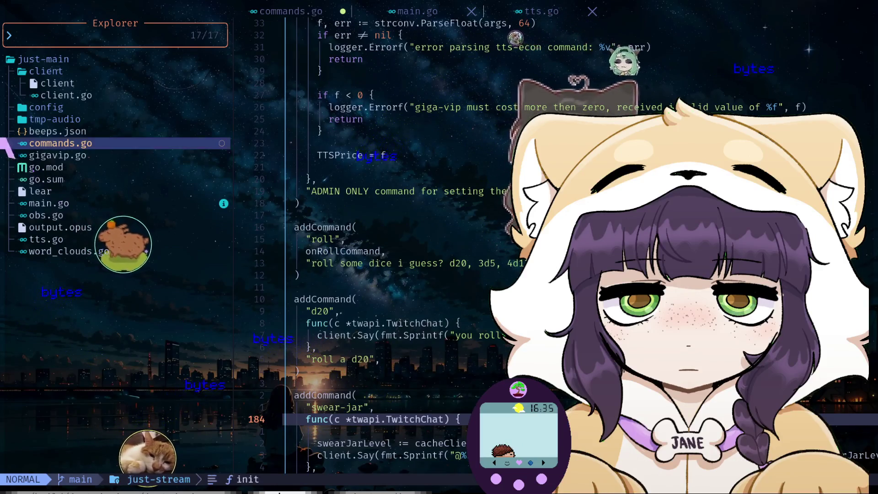
key(j)
key(j)
key(j)
key(j)
key(j)
key(Return)
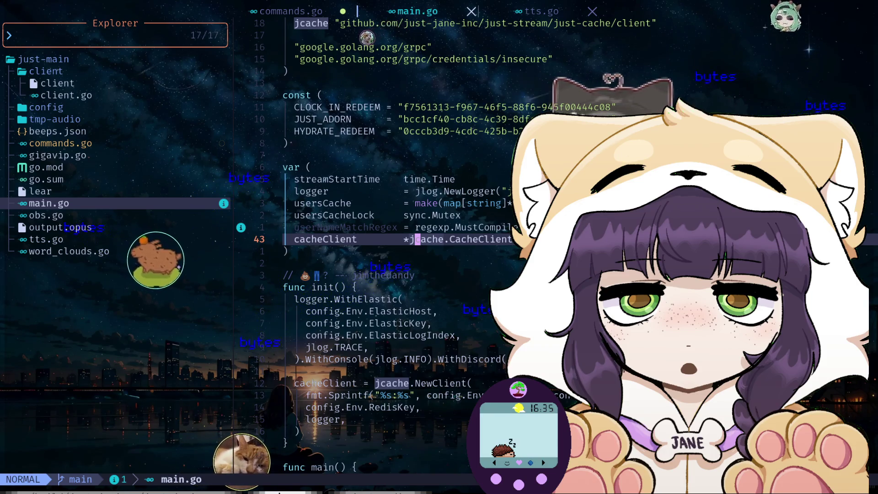
key(j)
key(j)
key(j)
key(j)
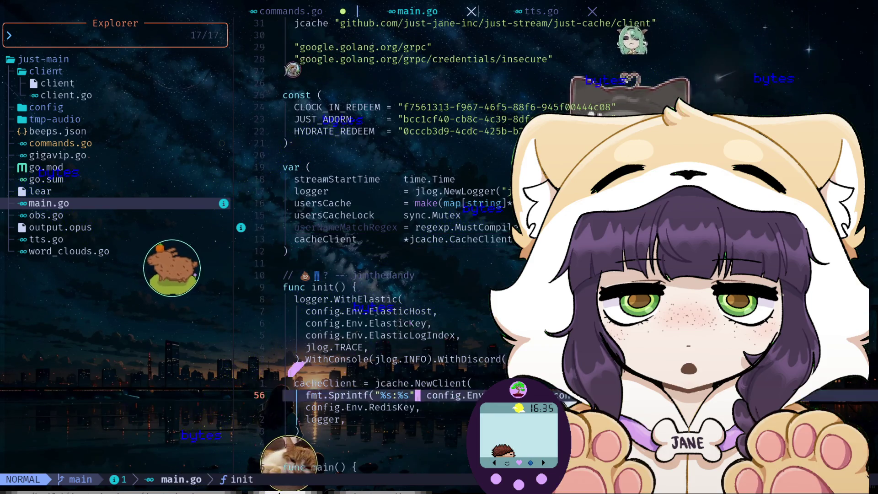
key(j)
key(j)
key(j)
key(j)
key(k)
key(o)
key(Escape)
key(j)
key(j)
key(j)
key(j)
key(j)
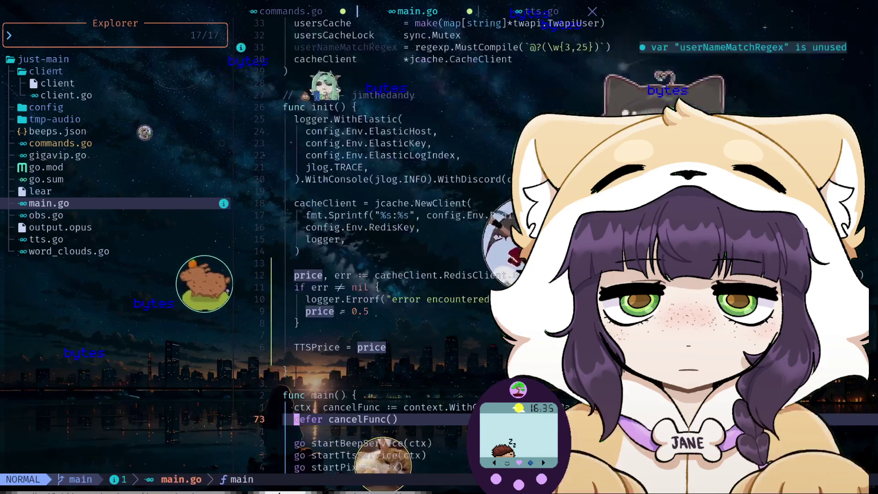
key(k)
key(k)
key(k)
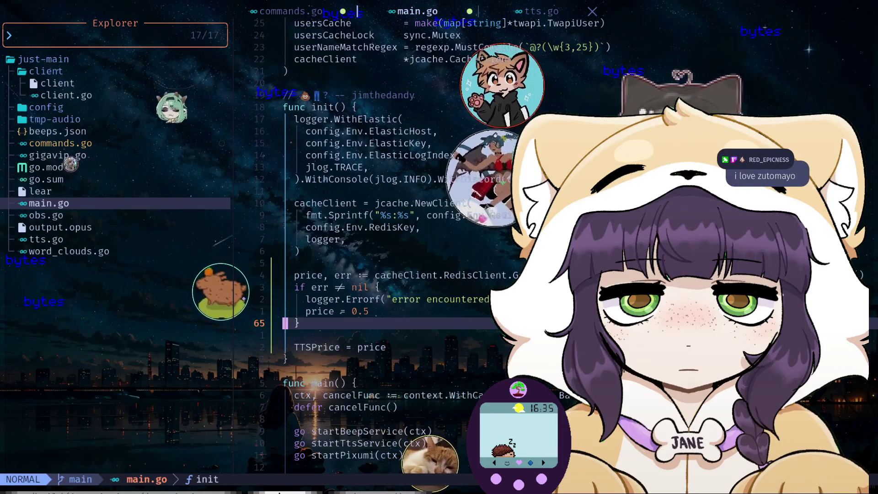
key(k)
key(k)
key(k)
key(j)
key(j)
key(j)
key(j)
key(j)
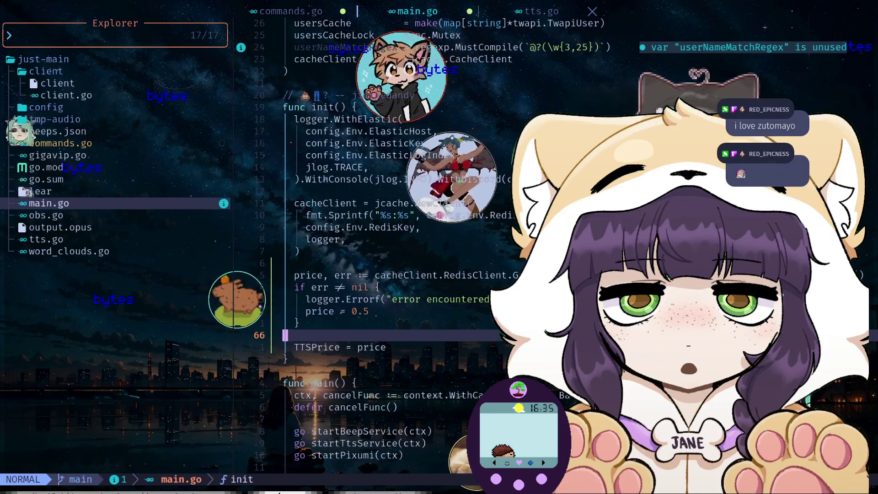
key(j)
key(k)
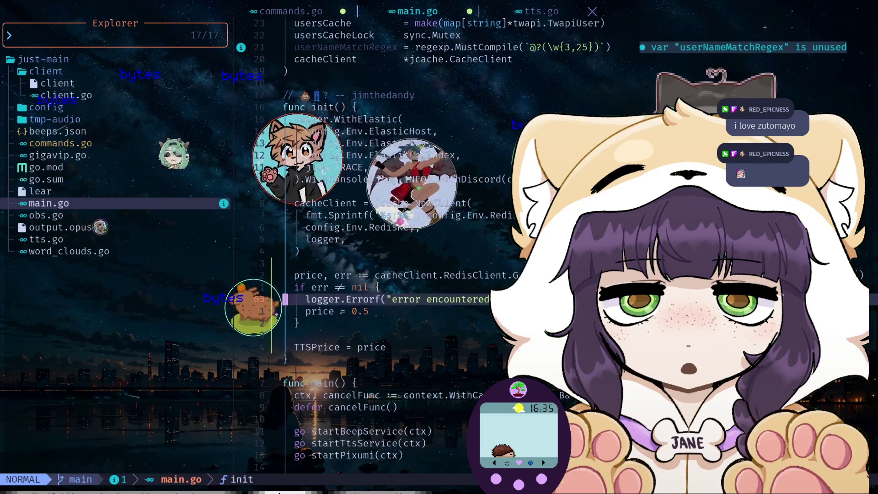
key(k)
key(k)
key(k)
key(v)
key(j)
key(j)
key(j)
key(j)
key(j)
key(j)
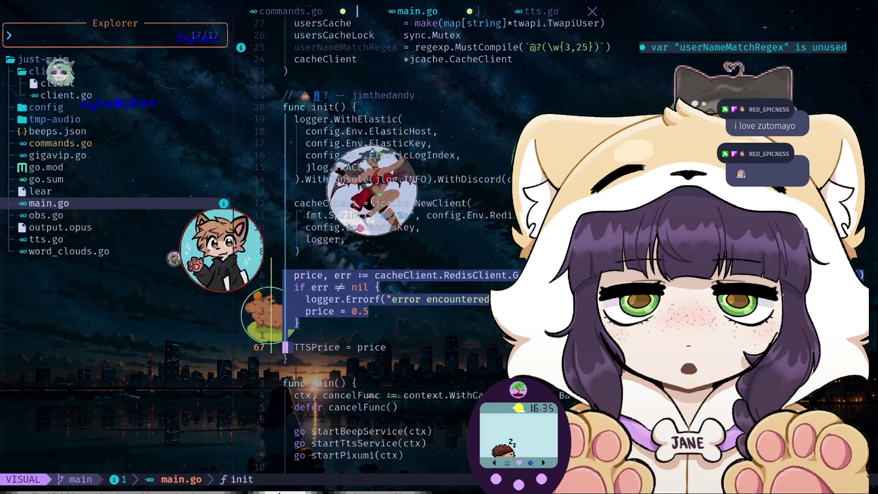
key(c)
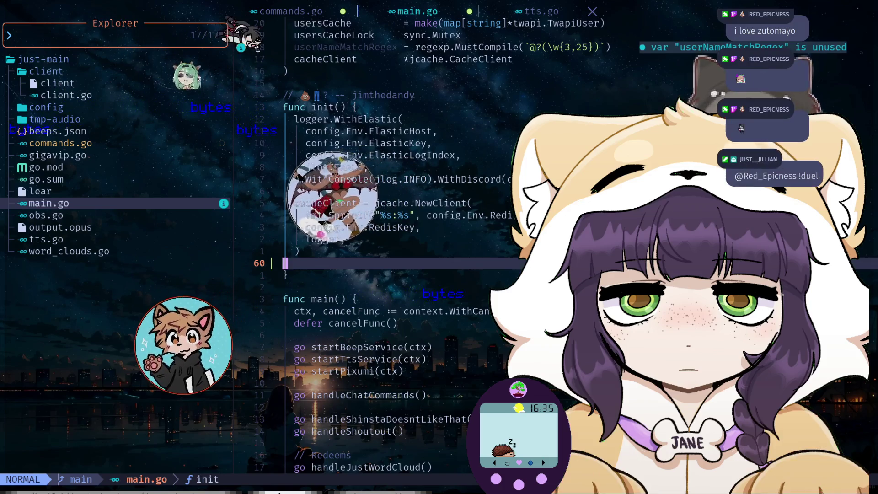
key(BackSpace)
key(Escape)
- Return to commands.go and find the OnStartStreamCommand reference by searching 'start-' and 'Start'
key(k)
key(k)
key(k)
key(k)
key(k)
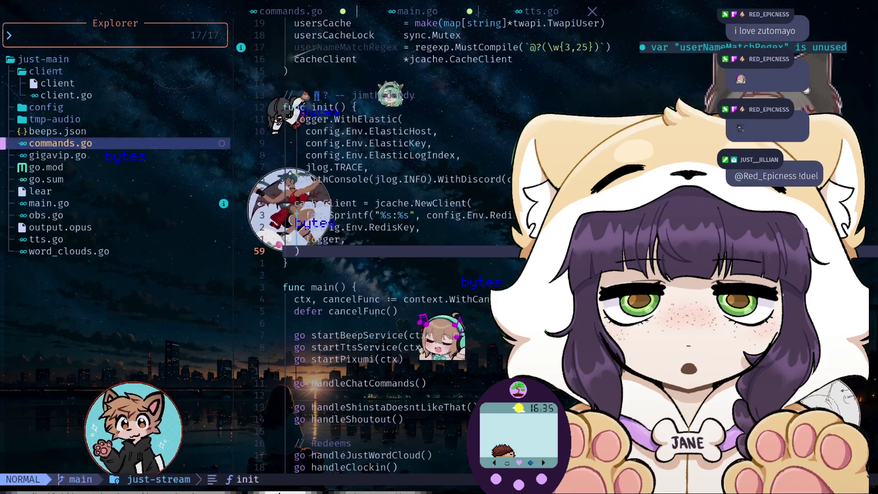
key(Return)
key(slash)
text(start-)
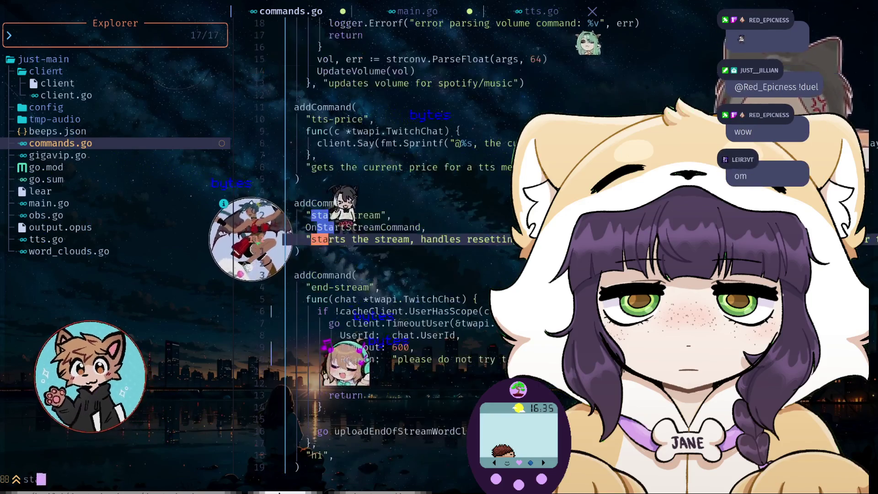
key(Return)
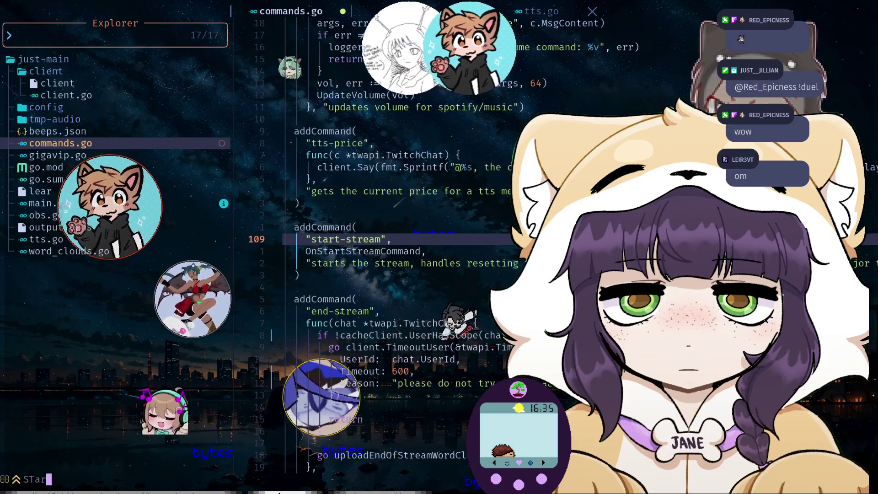
key(question)
text(Start)
key(Return)
key(N)
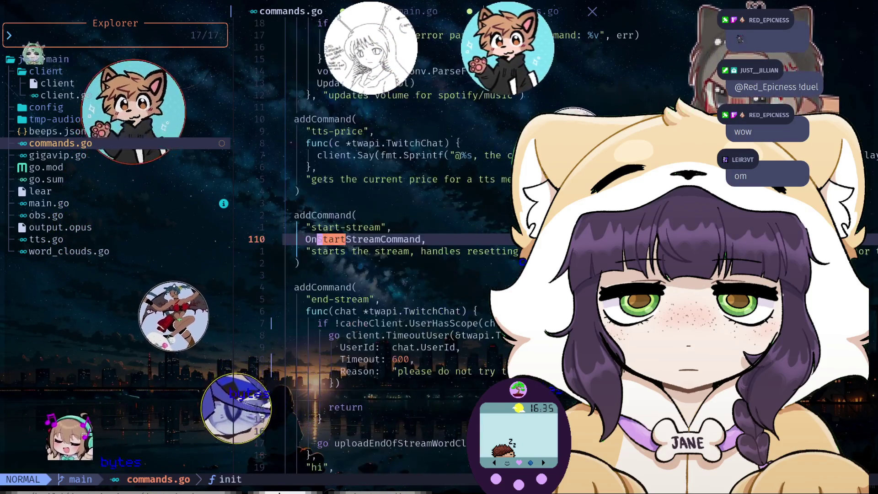
- Jump to OnStartStreamCommand's definition and delete the Redis price-loading block after SetStreamStart
key(g)
key(d)
key(j)
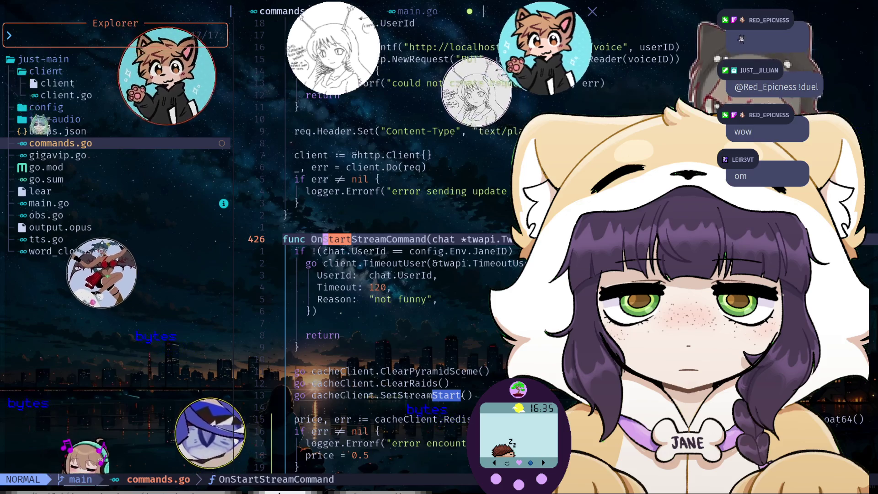
key(j)
key(j)
key(j)
key(j)
key(j)
key(j)
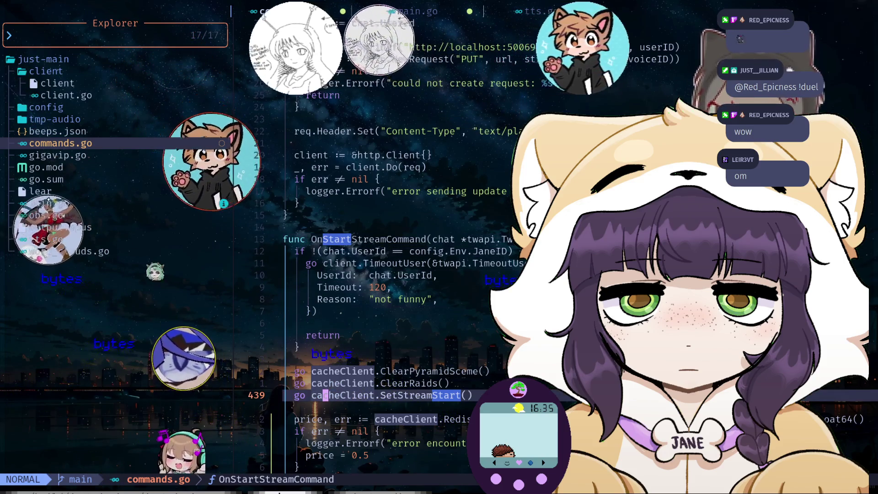
key(j)
key(j)
key(j)
key(j)
key(j)
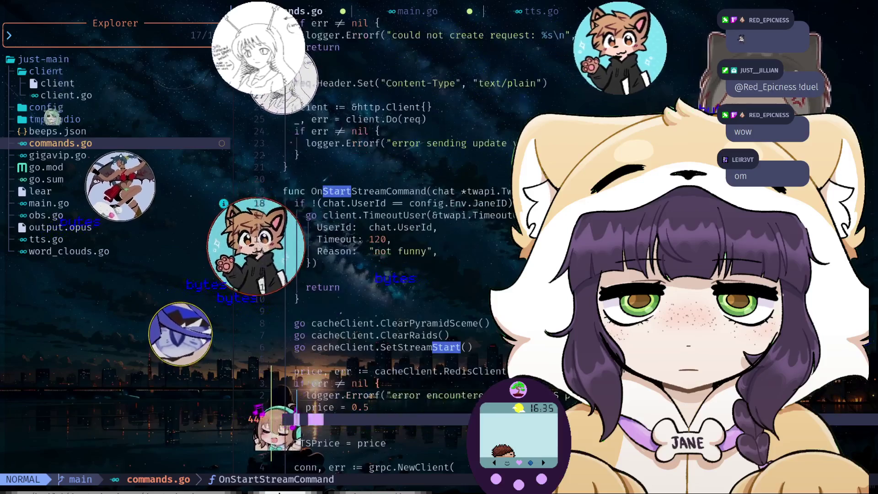
key(j)
key(j)
key(j)
key(k)
key(k)
key(k)
key(k)
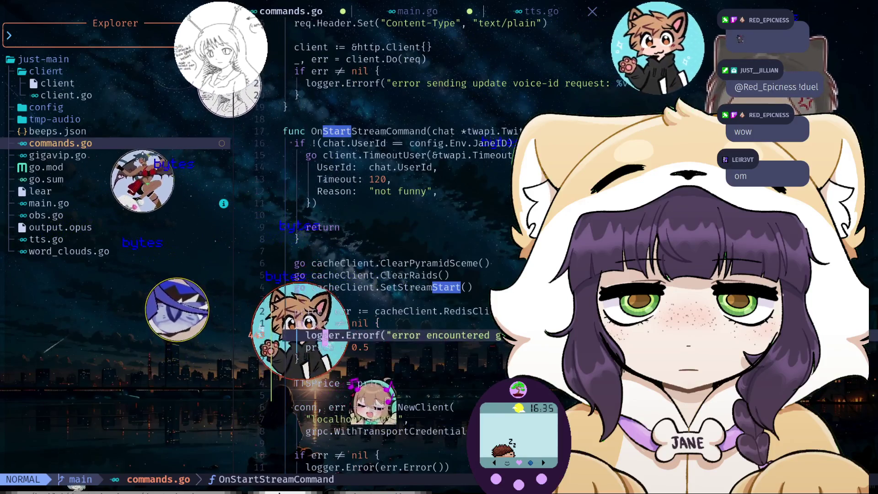
key(k)
key(0)
key(v)
key(j)
key(j)
key(j)
key(j)
key(d)
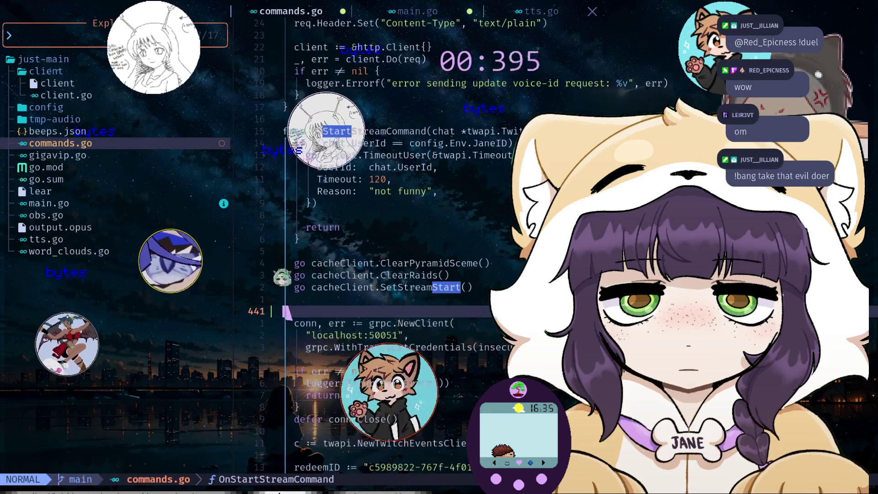
key(k)
- Write an InitTTSPrice() call where the deleted price block was
key(o)
key(Return)
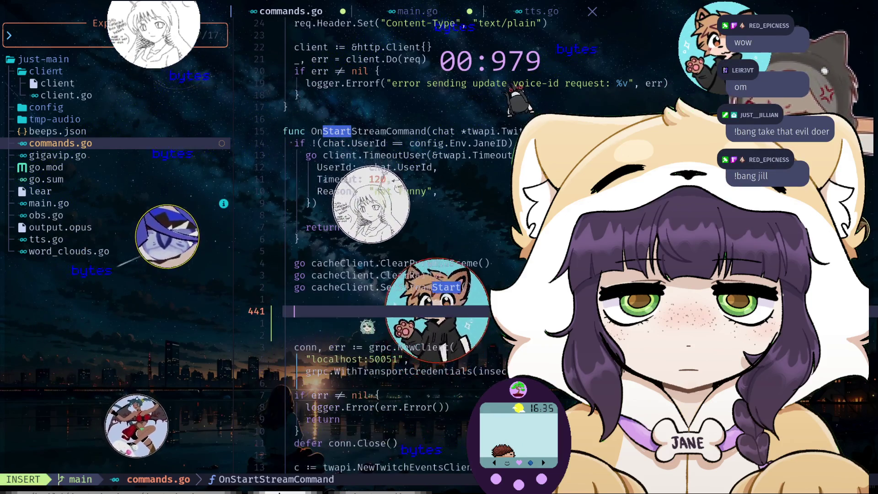
text(Initi)
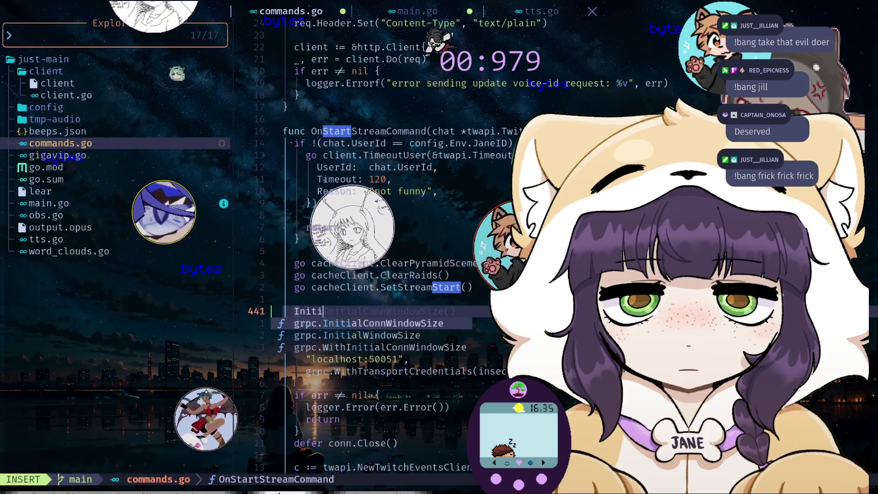
text(alizeT)
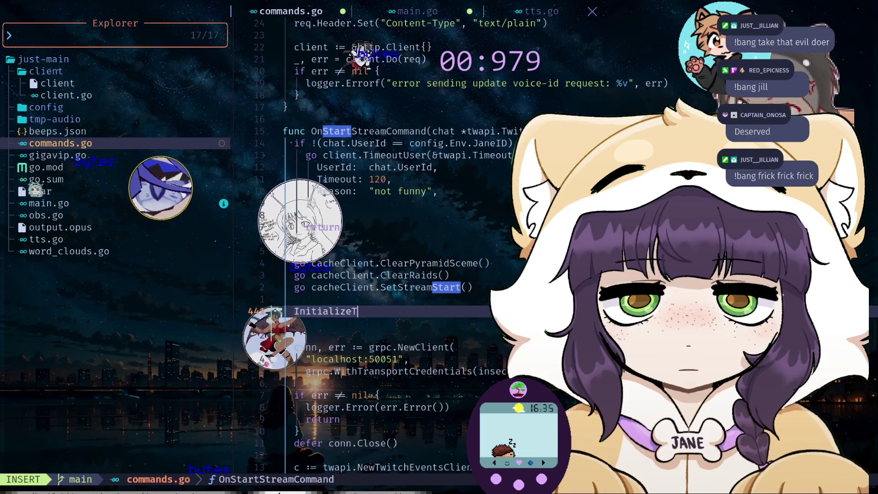
key(BackSpace)
key(BackSpace)
key(BackSpace)
key(BackSpace)
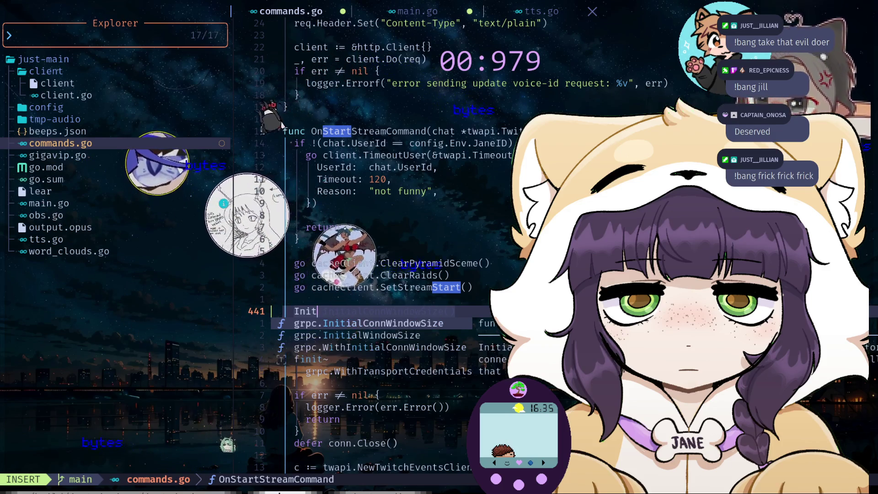
text(TTSPrice()
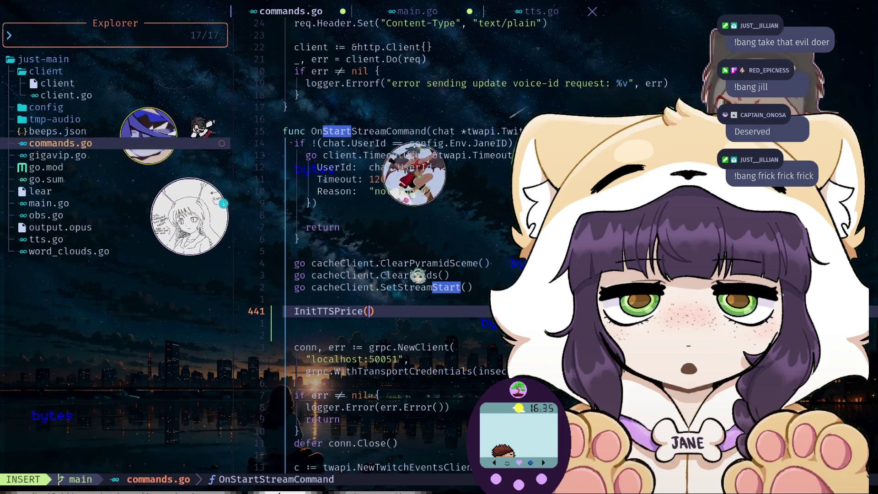
key(Escape)
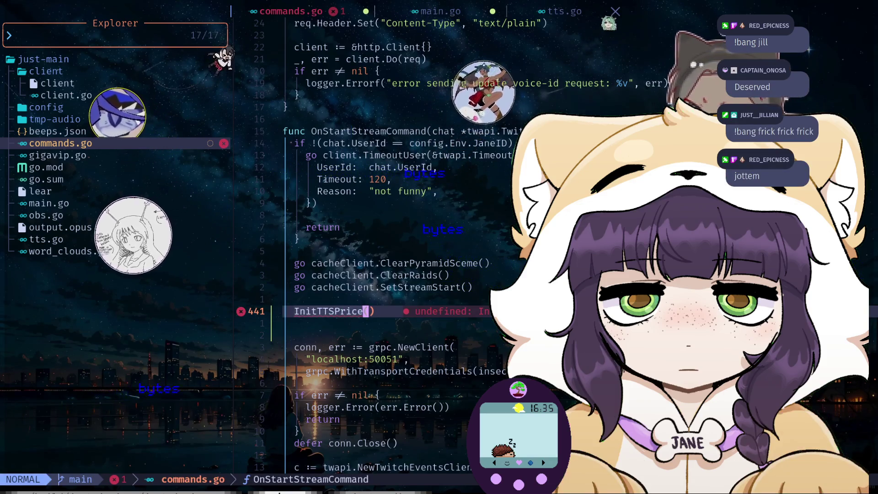
key(0)
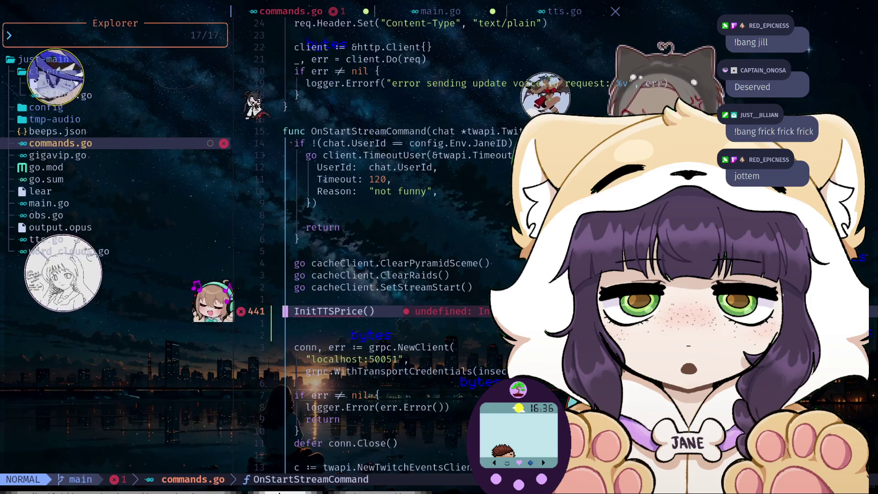
key(1)
key(1)
text(k4kO)
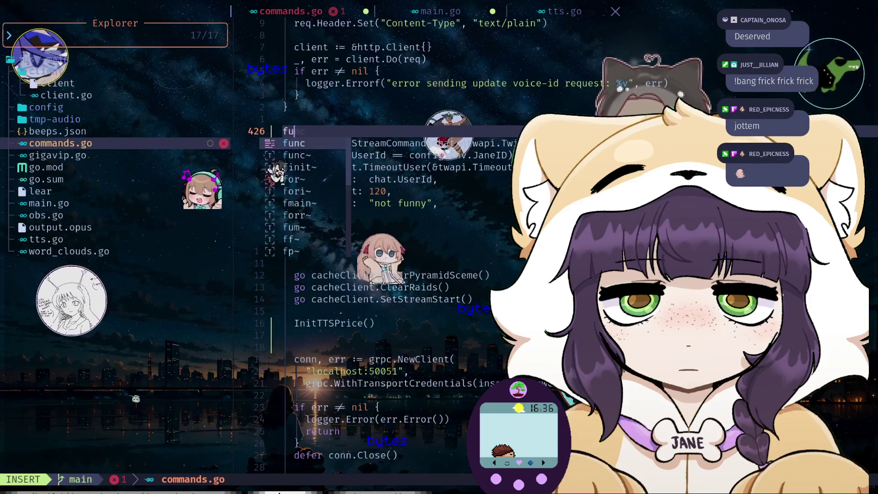